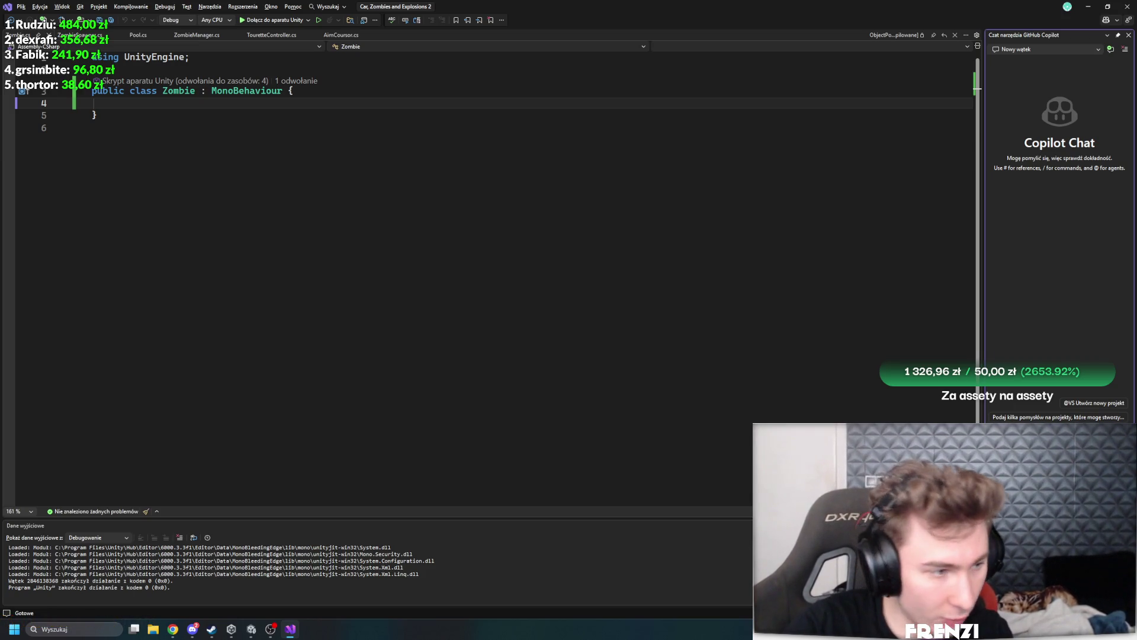
Ask Copilot to rewrite Zombie.cs as an abstract Zombie base class with pooling, kill and managed tick methods
{"action": "key", "text": "Return"}
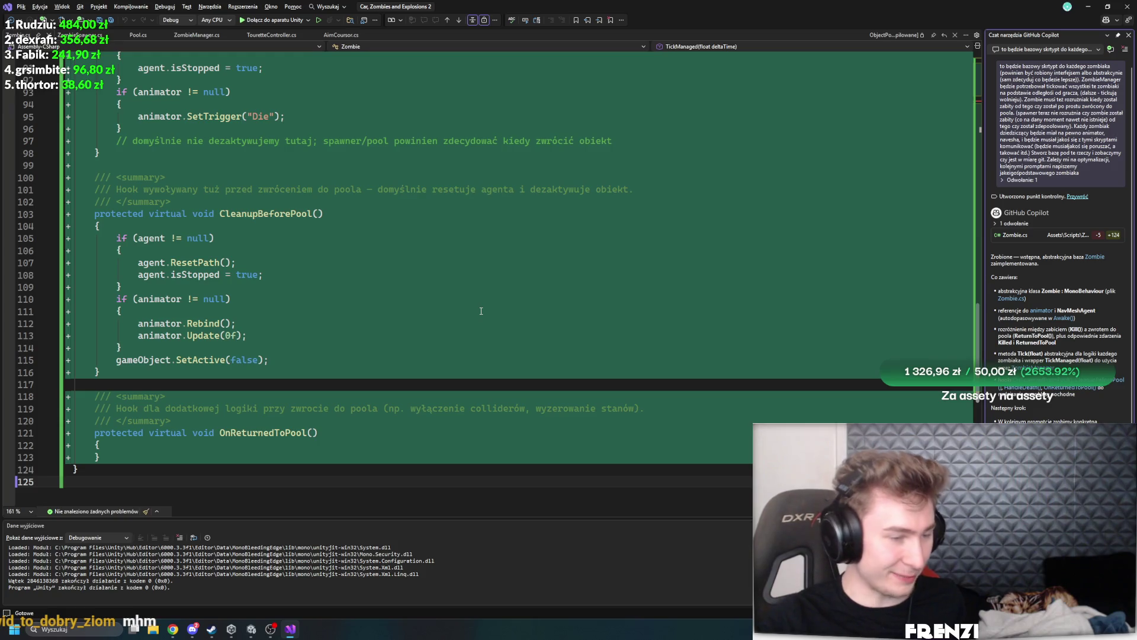
{"action": "scroll", "coordinate": [481, 311], "scroll_direction": "up", "scroll_amount": 20}
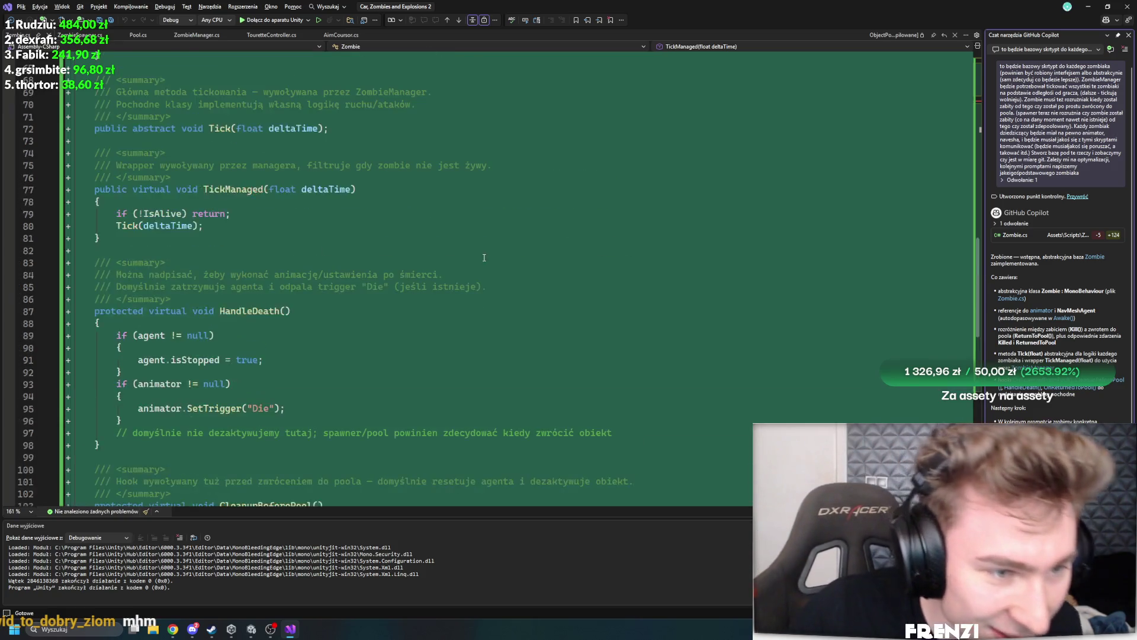
{"action": "scroll", "coordinate": [510, 293], "scroll_direction": "up", "scroll_amount": 6}
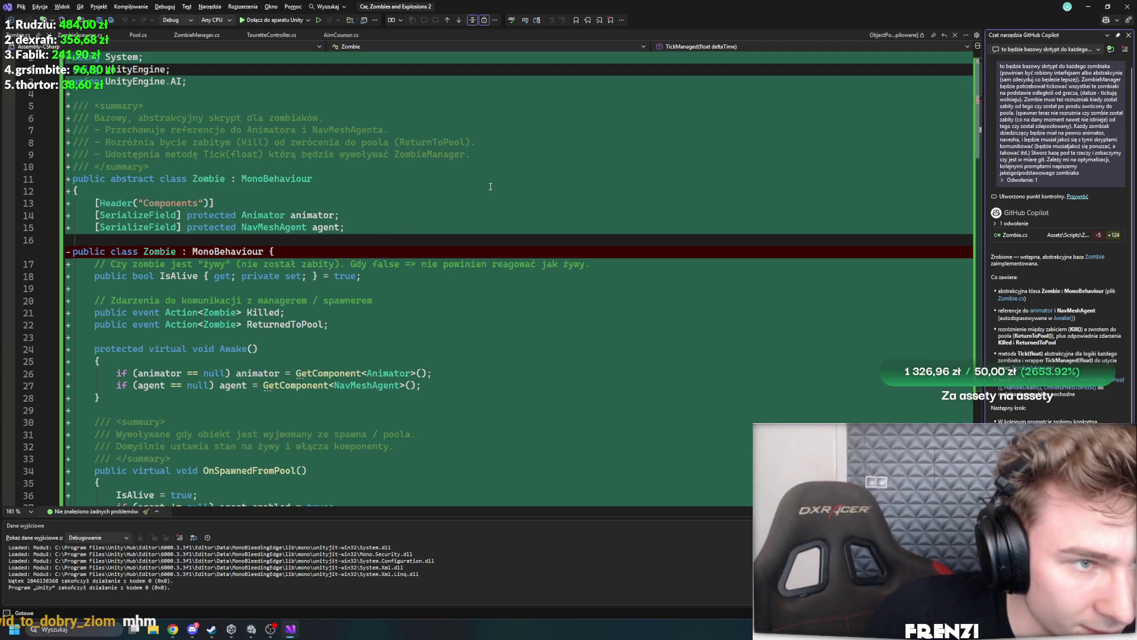
{"action": "scroll", "coordinate": [504, 196], "scroll_direction": "down", "scroll_amount": 8}
{"action": "scroll", "coordinate": [523, 204], "scroll_direction": "down", "scroll_amount": 5}
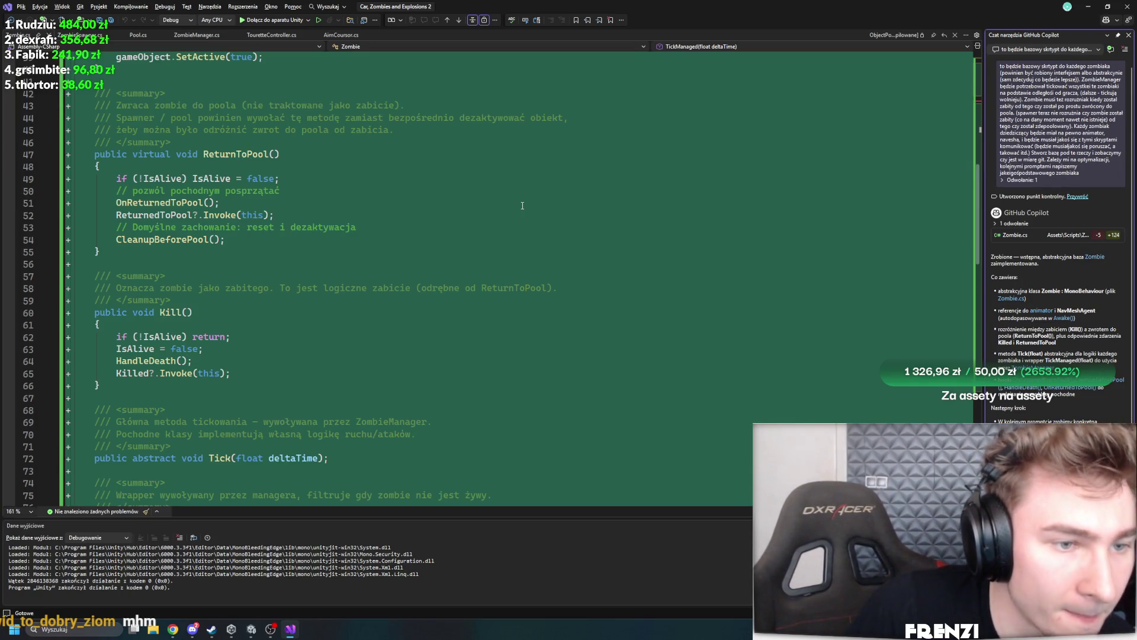
{"action": "left_click", "coordinate": [236, 154]}
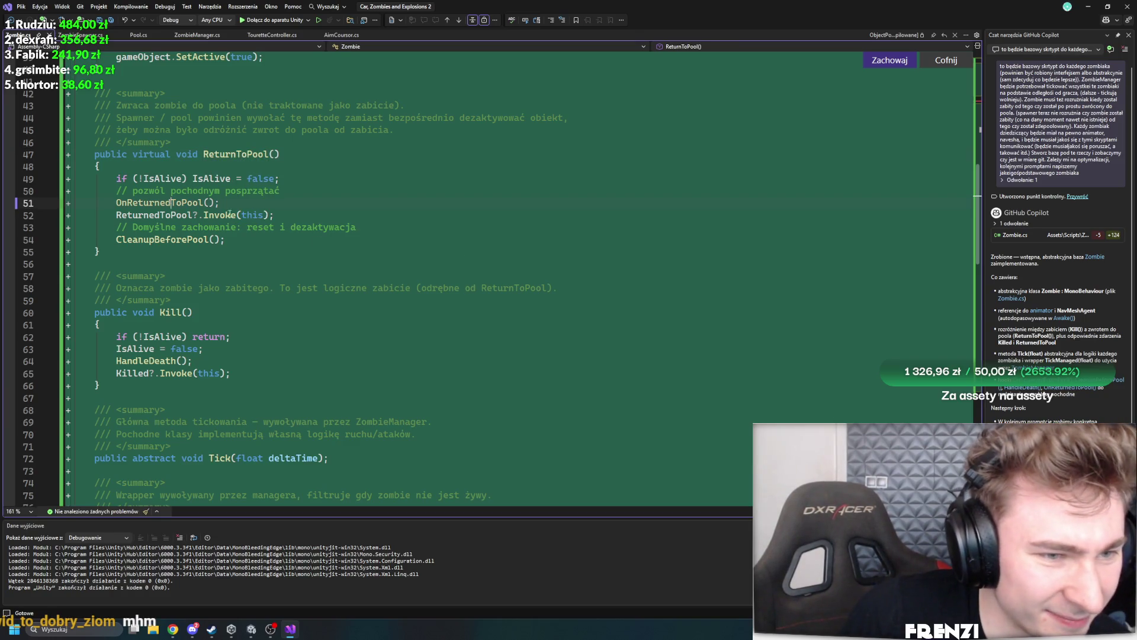
{"action": "scroll", "coordinate": [424, 220], "scroll_direction": "down", "scroll_amount": 20}
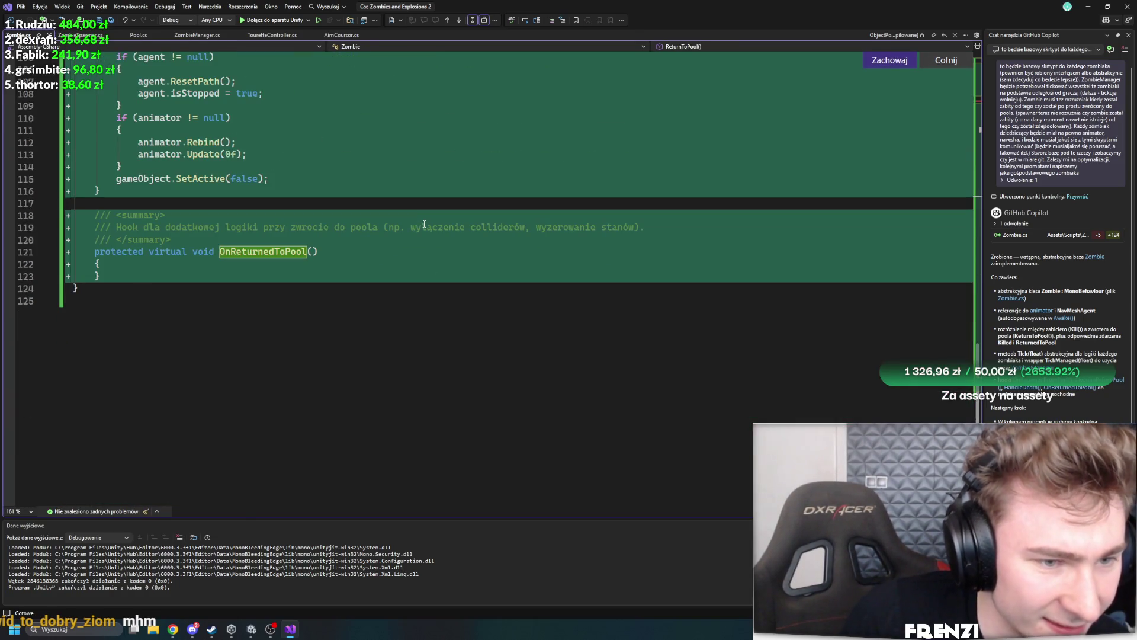
{"action": "scroll", "coordinate": [409, 228], "scroll_direction": "up", "scroll_amount": 7}
{"action": "scroll", "coordinate": [405, 229], "scroll_direction": "up", "scroll_amount": 13}
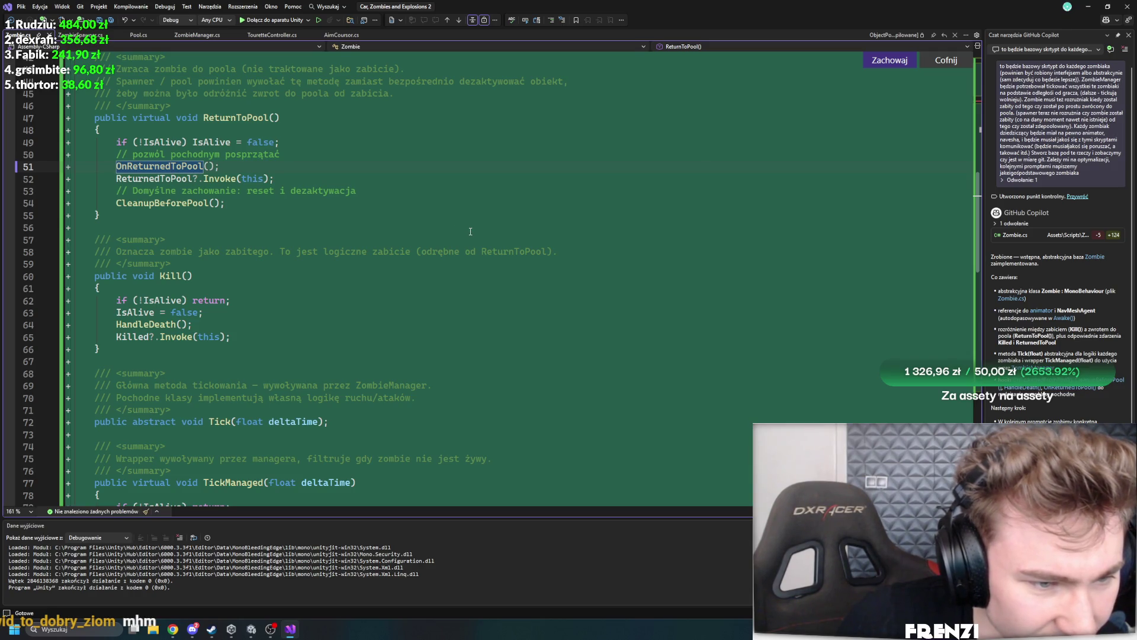
{"action": "scroll", "coordinate": [478, 228], "scroll_direction": "up", "scroll_amount": 15}
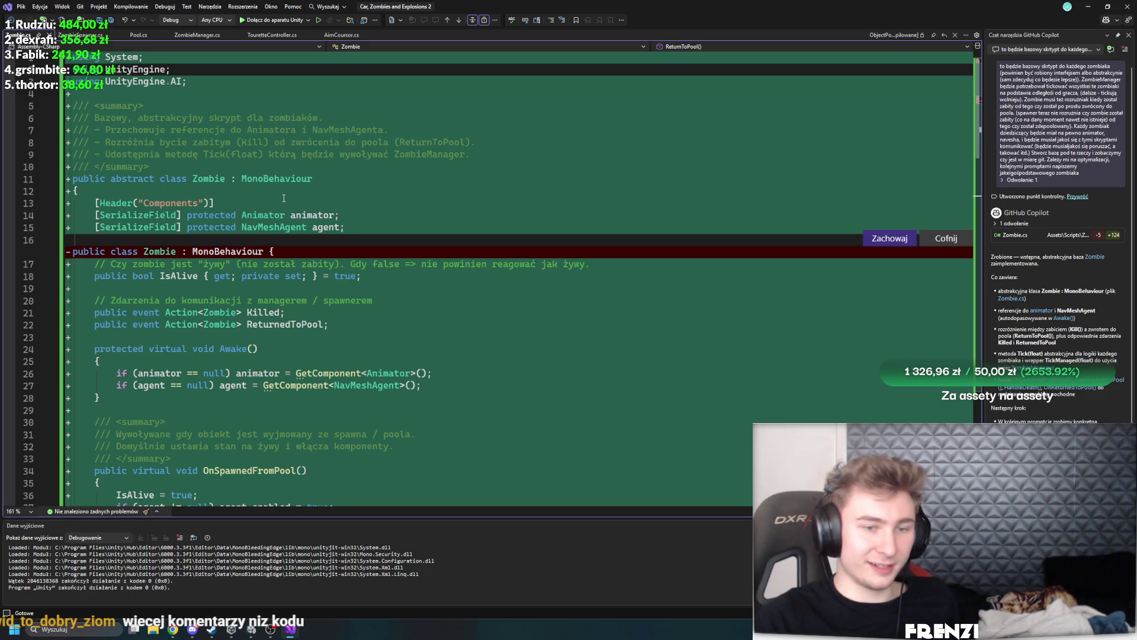
{"action": "scroll", "coordinate": [283, 198], "scroll_direction": "down", "scroll_amount": 20}
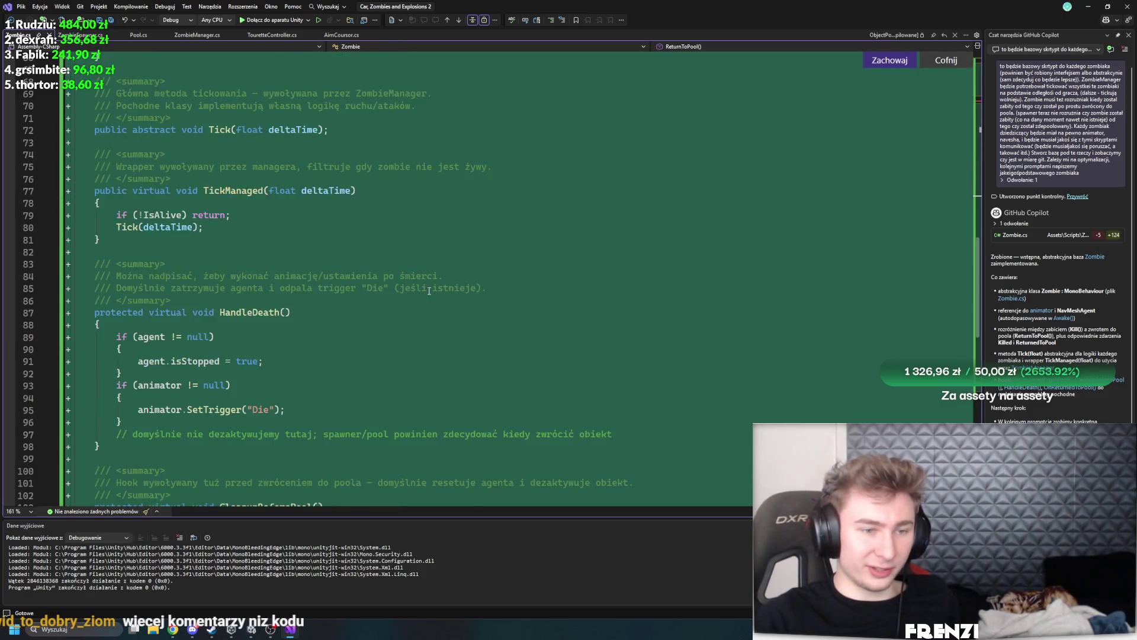
{"action": "scroll", "coordinate": [429, 290], "scroll_direction": "down", "scroll_amount": 6}
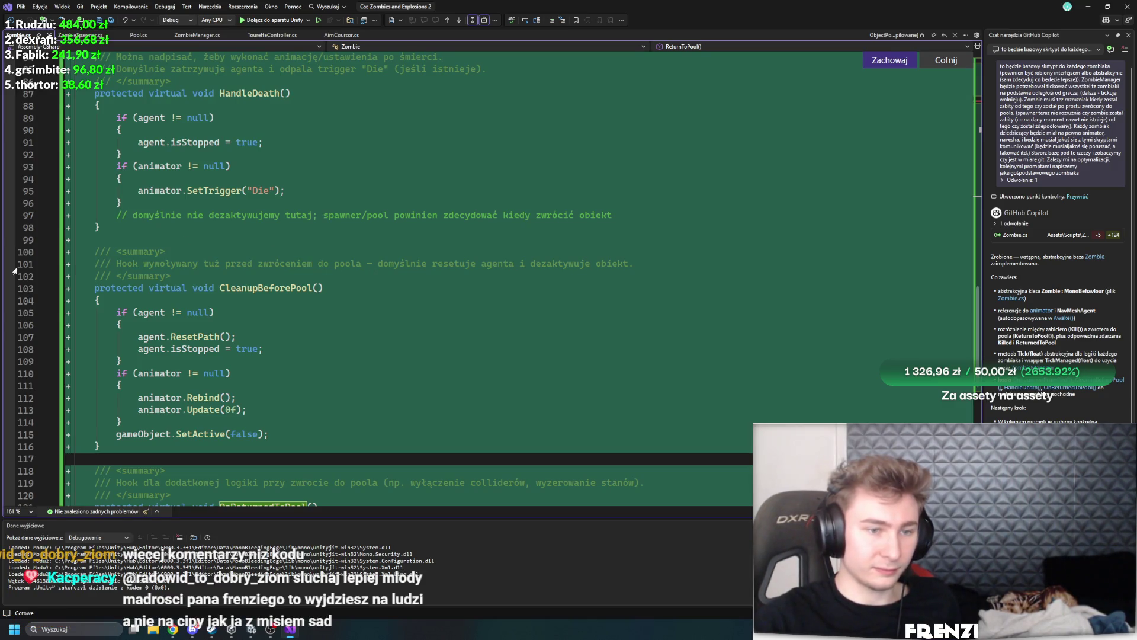
{"action": "scroll", "coordinate": [364, 350], "scroll_direction": "down", "scroll_amount": 7}
{"action": "key", "text": "ctrl+shift+Up"}
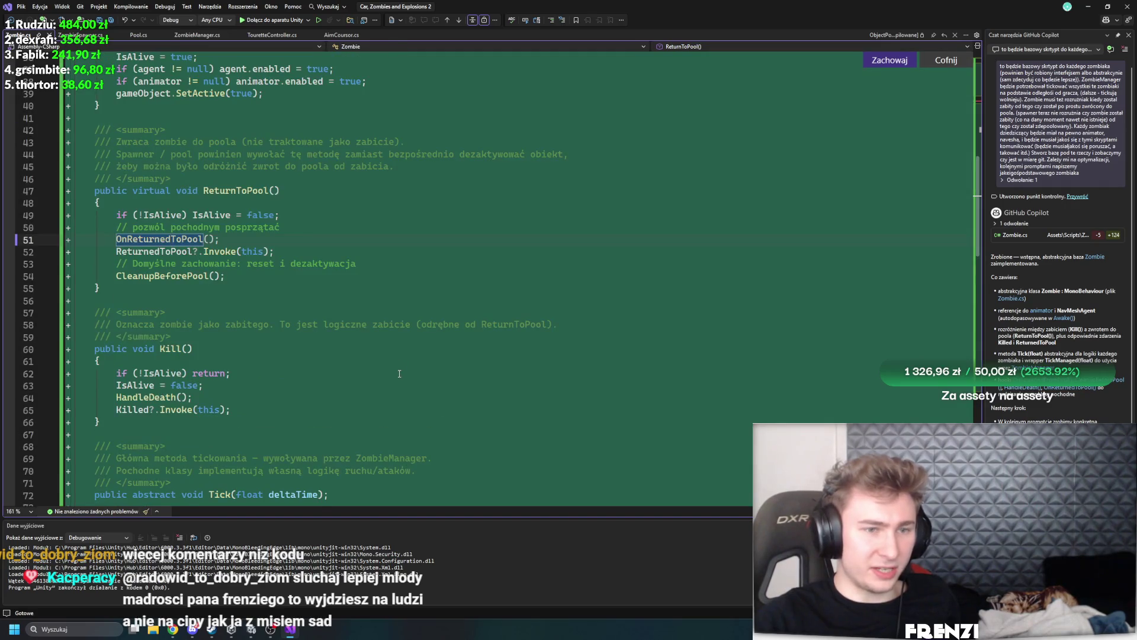
{"action": "scroll", "coordinate": [399, 373], "scroll_direction": "up", "scroll_amount": 7}
{"action": "scroll", "coordinate": [329, 323], "scroll_direction": "up", "scroll_amount": 5}
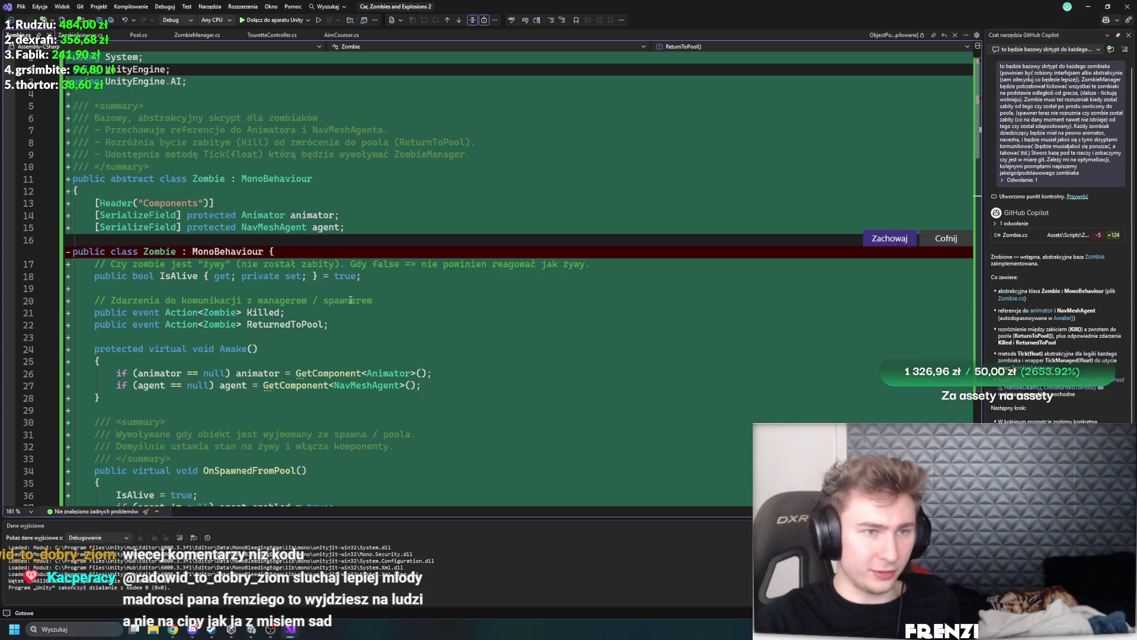
{"action": "scroll", "coordinate": [350, 300], "scroll_direction": "down", "scroll_amount": 20}
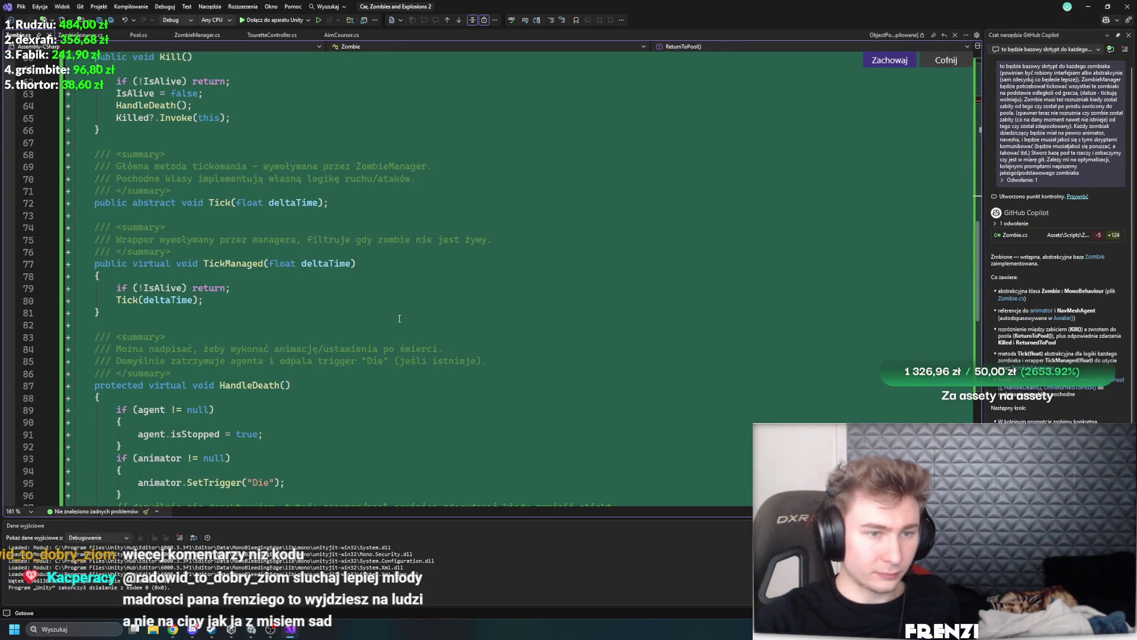
{"action": "left_click", "coordinate": [221, 203]}
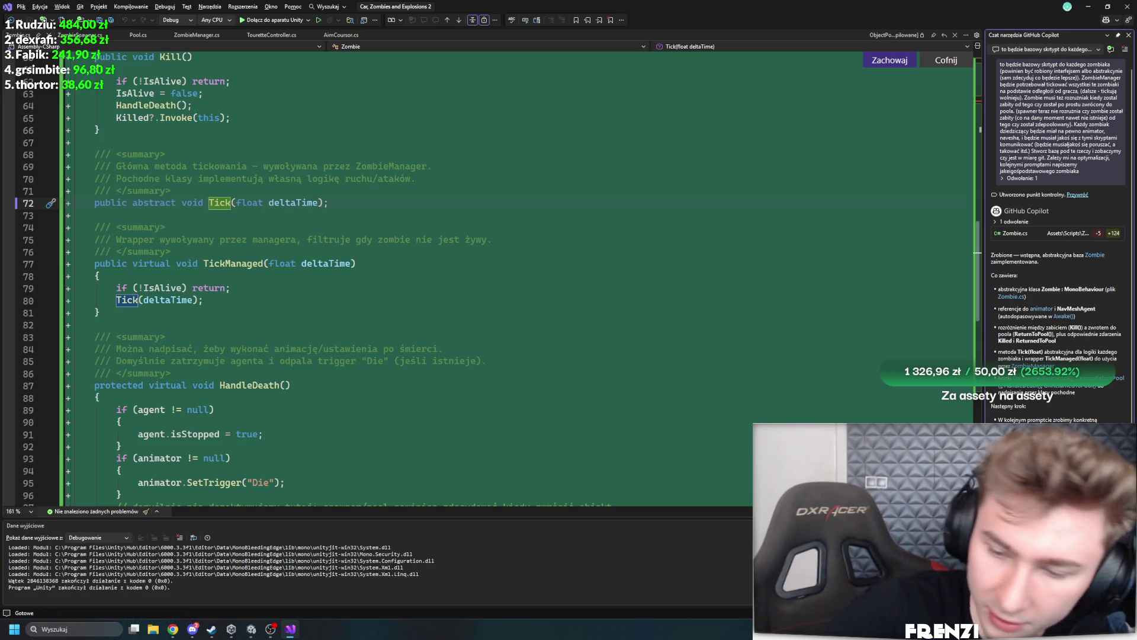
{"action": "key", "text": "Return"}
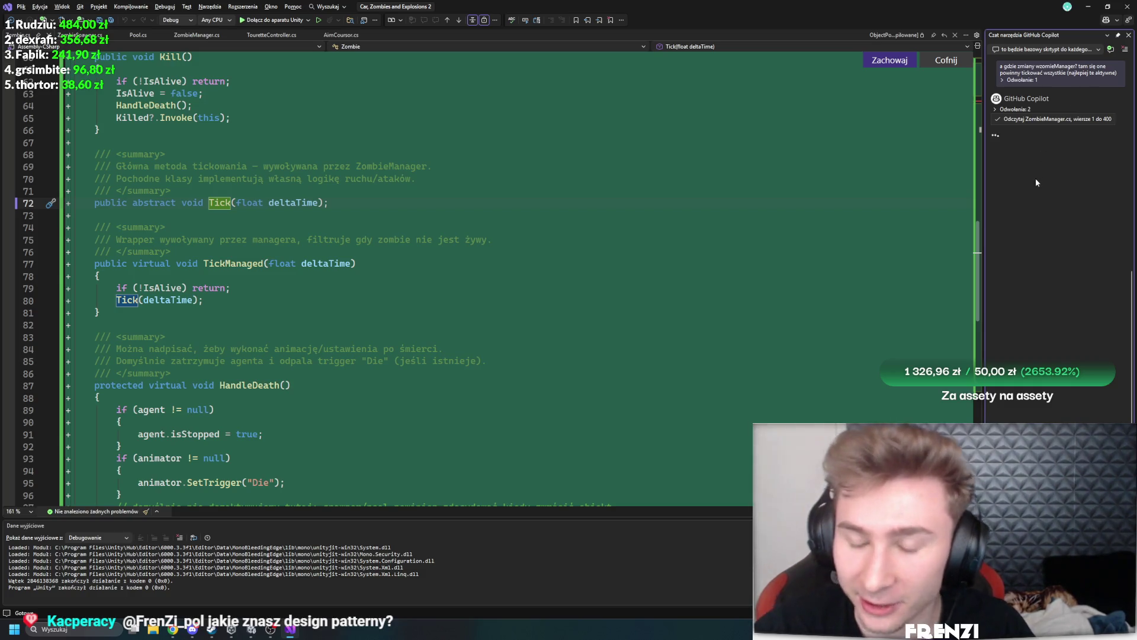
Review Copilot's ZombieManager.cs edit: the activeZombies dictionary, objectToPool map and distance-based tick loop
{"action": "scroll", "coordinate": [829, 234], "scroll_direction": "up", "scroll_amount": 7}
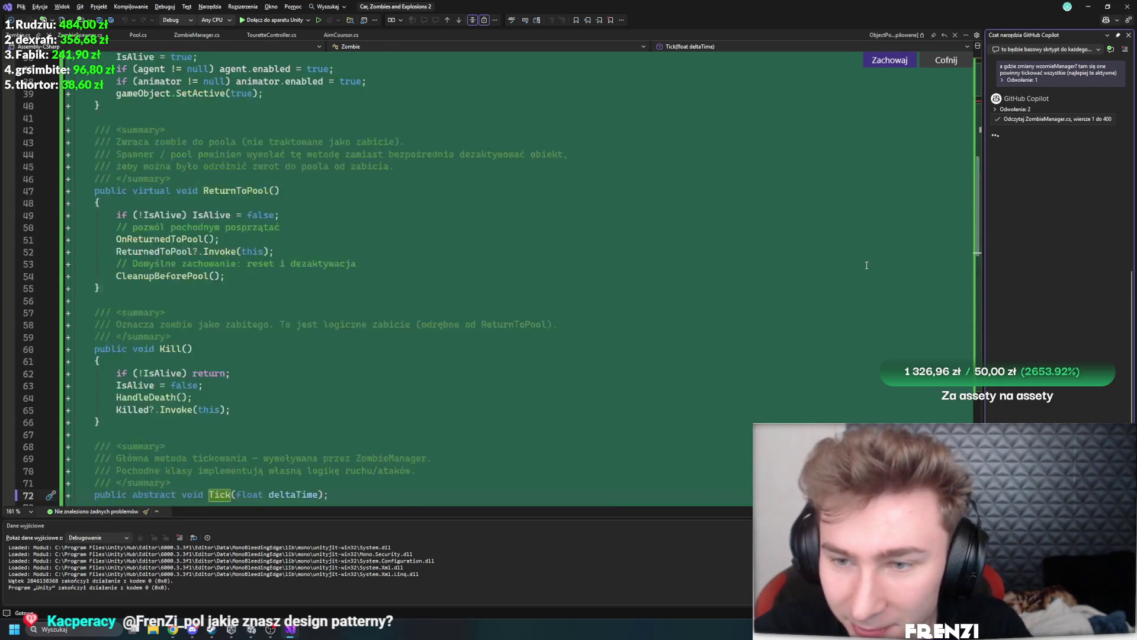
{"action": "scroll", "coordinate": [719, 226], "scroll_direction": "down", "scroll_amount": 9}
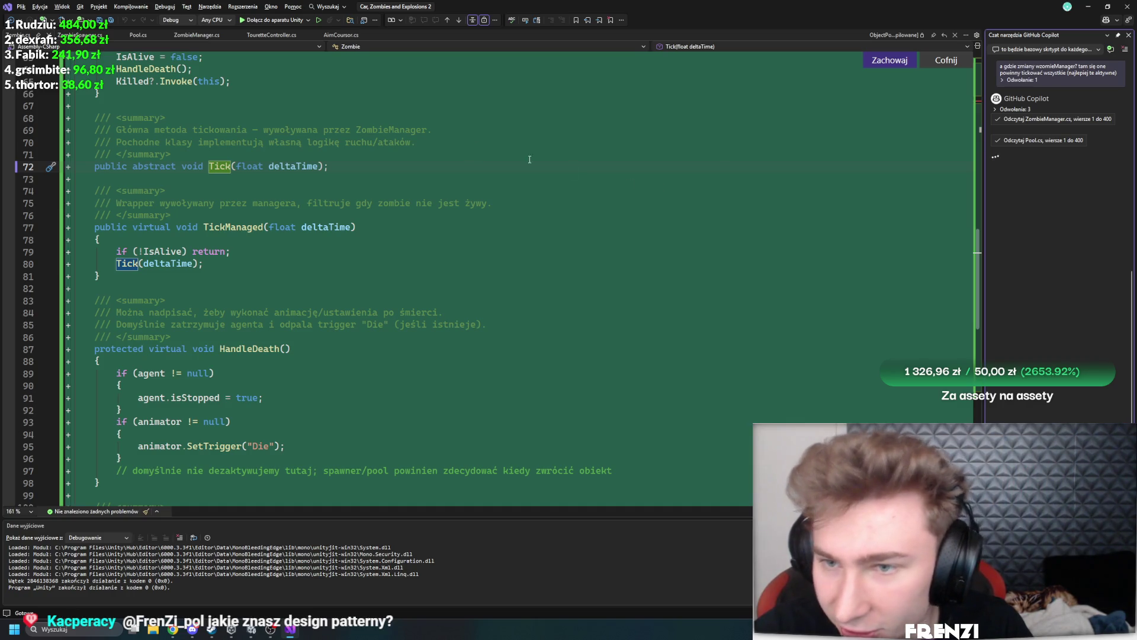
{"action": "scroll", "coordinate": [685, 249], "scroll_direction": "up", "scroll_amount": 5}
{"action": "scroll", "coordinate": [576, 197], "scroll_direction": "down", "scroll_amount": 4}
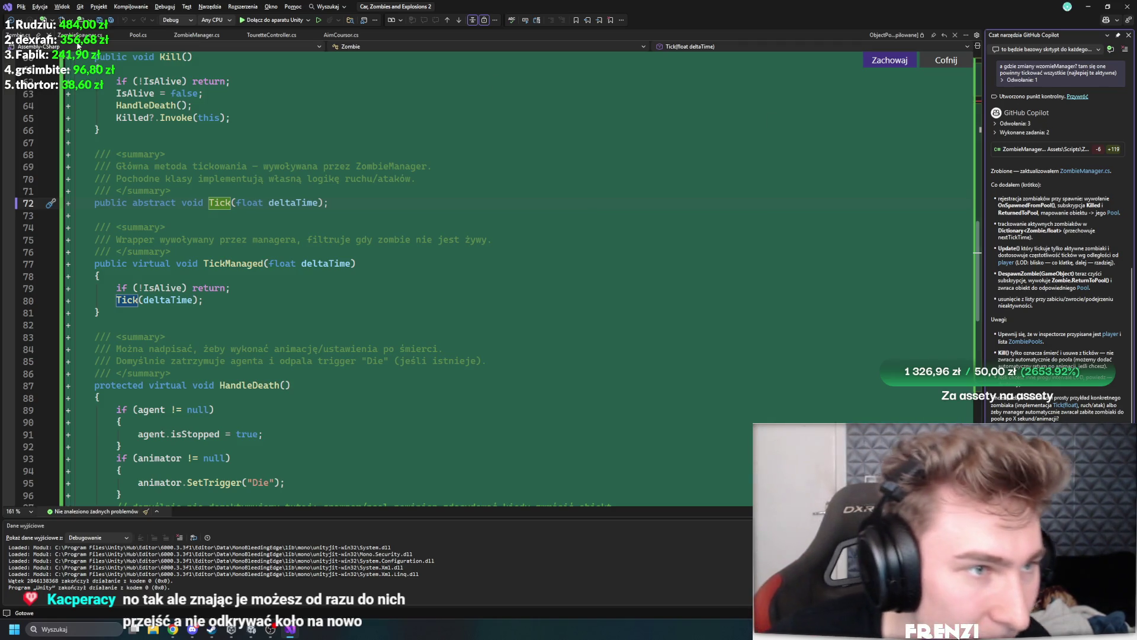
{"action": "left_click", "coordinate": [201, 37]}
Inspect how ZombieManager.cs uses the activeZombies and objectToPool dictionaries
{"action": "scroll", "coordinate": [397, 260], "scroll_direction": "up", "scroll_amount": 8}
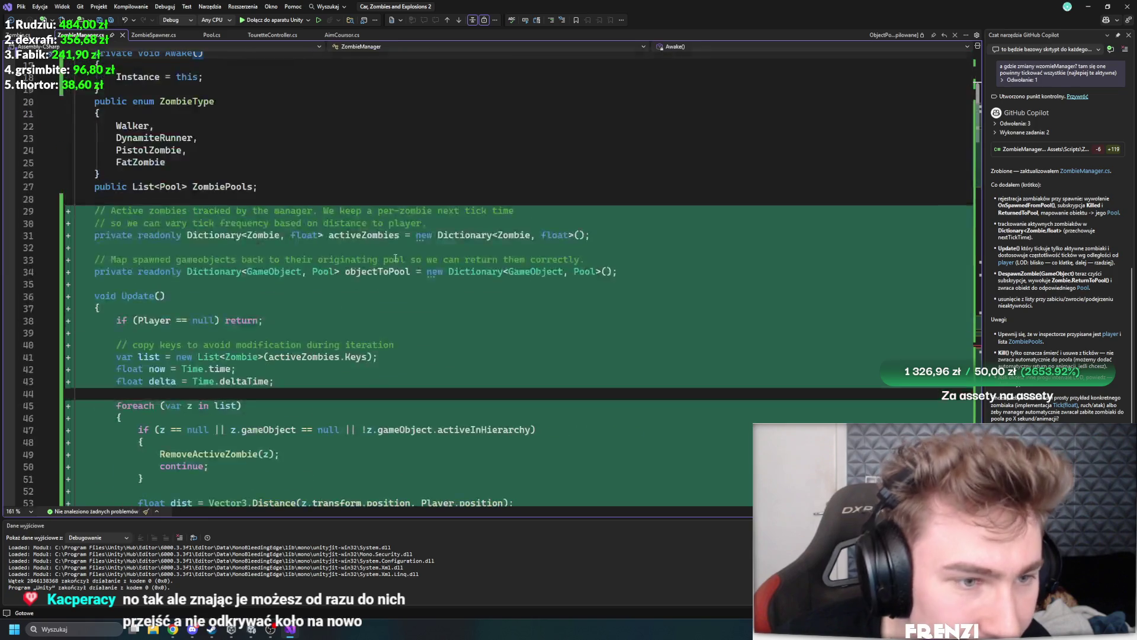
{"action": "left_click", "coordinate": [359, 203]}
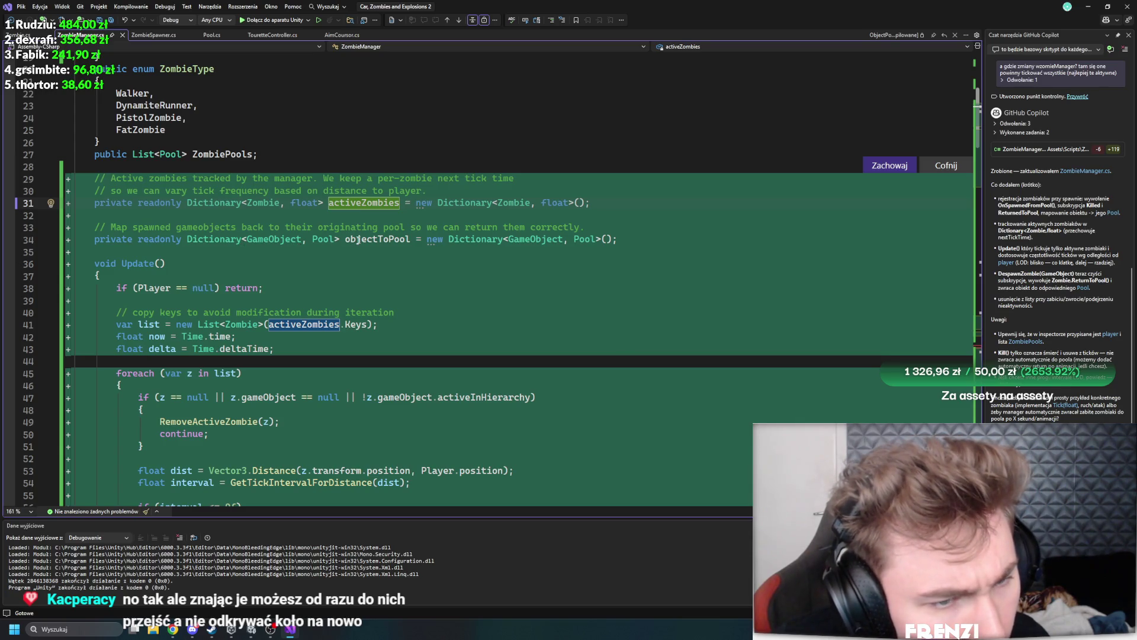
{"action": "left_click", "coordinate": [390, 240]}
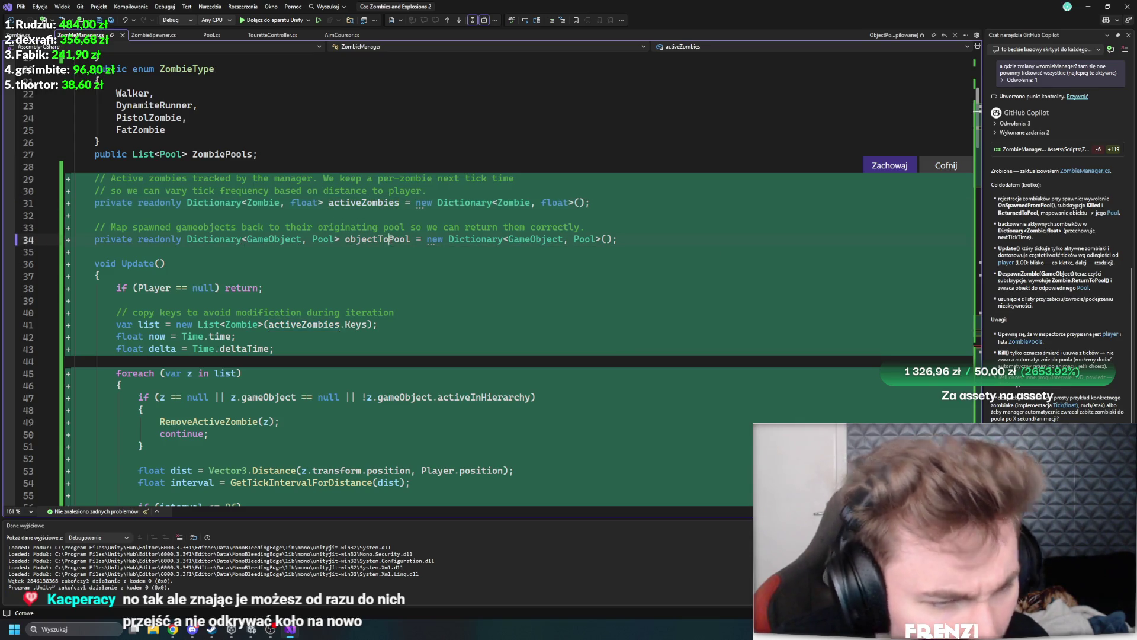
{"action": "scroll", "coordinate": [483, 274], "scroll_direction": "down", "scroll_amount": 20}
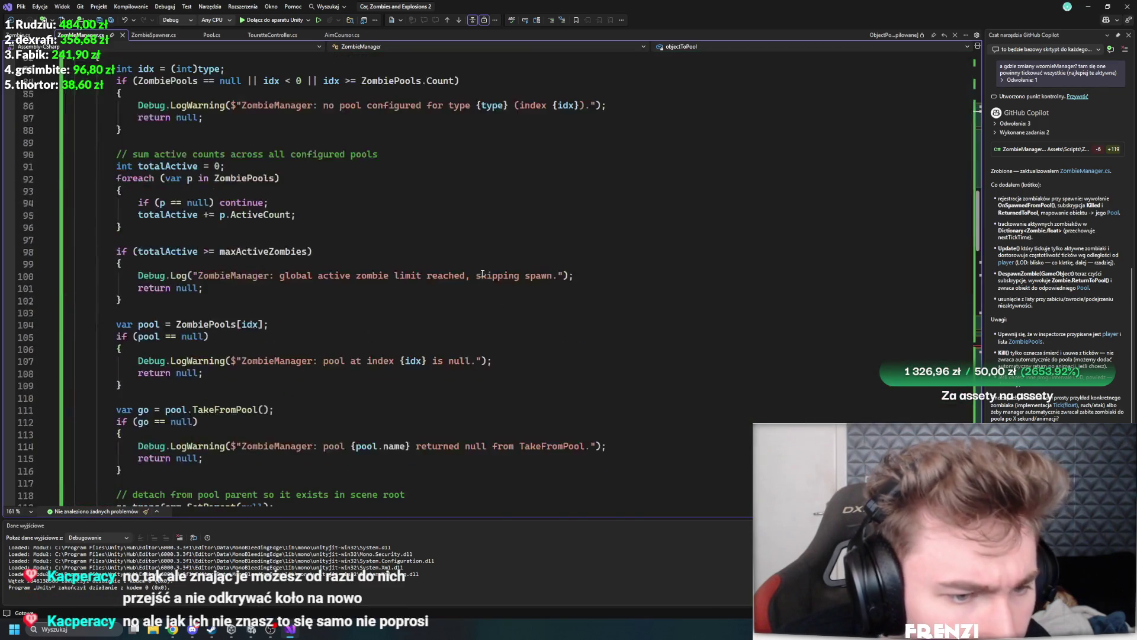
{"action": "scroll", "coordinate": [483, 273], "scroll_direction": "down", "scroll_amount": 20}
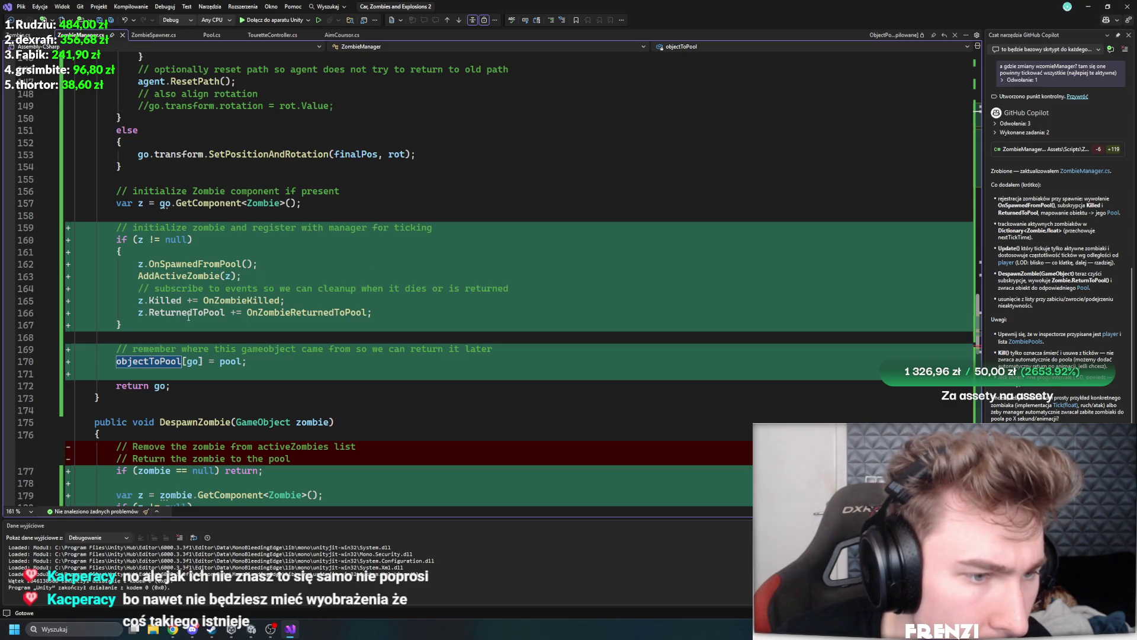
Check Zombie.cs, then trace ZombieManager's zombie variable z to the Killed event declaration
{"action": "left_click", "coordinate": [24, 35]}
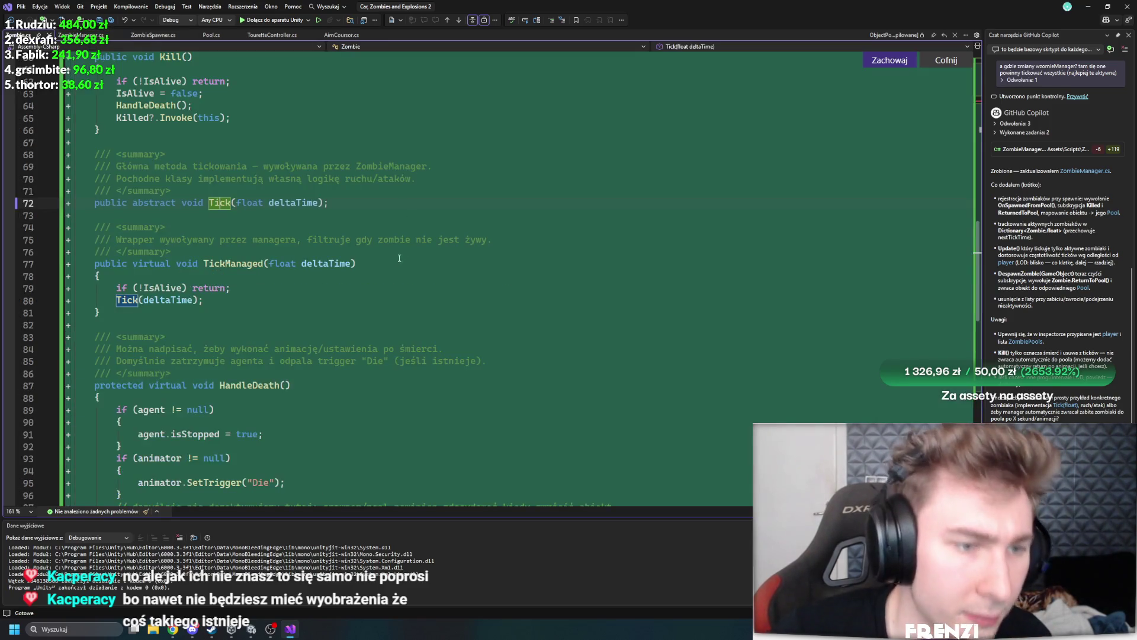
{"action": "scroll", "coordinate": [400, 269], "scroll_direction": "up", "scroll_amount": 14}
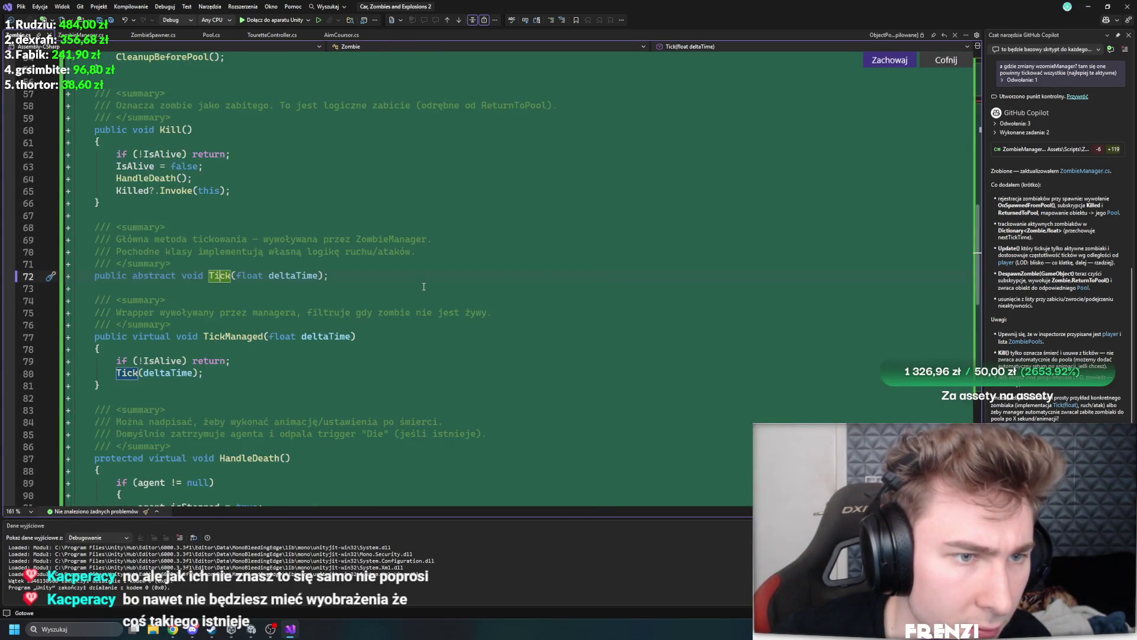
{"action": "scroll", "coordinate": [421, 293], "scroll_direction": "up", "scroll_amount": 14}
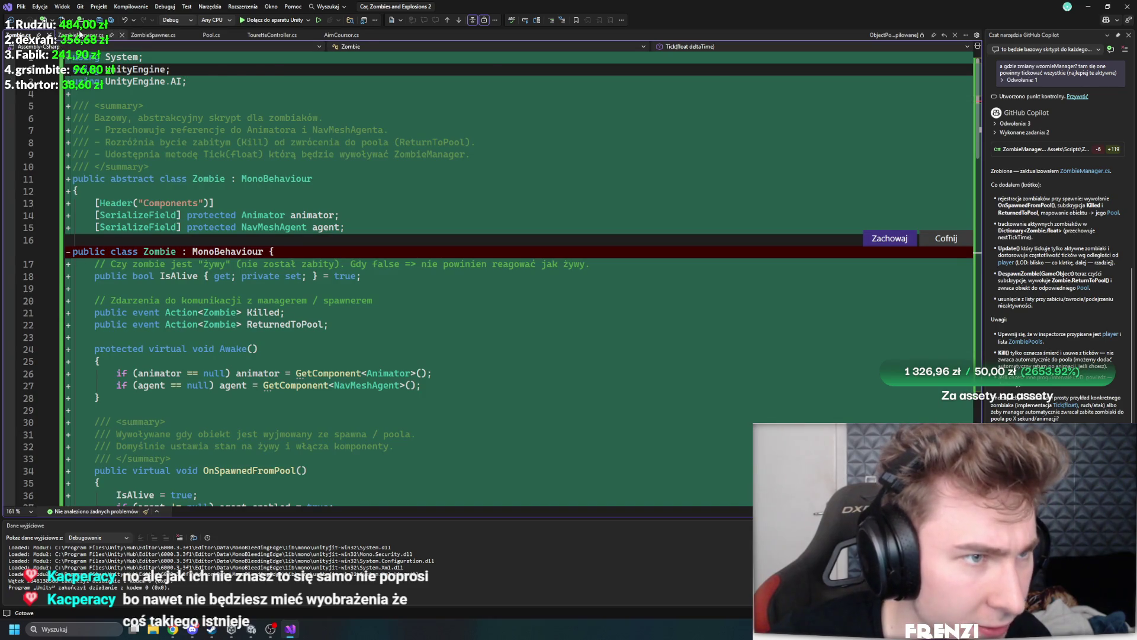
{"action": "left_click", "coordinate": [83, 34]}
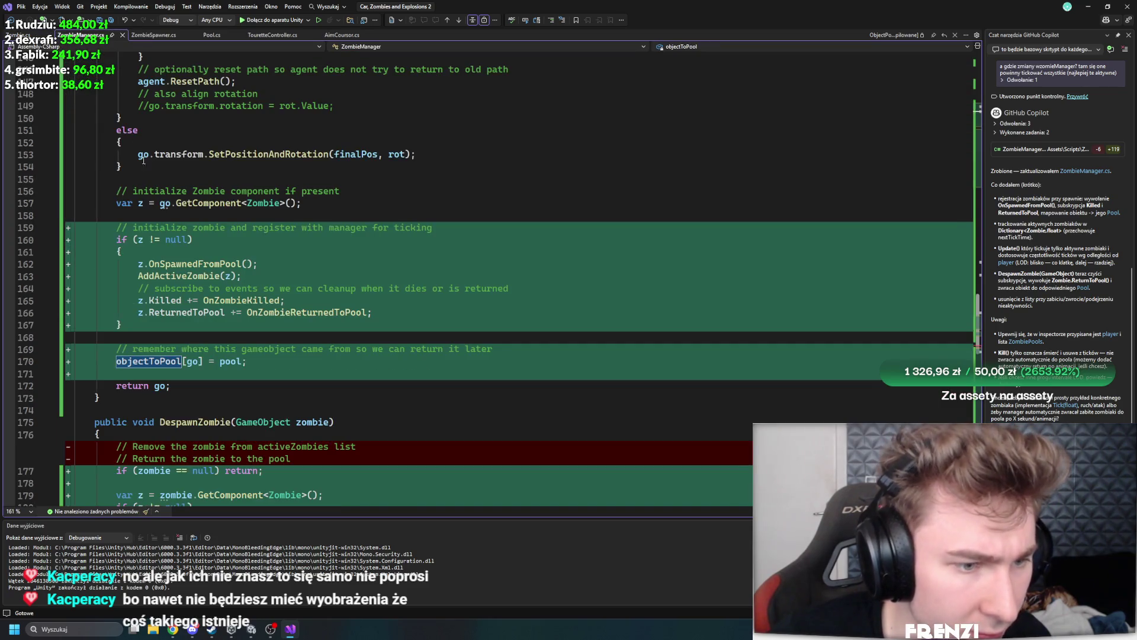
{"action": "left_click", "coordinate": [141, 300]}
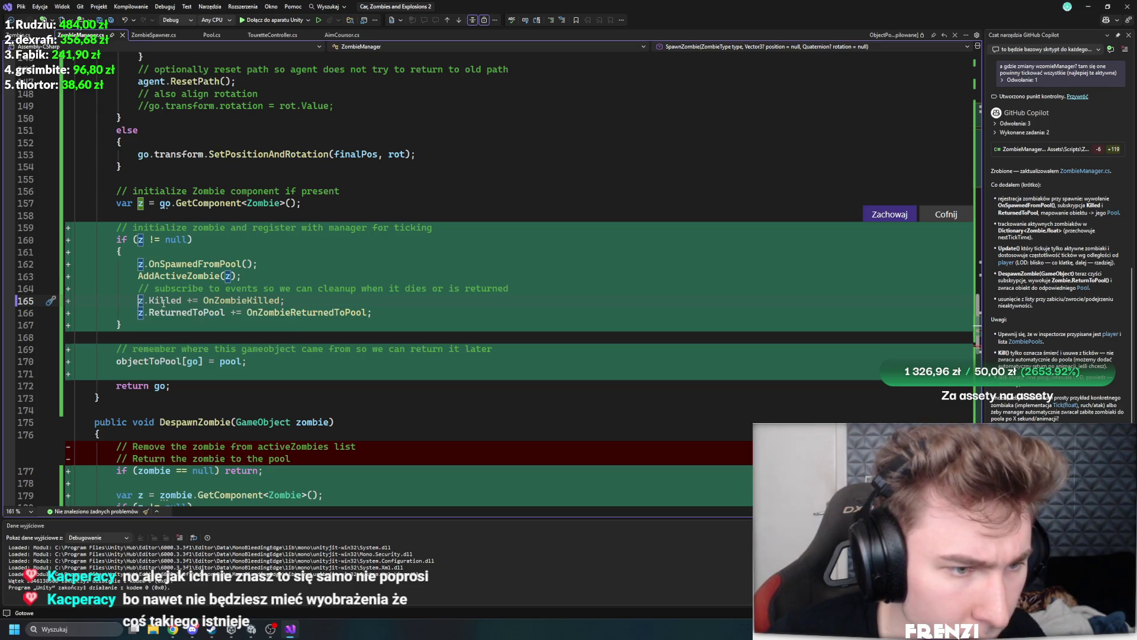
{"action": "left_click", "coordinate": [166, 300], "text": "ctrl"}
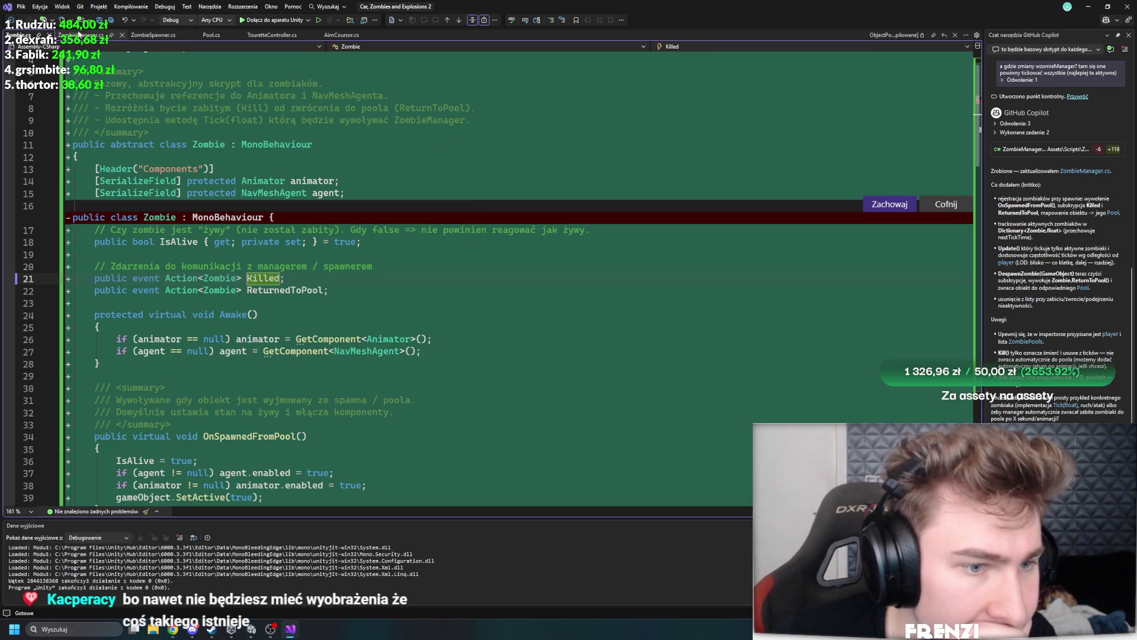
Look over how ZombieSpawner.cs spawns the zombies
{"action": "left_click", "coordinate": [82, 36]}
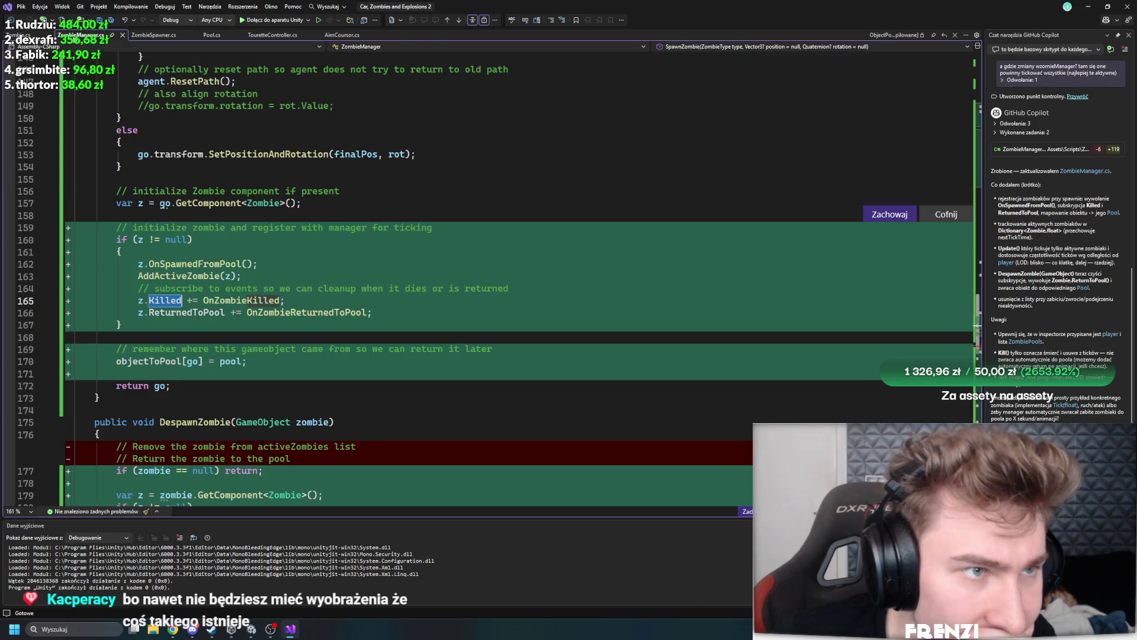
{"action": "left_click", "coordinate": [153, 35]}
{"action": "scroll", "coordinate": [413, 231], "scroll_direction": "down", "scroll_amount": 5}
{"action": "scroll", "coordinate": [413, 231], "scroll_direction": "down", "scroll_amount": 15}
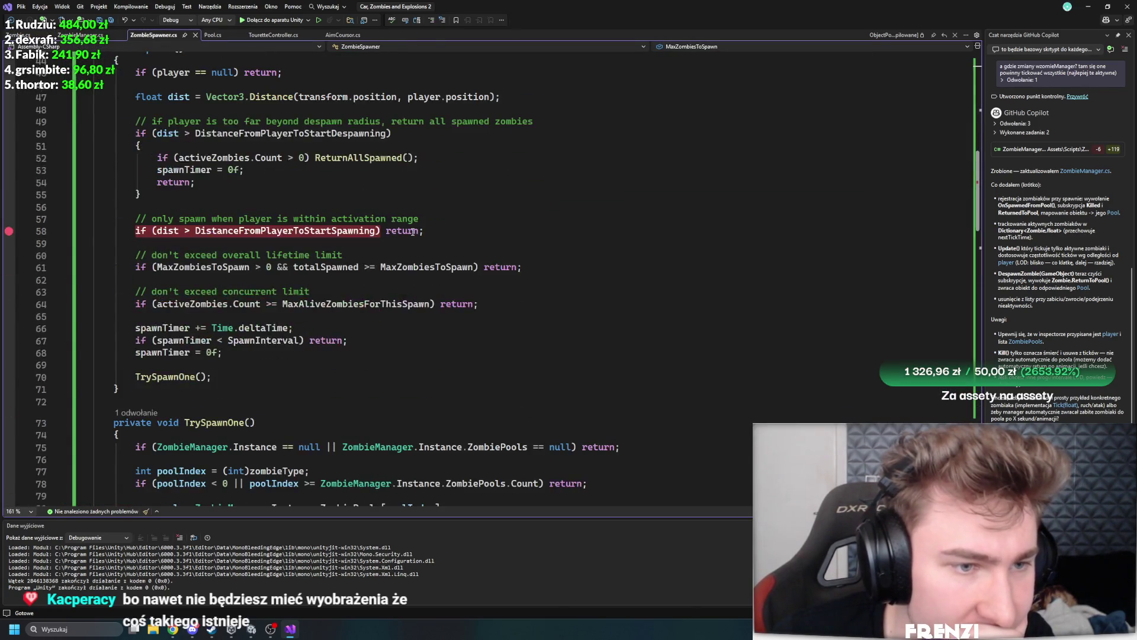
{"action": "scroll", "coordinate": [412, 231], "scroll_direction": "up", "scroll_amount": 10}
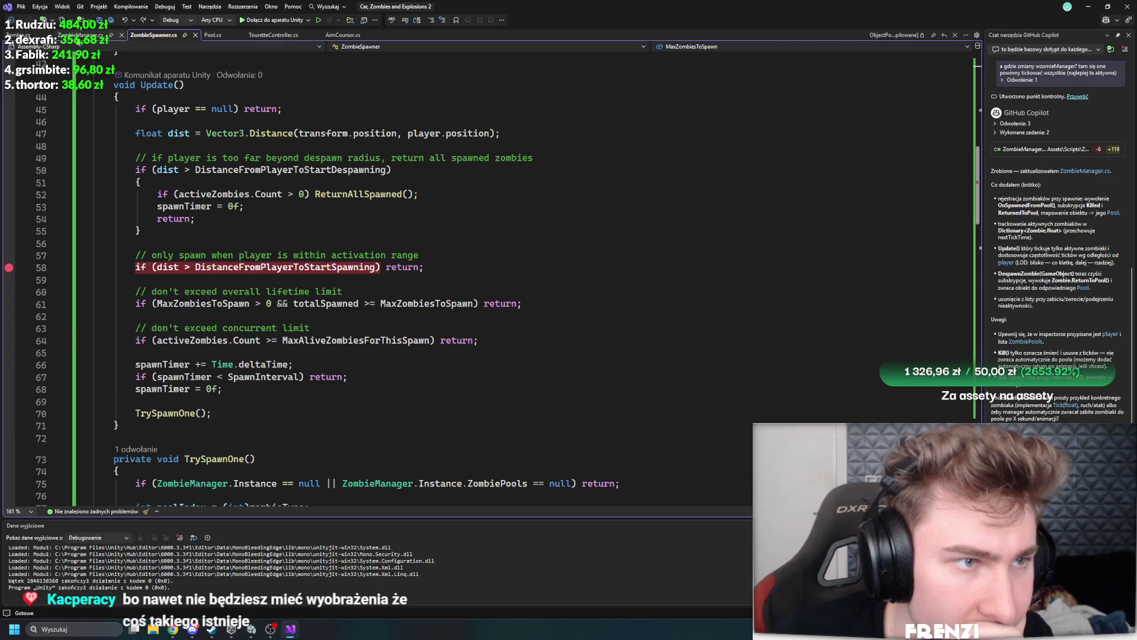
Revisit the Killed declaration and zombie registration lines, then return to Unity to reload scripts
{"action": "left_click", "coordinate": [82, 35]}
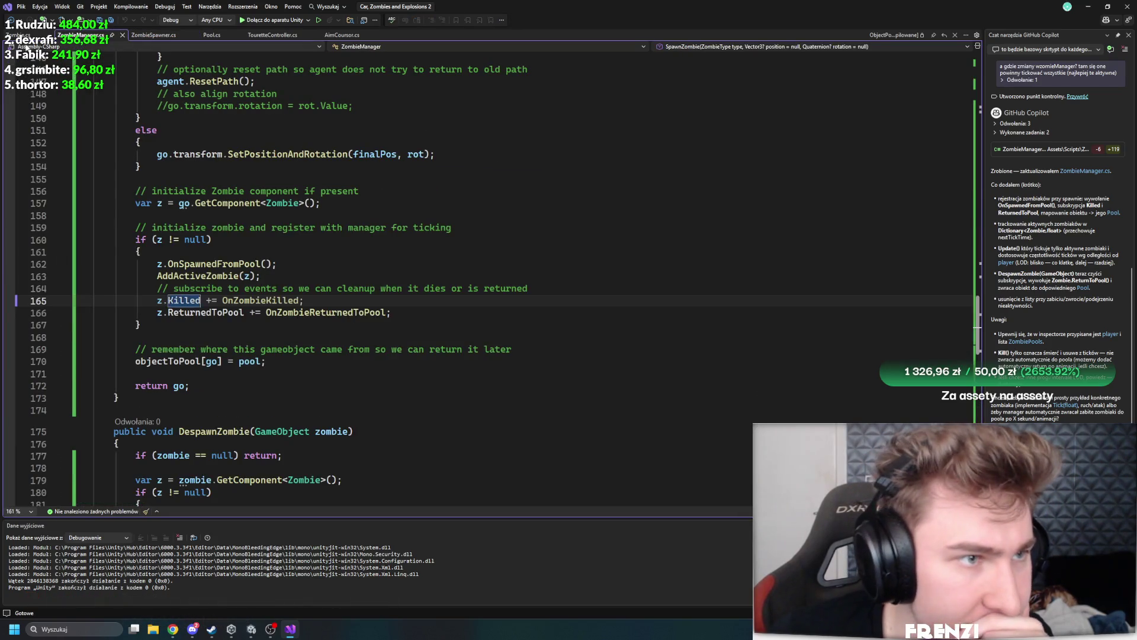
{"action": "left_click", "coordinate": [184, 300], "text": "ctrl"}
{"action": "key", "text": "ctrl+minus"}
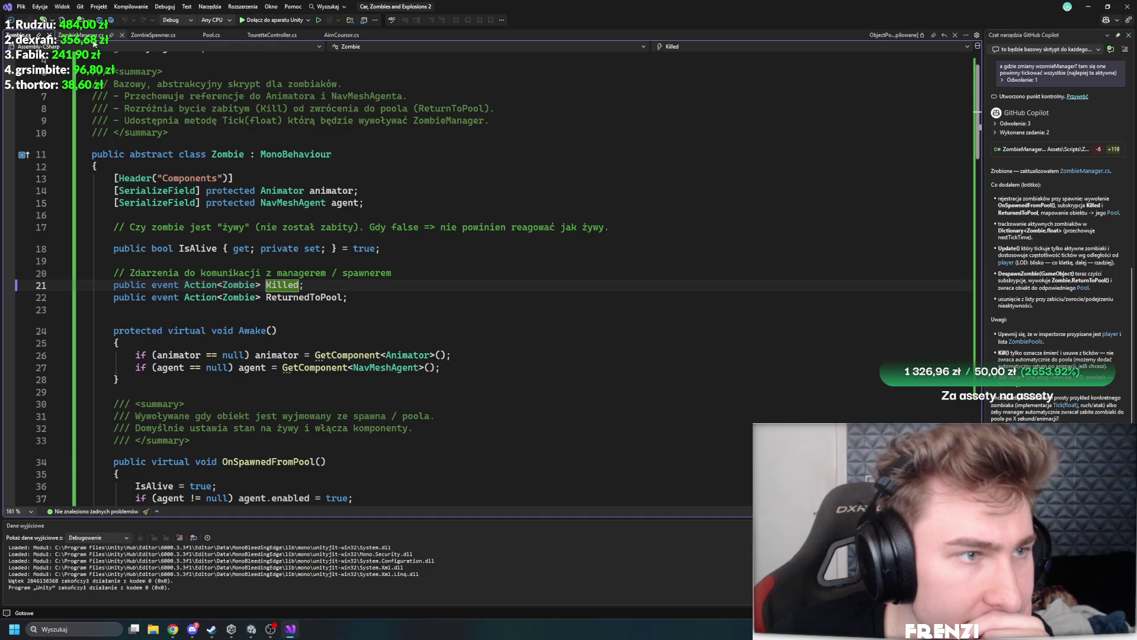
{"action": "key", "text": "Up"}
{"action": "key", "text": "Up"}
{"action": "key", "text": "Up"}
{"action": "key", "text": "alt+Tab"}
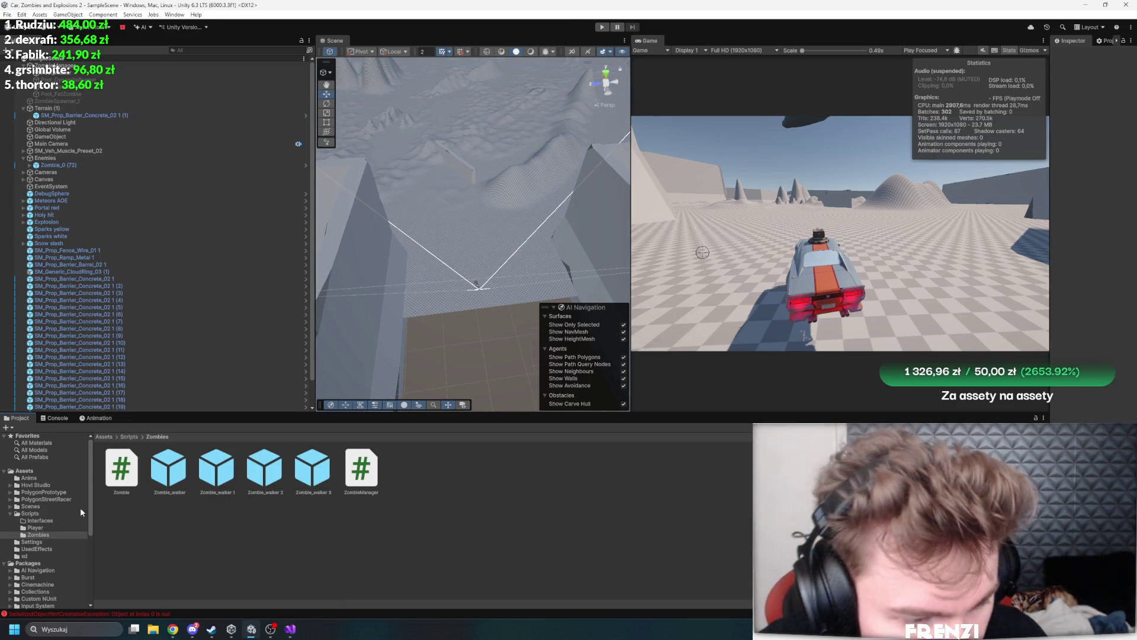
Clear the Console and open the Zombie_walker prefab for editing
{"action": "left_click", "coordinate": [55, 418]}
{"action": "left_click", "coordinate": [18, 426]}
{"action": "left_click", "coordinate": [19, 418]}
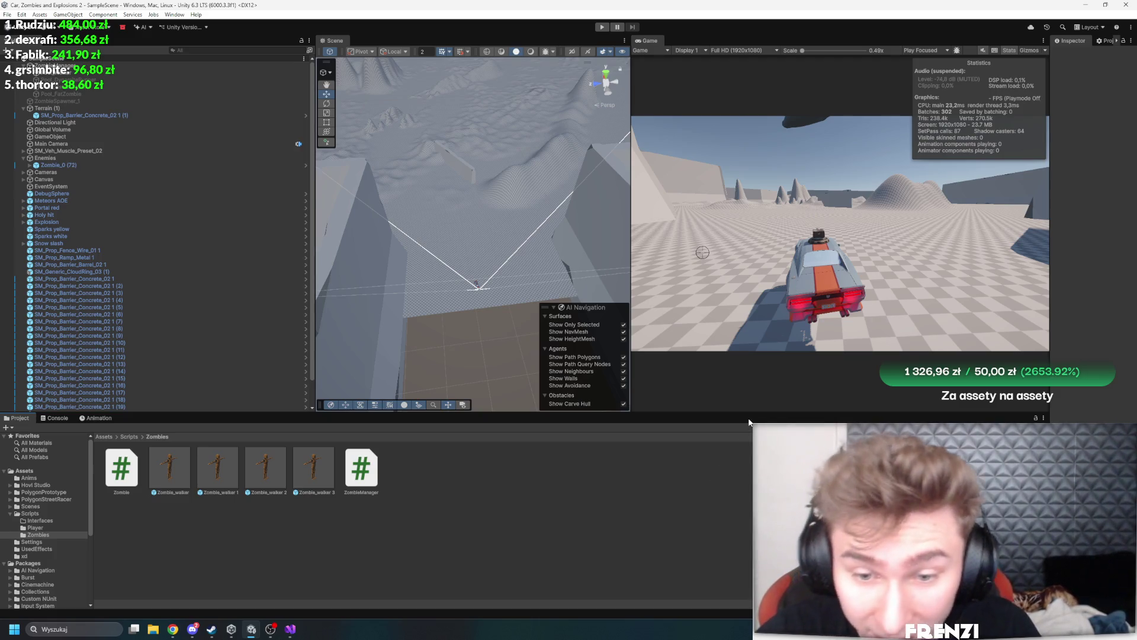
{"action": "left_click_drag", "start_coordinate": [749, 414], "coordinate": [750, 388]}
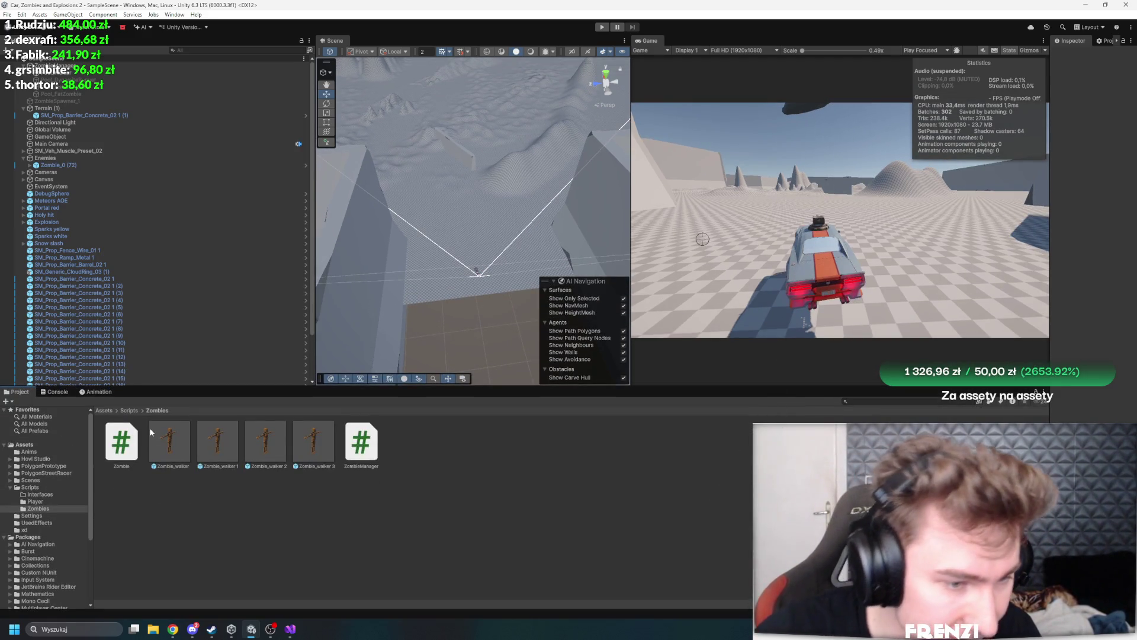
{"action": "left_click", "coordinate": [170, 442]}
{"action": "left_click_drag", "start_coordinate": [1050, 104], "coordinate": [836, 103]}
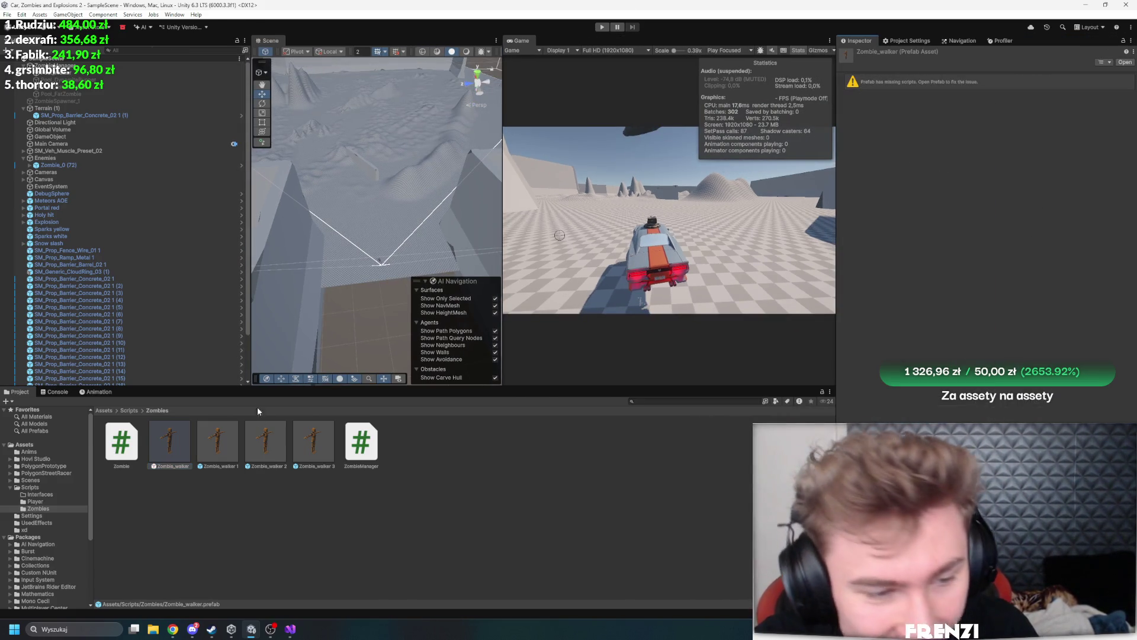
{"action": "left_click", "coordinate": [403, 426]}
{"action": "left_click", "coordinate": [168, 444]}
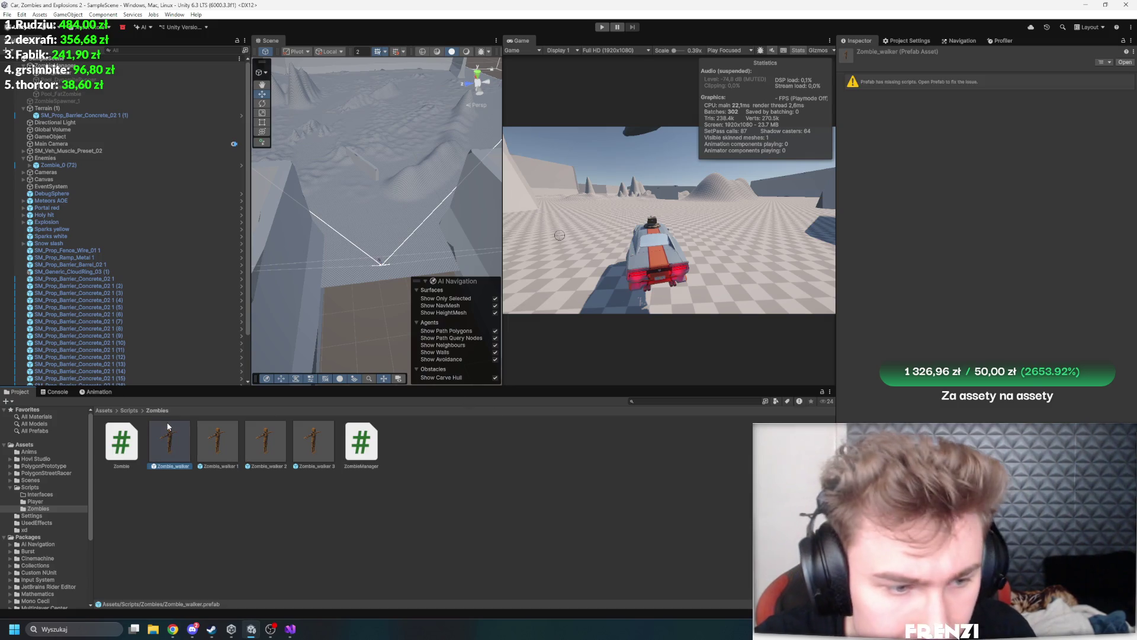
{"action": "double_click", "coordinate": [166, 446]}
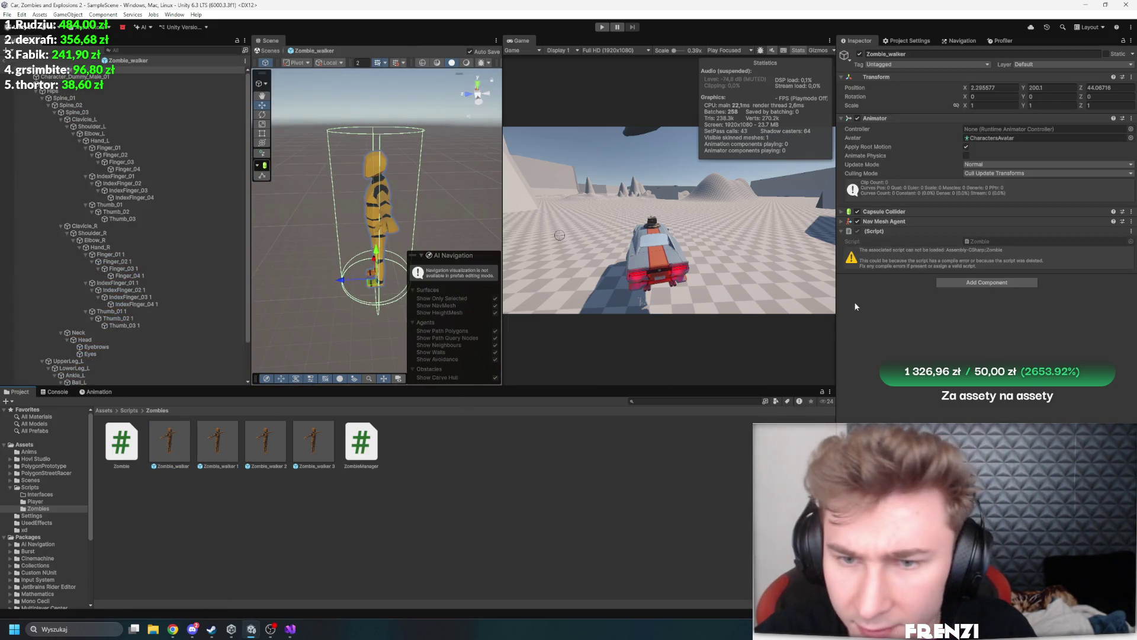
Replace the missing script with a new ZombieWalker script component and open it in Visual Studio
{"action": "right_click", "coordinate": [893, 236]}
{"action": "left_click", "coordinate": [932, 273]}
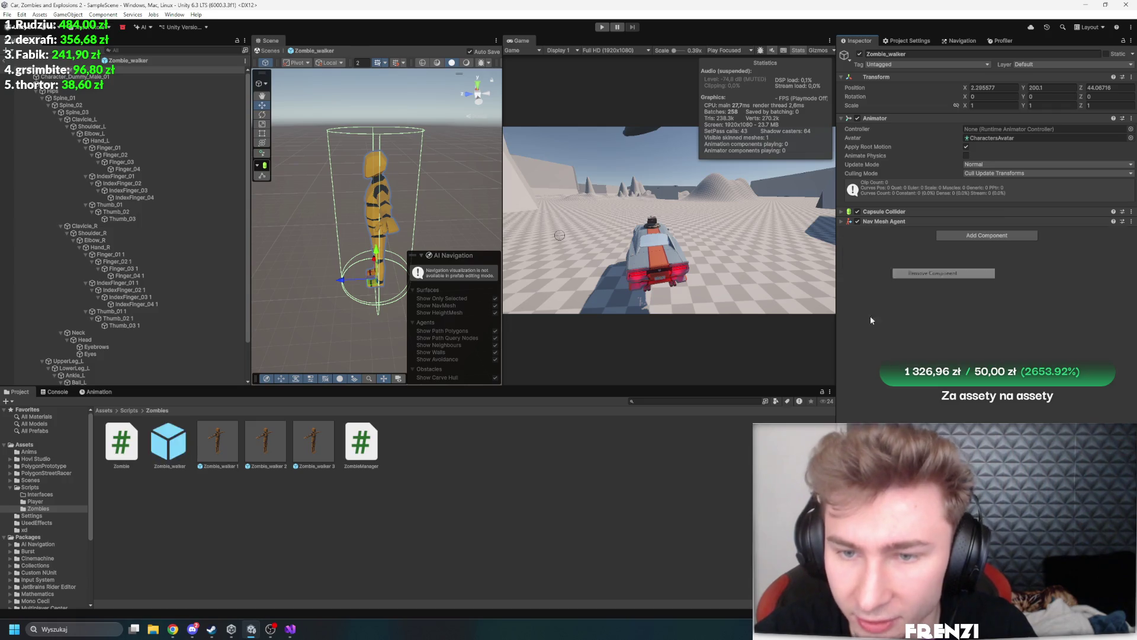
{"action": "left_click", "coordinate": [983, 235]}
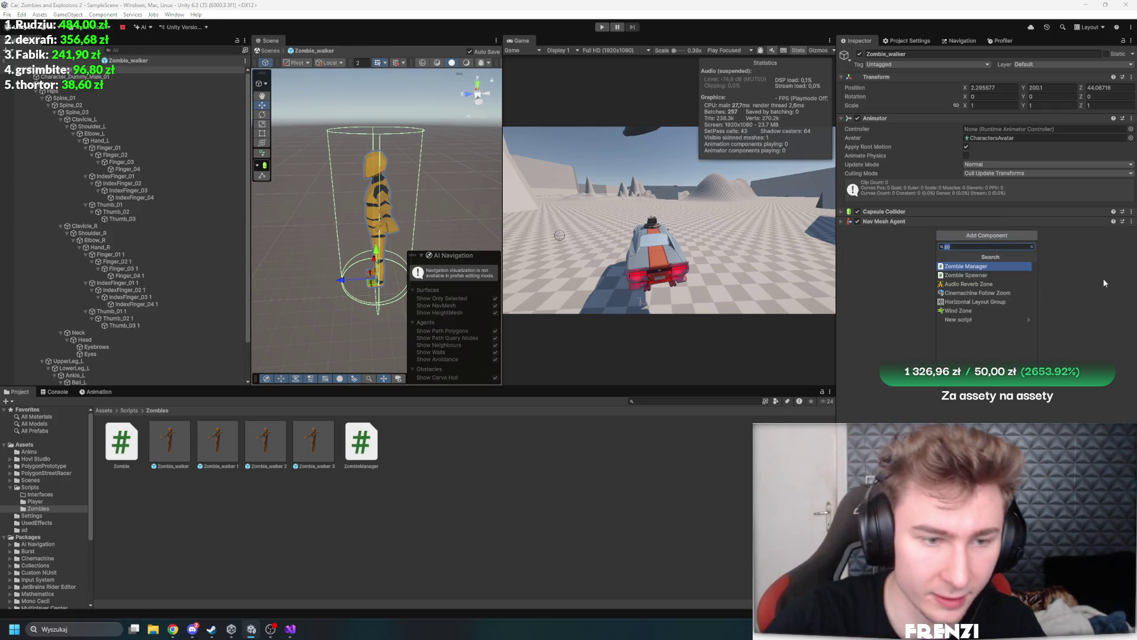
{"action": "type", "text": "Zomn"}
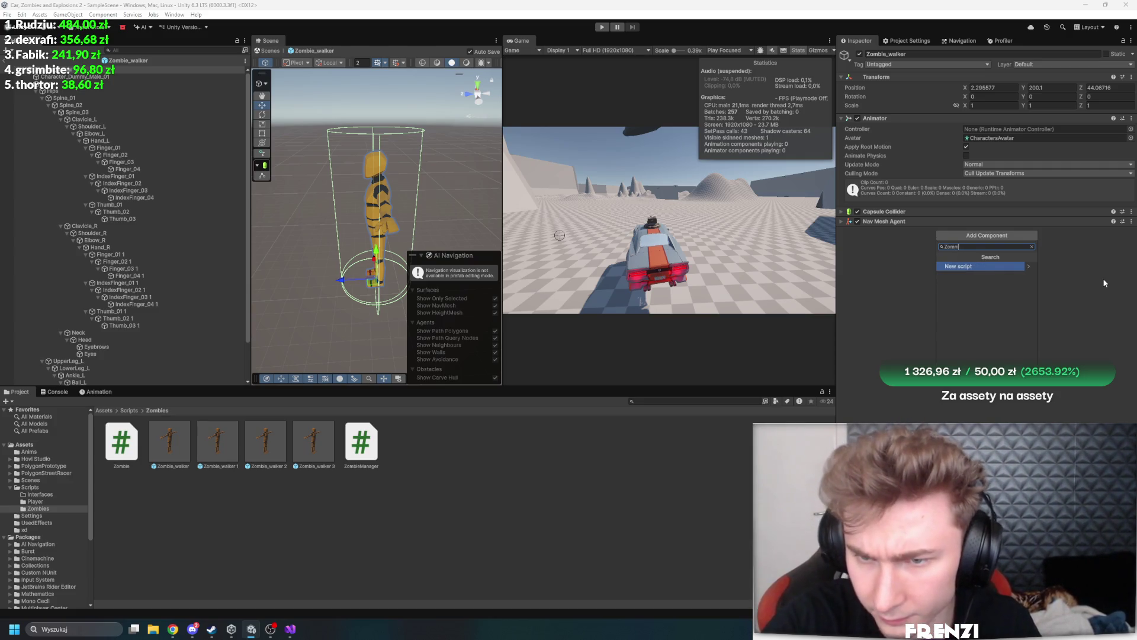
{"action": "type", "text": "ker"}
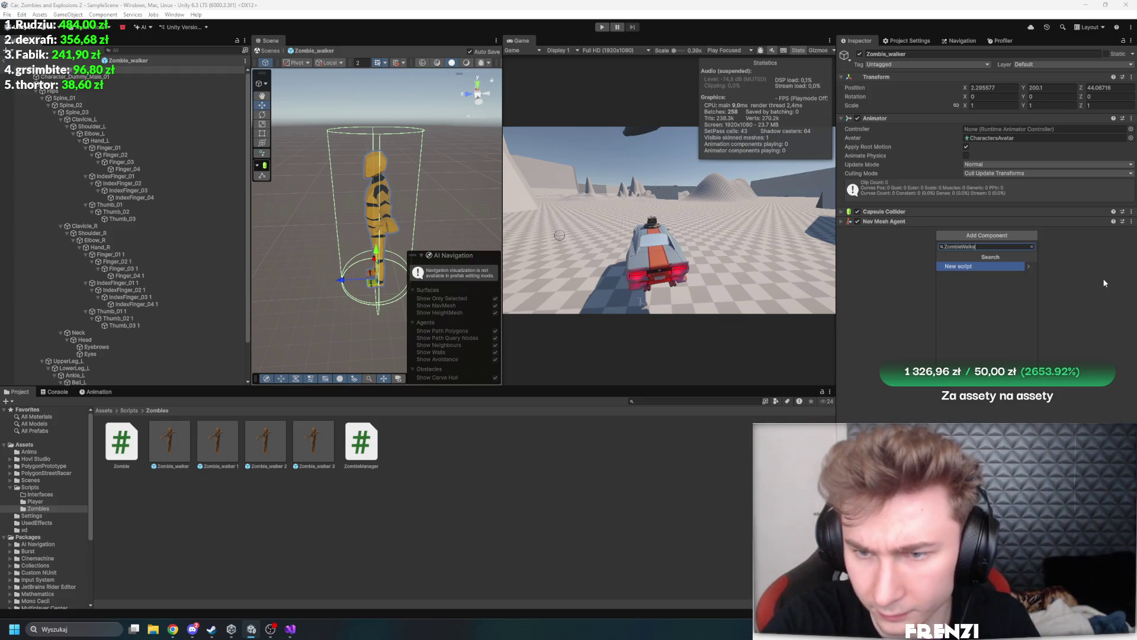
{"action": "key", "text": "Return"}
{"action": "key", "text": "Return"}
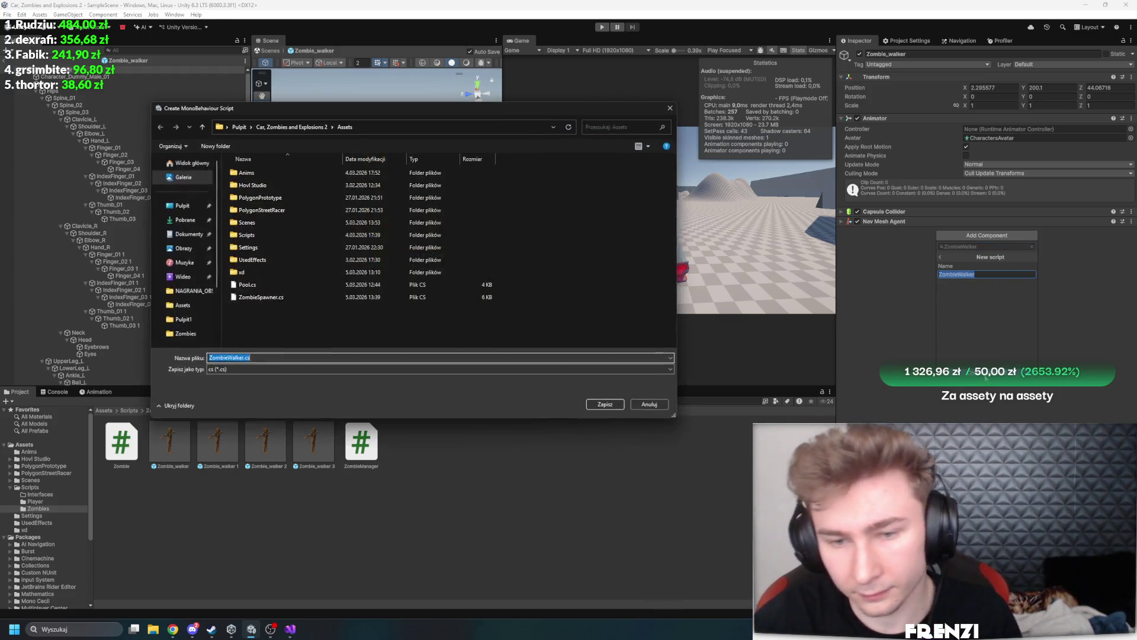
{"action": "left_click", "coordinate": [604, 403]}
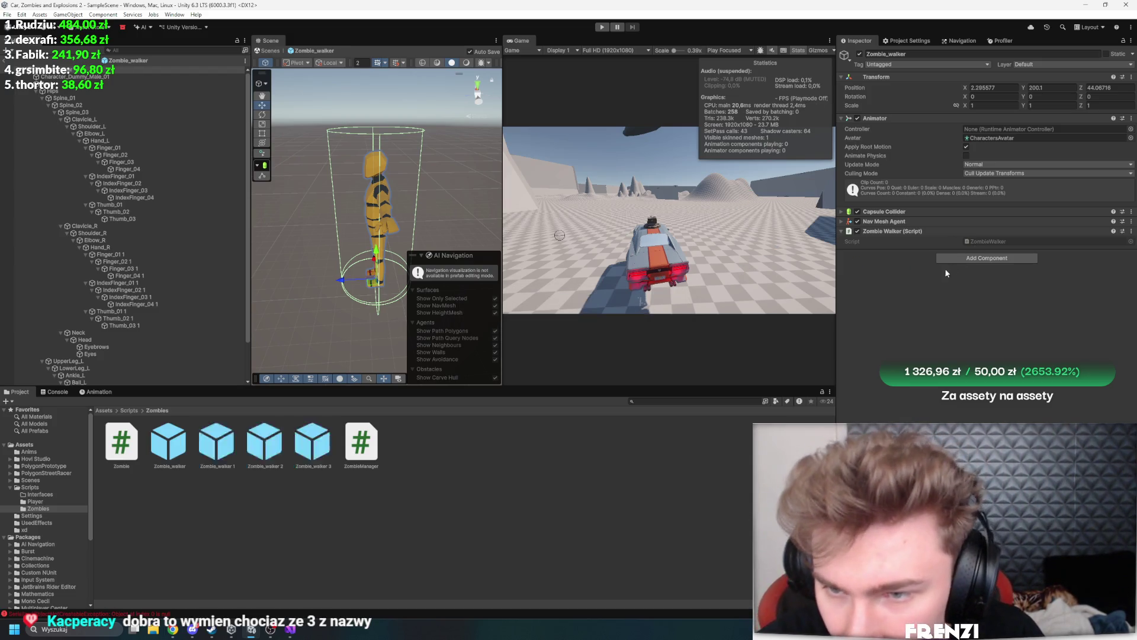
{"action": "double_click", "coordinate": [1010, 240]}
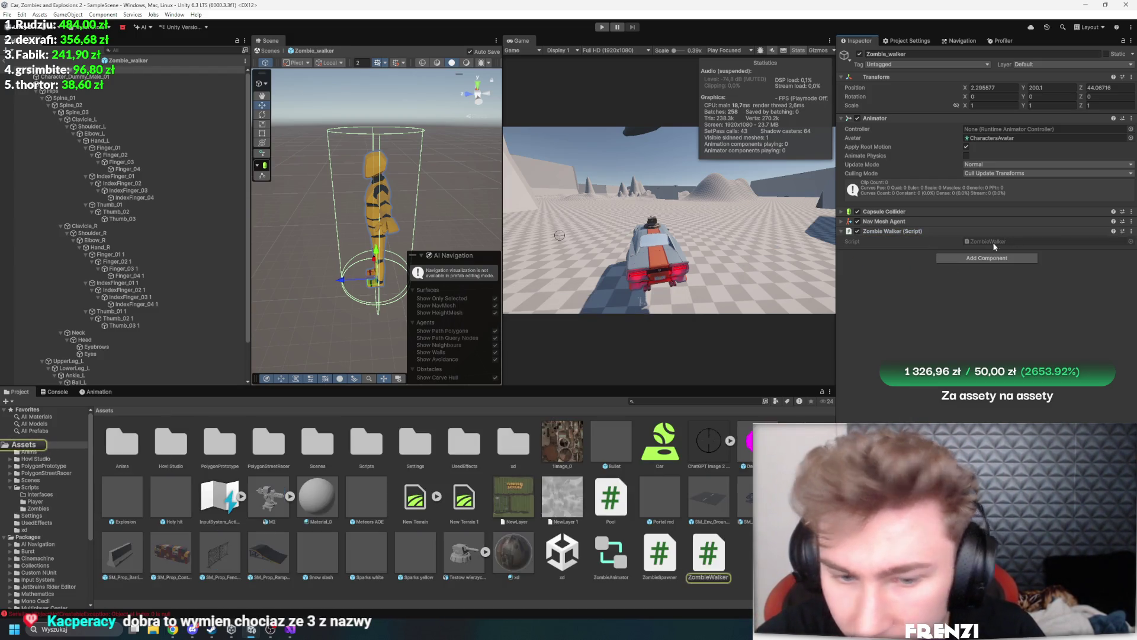
{"action": "double_click", "coordinate": [245, 91]}
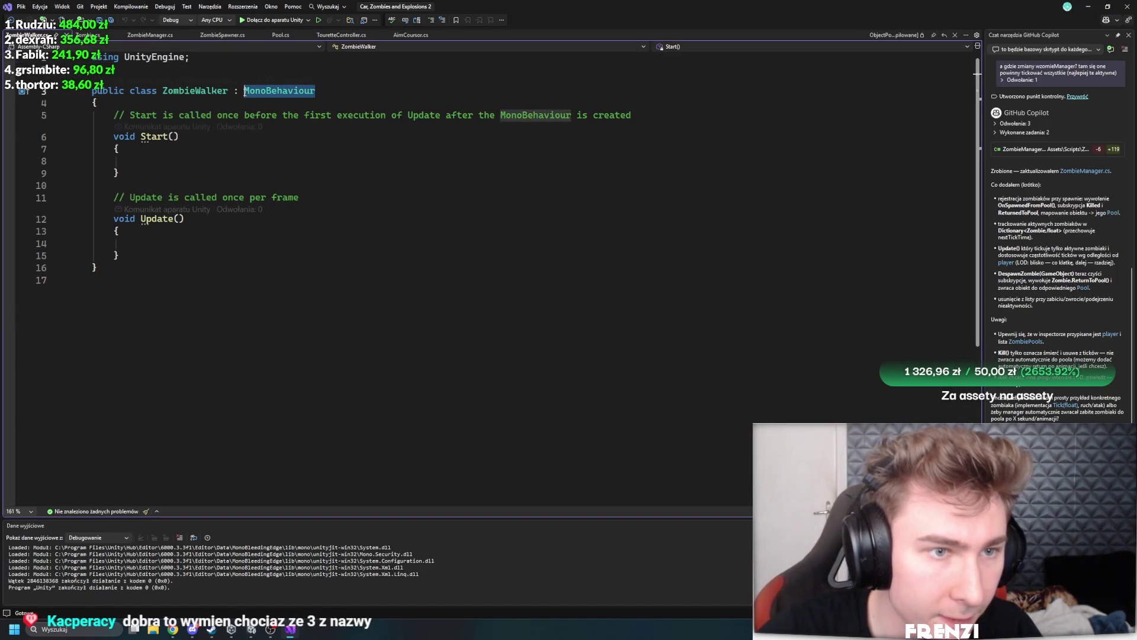
Make ZombieWalker inherit from Zombie and implement the abstract Tick(float deltaTime) override
{"action": "type", "text": "Zombie"}
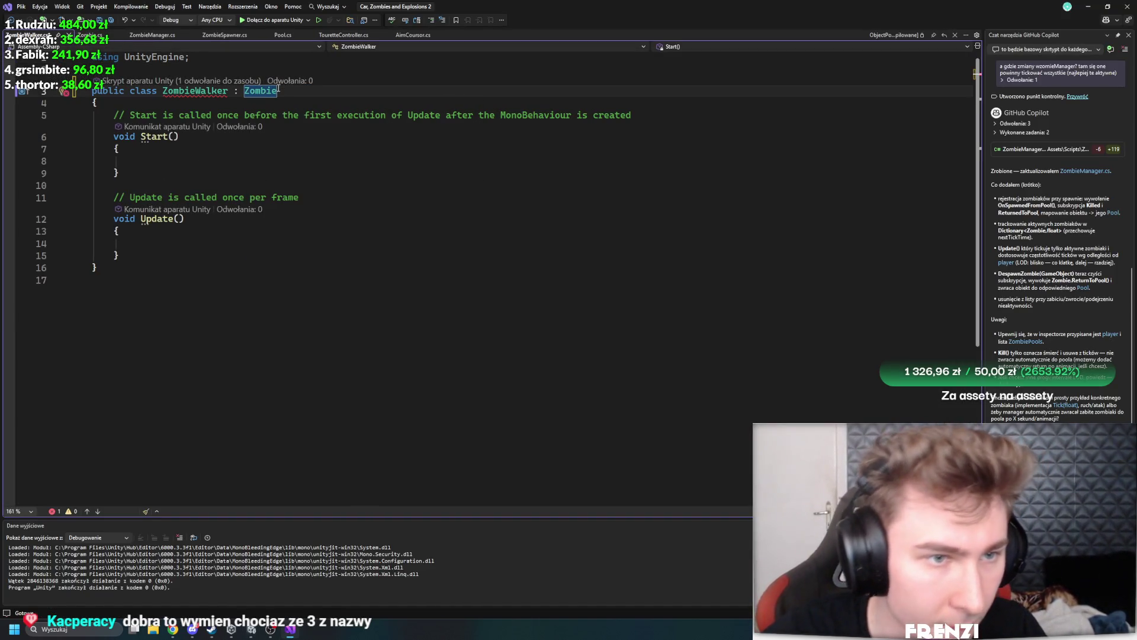
{"action": "right_click", "coordinate": [264, 93]}
{"action": "left_click", "coordinate": [314, 122]}
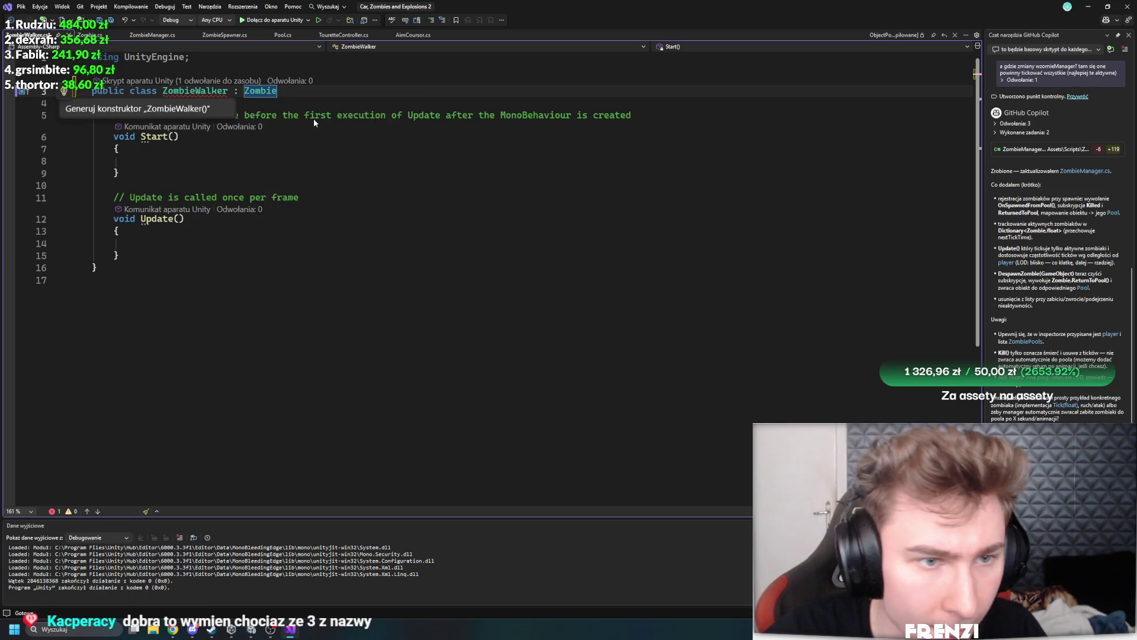
{"action": "left_click", "coordinate": [216, 172]}
{"action": "mouse_move", "coordinate": [205, 92]}
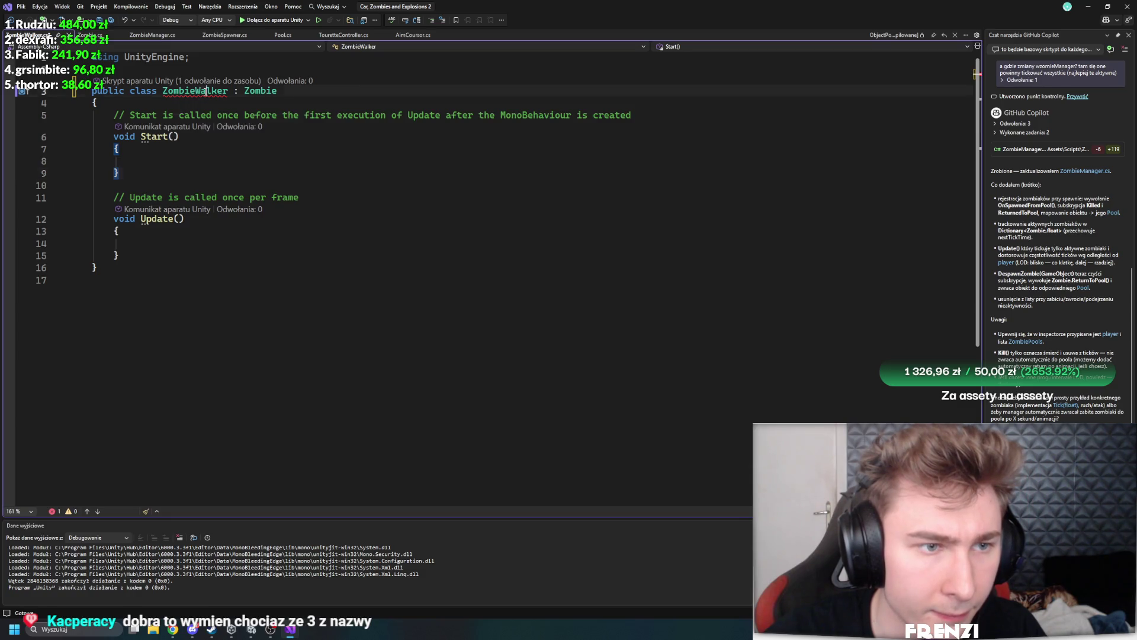
{"action": "right_click", "coordinate": [205, 91]}
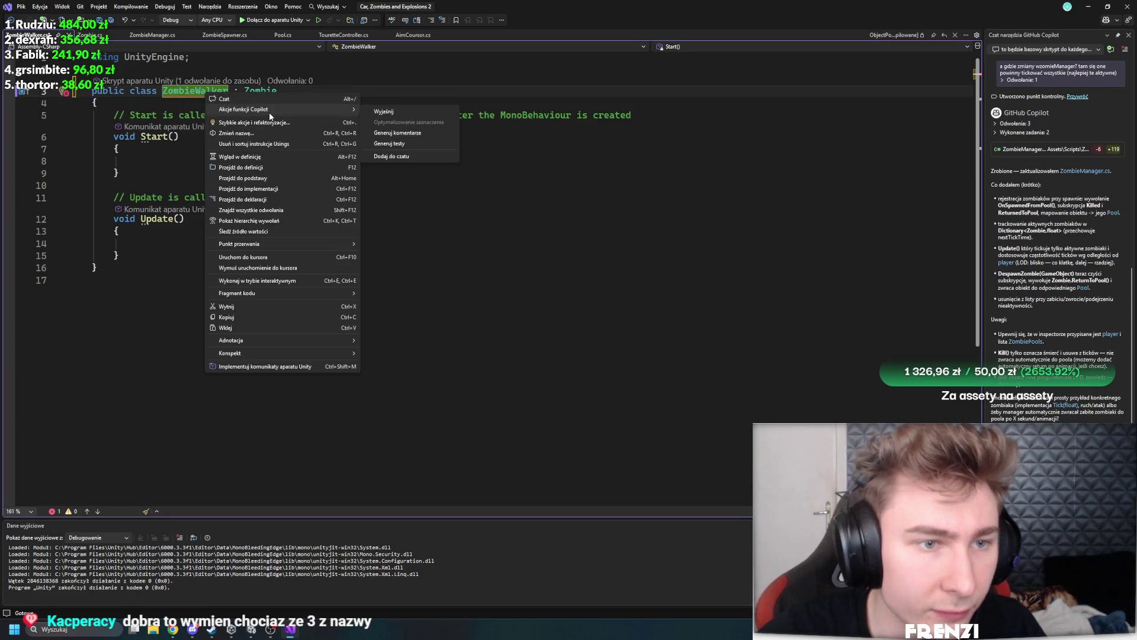
{"action": "left_click", "coordinate": [253, 122]}
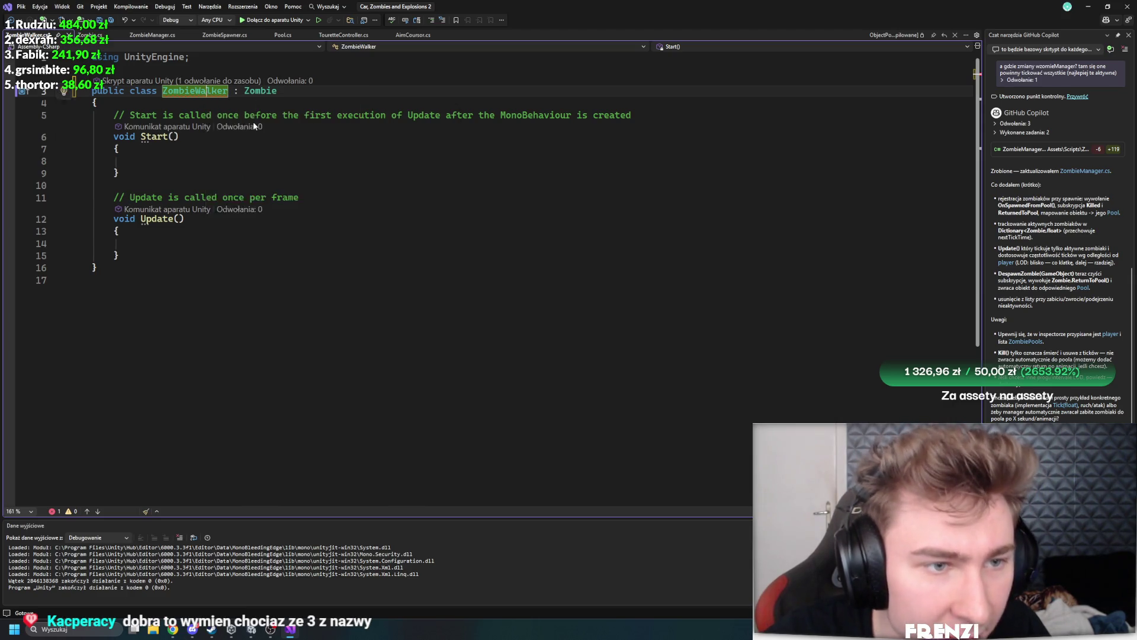
{"action": "left_click", "coordinate": [215, 111]}
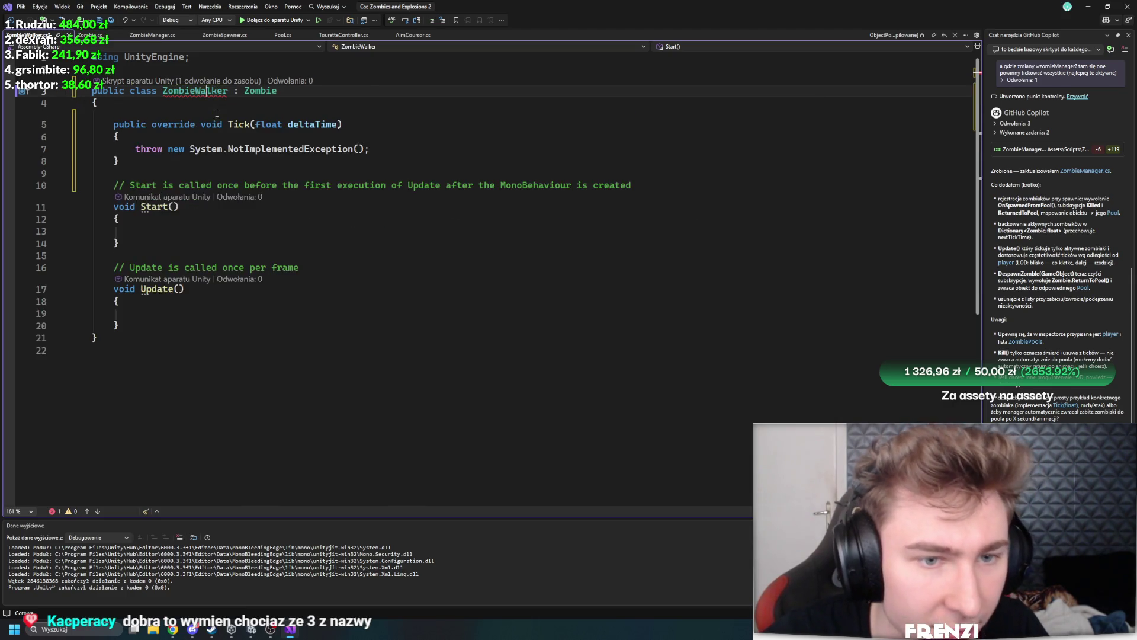
Delete the empty Start and Update methods and save ZombieWalker.cs
{"action": "left_click", "coordinate": [181, 289]}
{"action": "left_click", "coordinate": [128, 322]}
{"action": "left_click_drag", "start_coordinate": [128, 321], "coordinate": [92, 184]}
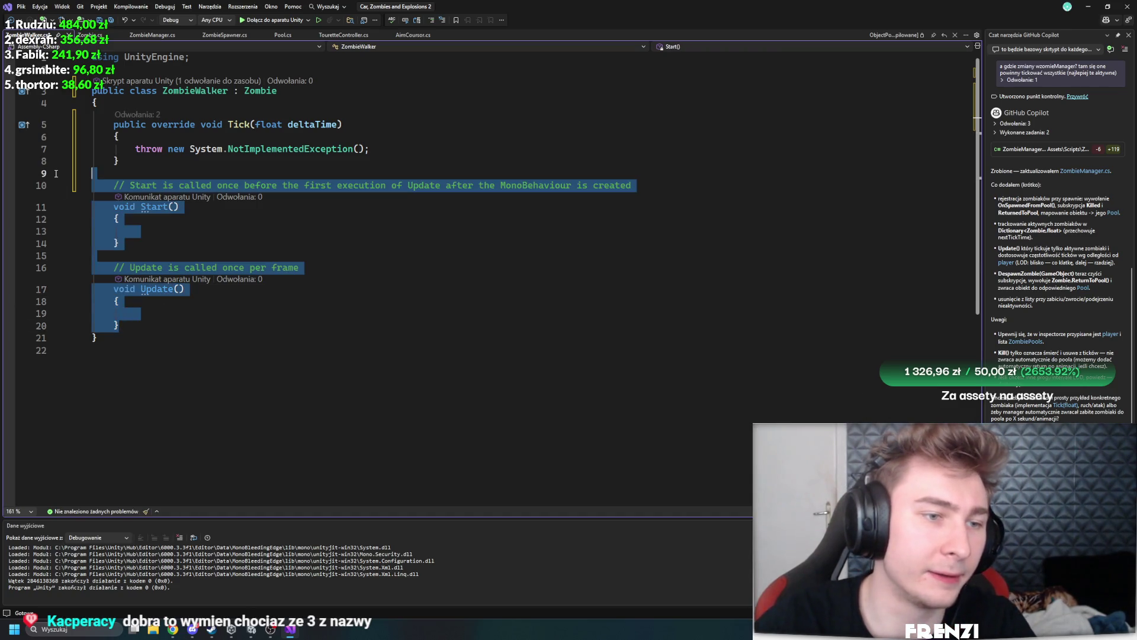
{"action": "key", "text": "Delete"}
{"action": "left_click", "coordinate": [334, 133]}
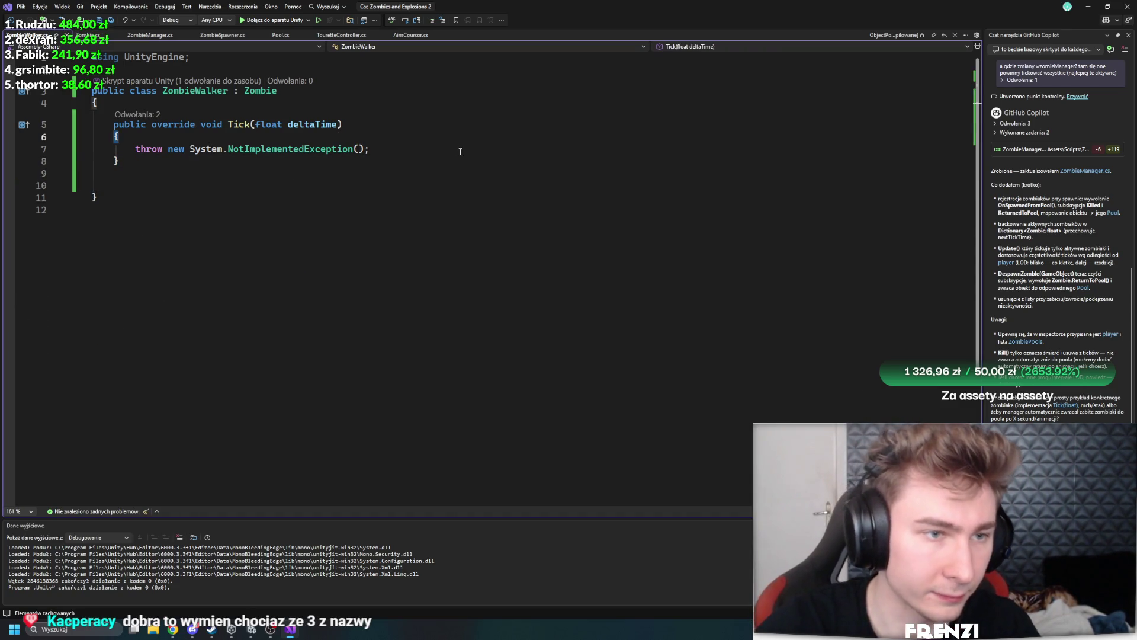
{"action": "key", "text": "Down"}
{"action": "key", "text": "End"}
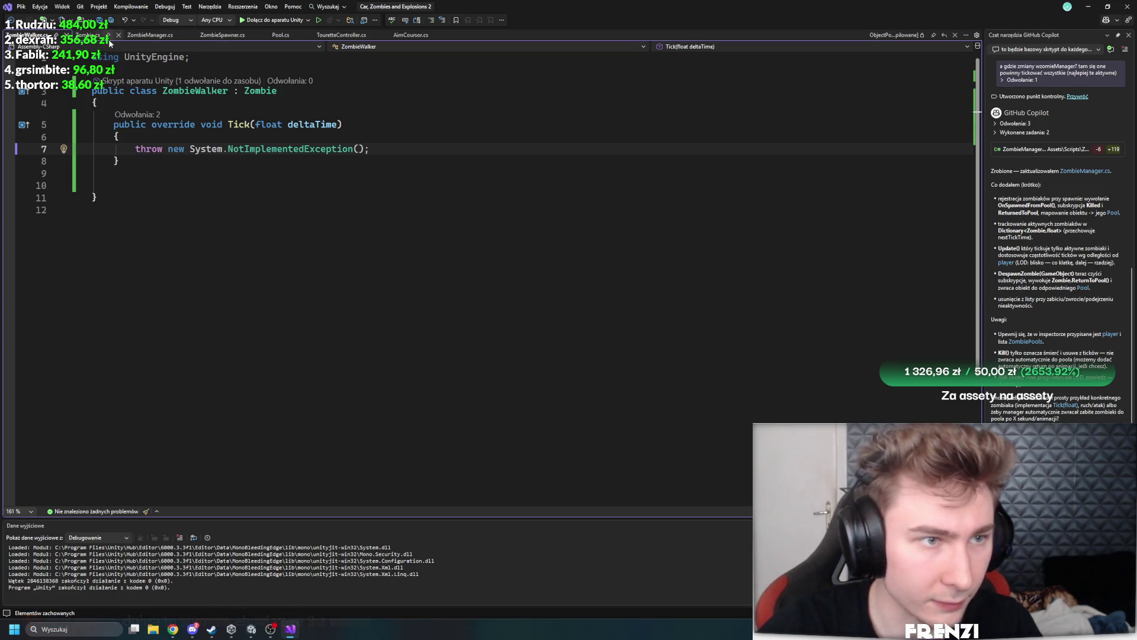
{"action": "key", "text": "ctrl+s"}
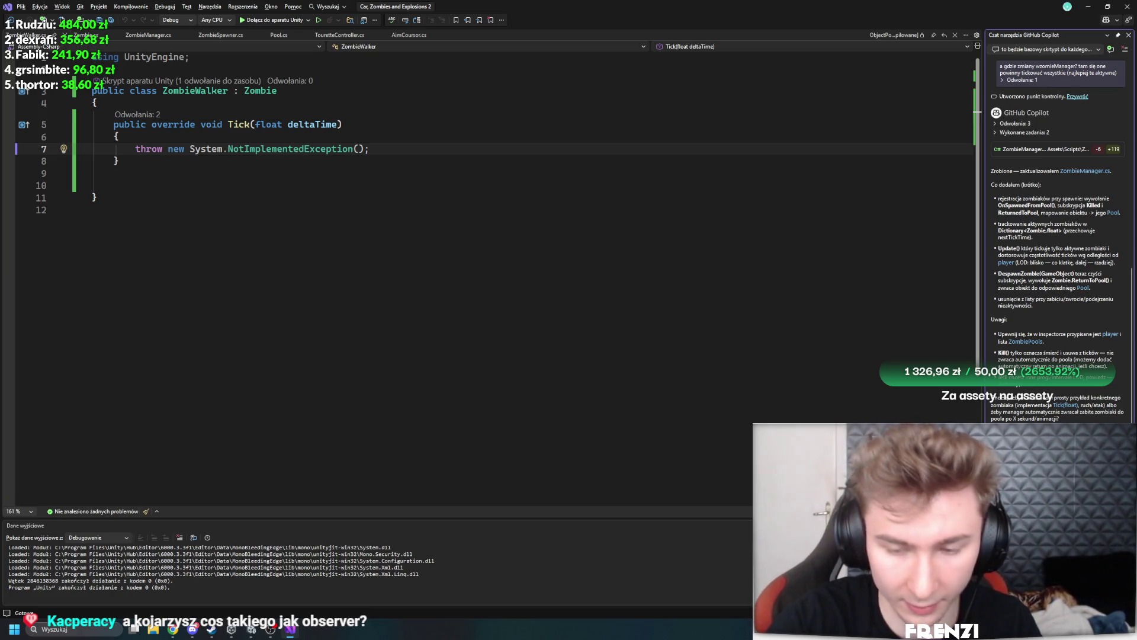
Ask Copilot to make ZombieWalker chase the player and attack when within range
{"action": "key", "text": "Return"}
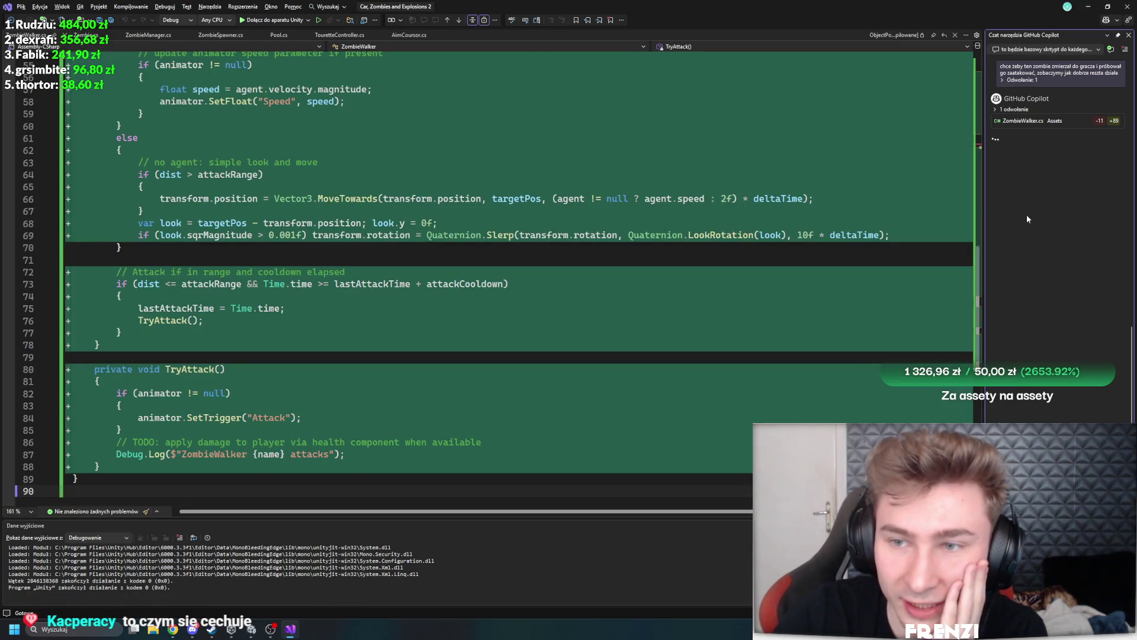
Review Copilot's ZombieWalker diff with NavMeshAgent chasing and the attack cooldown in Tick
{"action": "scroll", "coordinate": [280, 344], "scroll_direction": "up", "scroll_amount": 15}
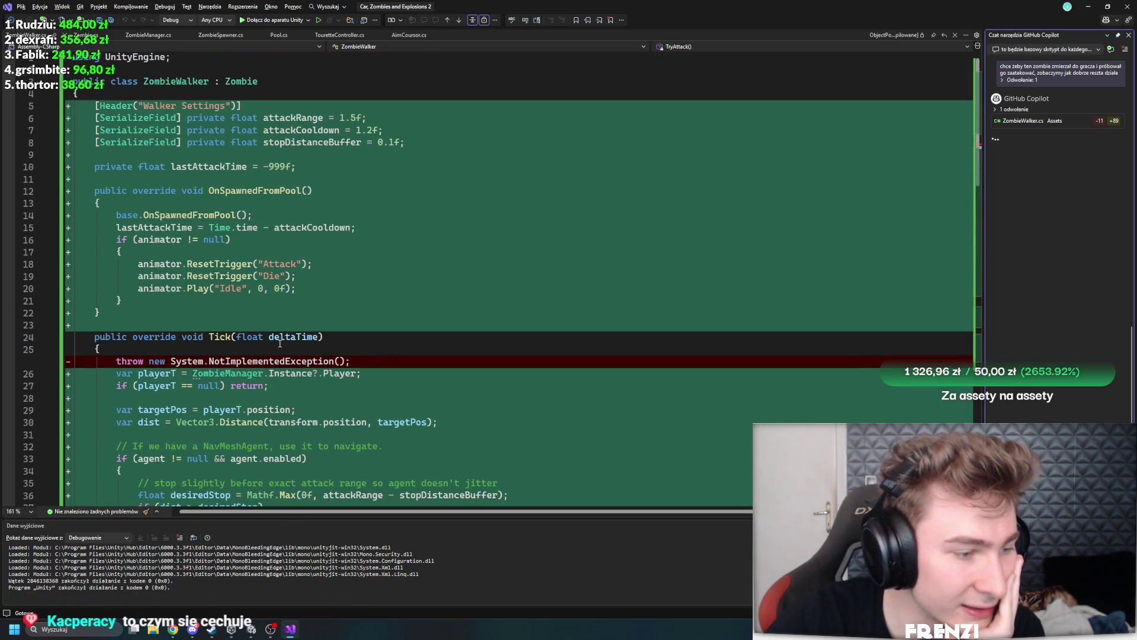
{"action": "scroll", "coordinate": [415, 282], "scroll_direction": "down", "scroll_amount": 18}
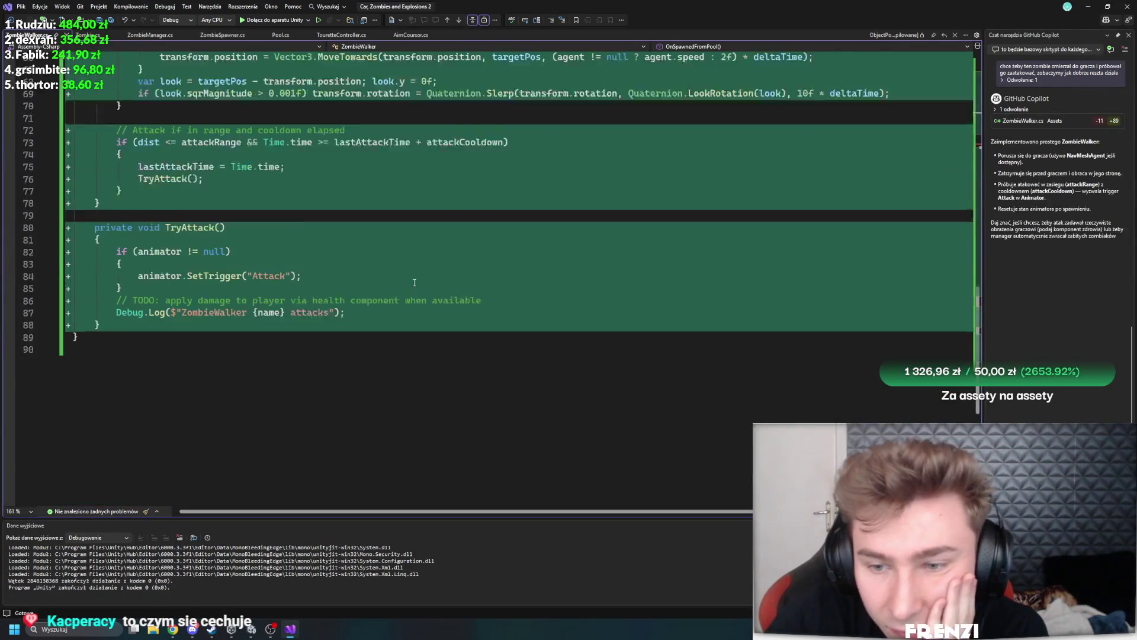
{"action": "scroll", "coordinate": [415, 282], "scroll_direction": "down", "scroll_amount": 1}
{"action": "scroll", "coordinate": [426, 389], "scroll_direction": "up", "scroll_amount": 6}
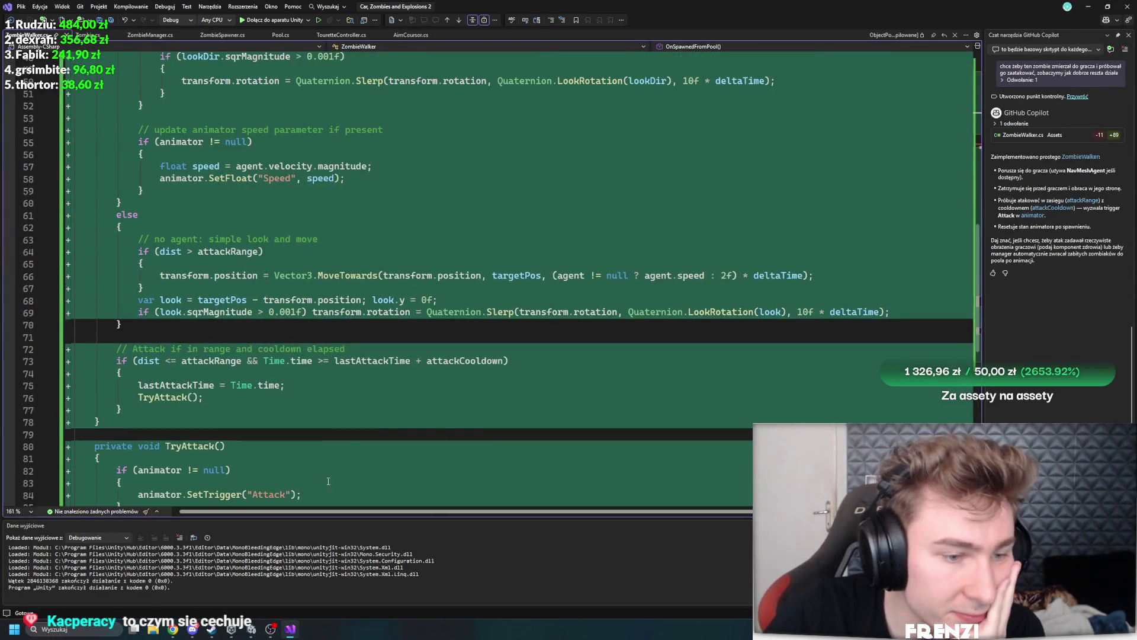
{"action": "left_click", "coordinate": [308, 391]}
{"action": "scroll", "coordinate": [414, 379], "scroll_direction": "up", "scroll_amount": 1}
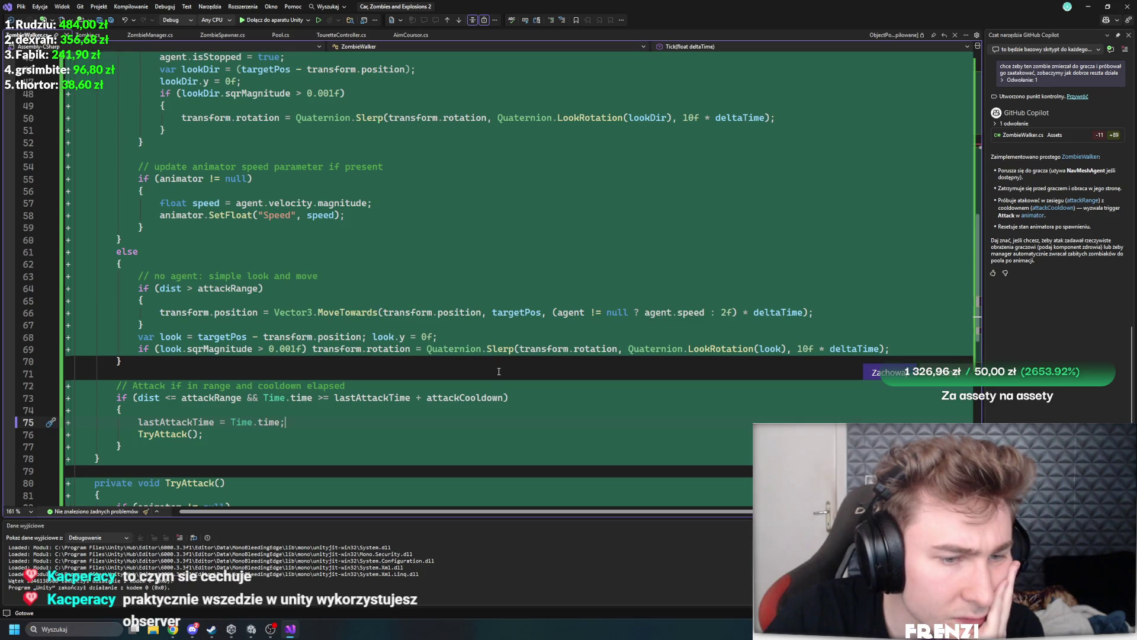
{"action": "scroll", "coordinate": [499, 371], "scroll_direction": "up", "scroll_amount": 9}
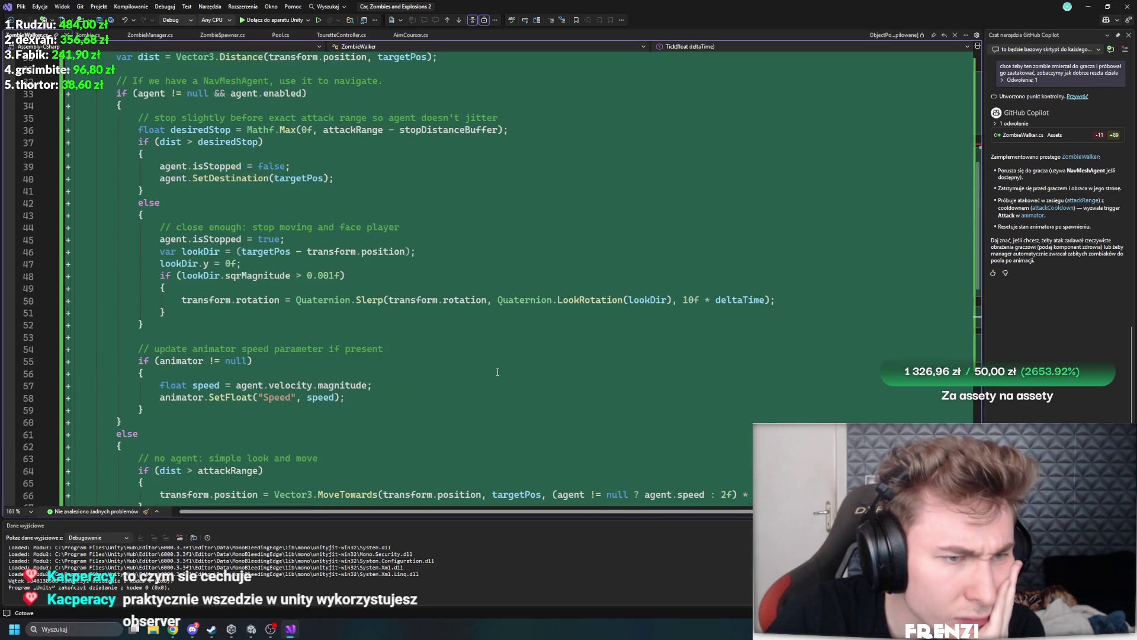
{"action": "scroll", "coordinate": [491, 379], "scroll_direction": "up", "scroll_amount": 4}
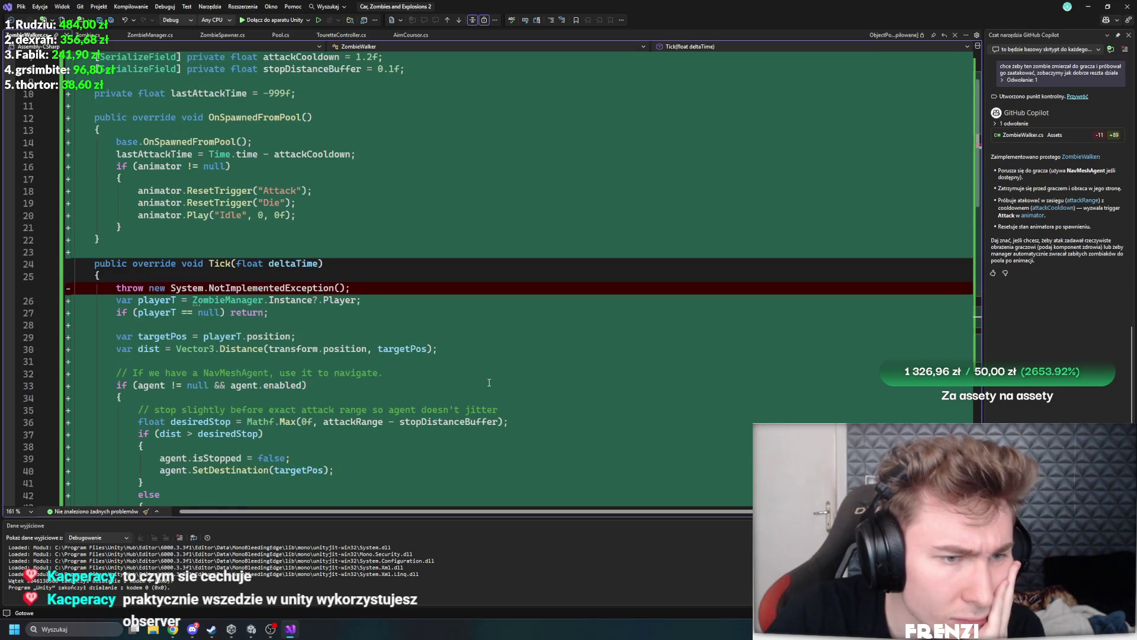
{"action": "scroll", "coordinate": [474, 379], "scroll_direction": "up", "scroll_amount": 2}
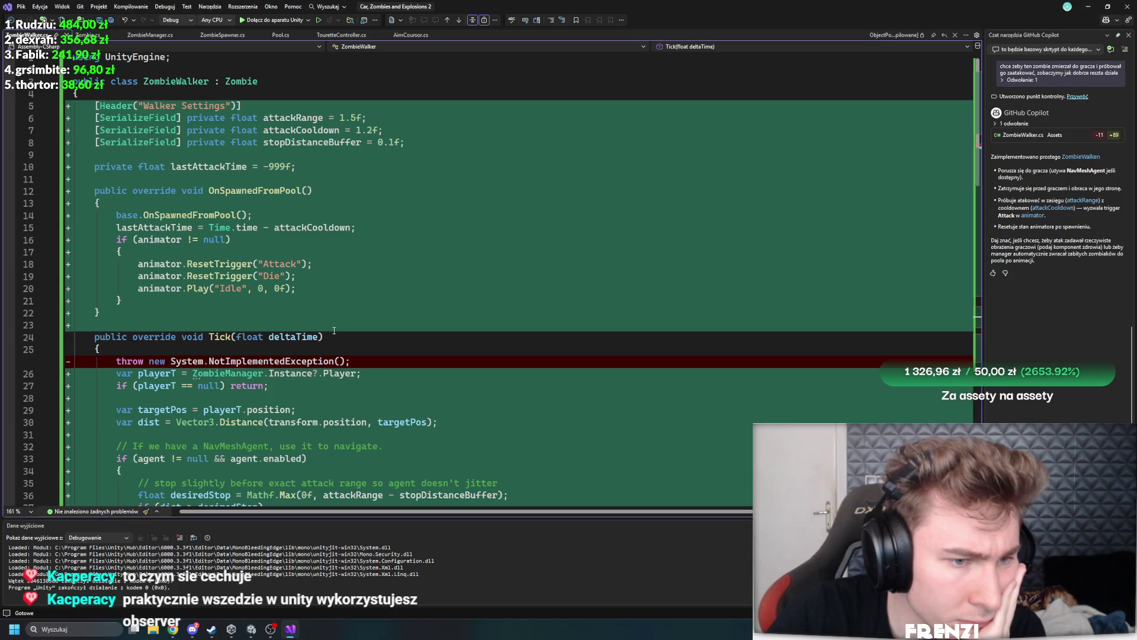
{"action": "scroll", "coordinate": [334, 331], "scroll_direction": "down", "scroll_amount": 3}
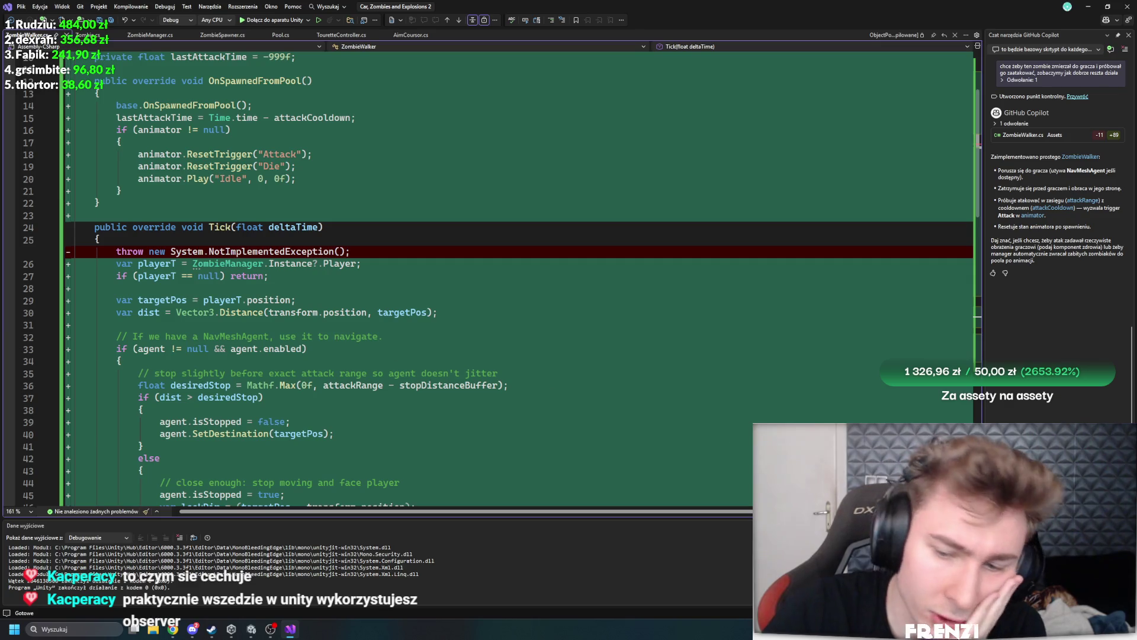
Keep Copilot's ZombieWalker changes and return to Unity to recompile
{"action": "key", "text": "Tab"}
{"action": "scroll", "coordinate": [444, 369], "scroll_direction": "down", "scroll_amount": 11}
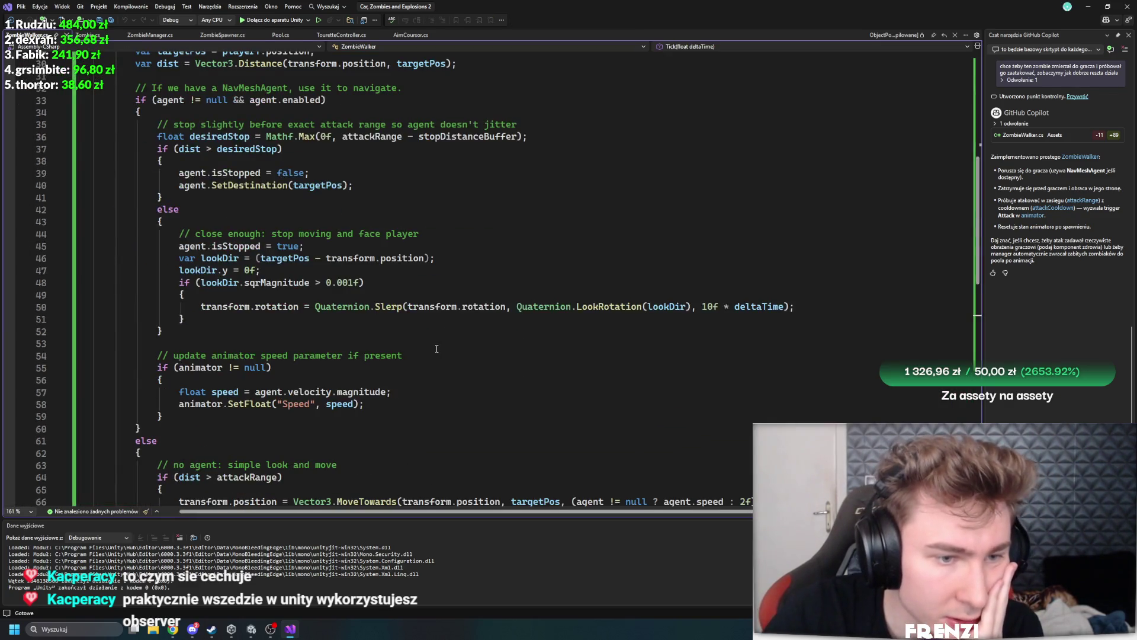
{"action": "scroll", "coordinate": [436, 349], "scroll_direction": "down", "scroll_amount": 6}
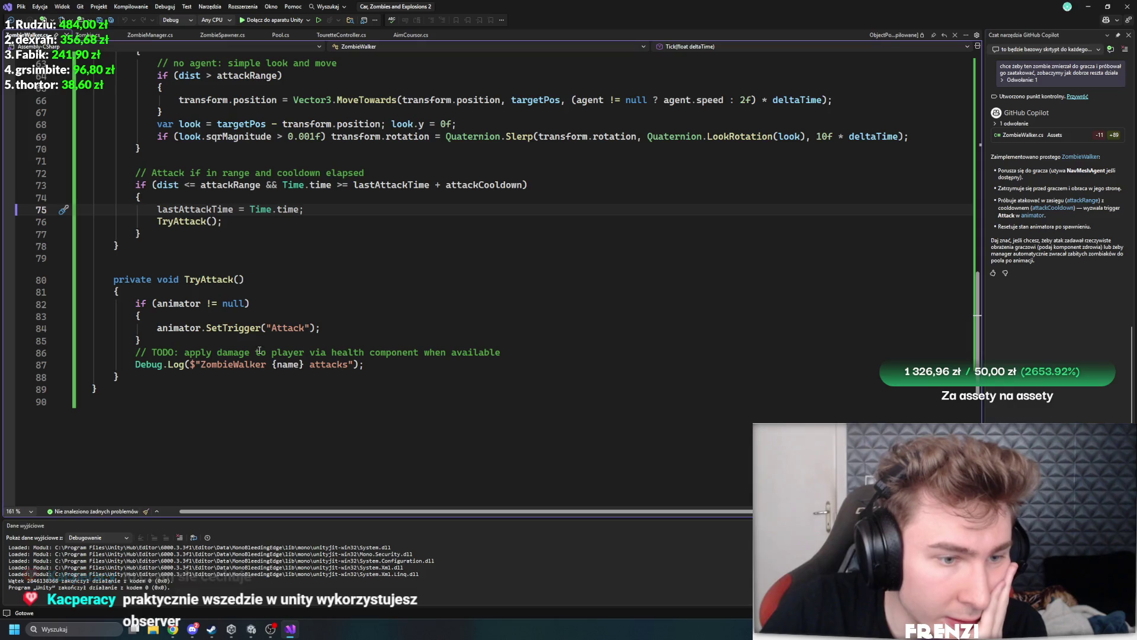
{"action": "left_click", "coordinate": [252, 629]}
{"action": "mouse_move", "coordinate": [271, 630]}
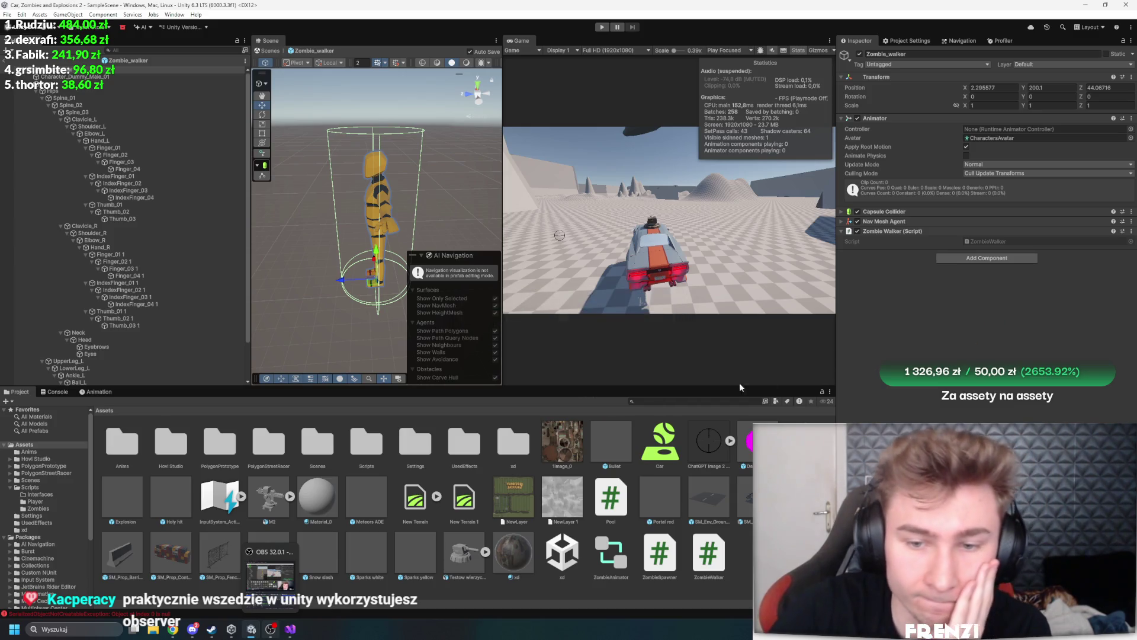
Create an Animator Controller asset named ZombieWalker in Assets
{"action": "left_click_drag", "start_coordinate": [699, 389], "coordinate": [700, 329]}
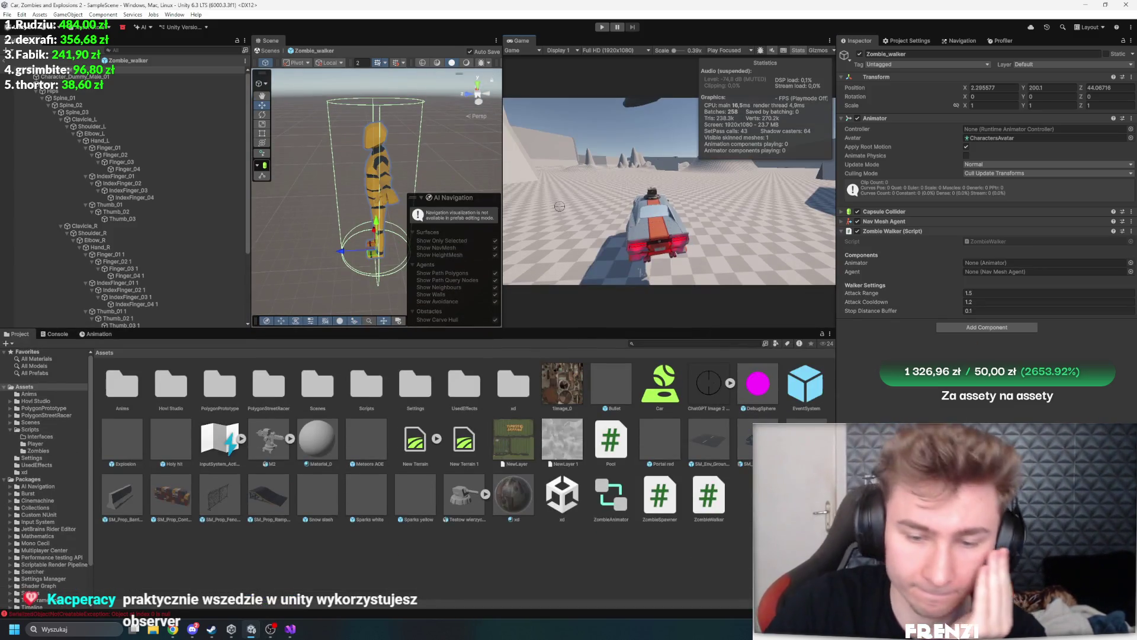
{"action": "right_click", "coordinate": [317, 365]}
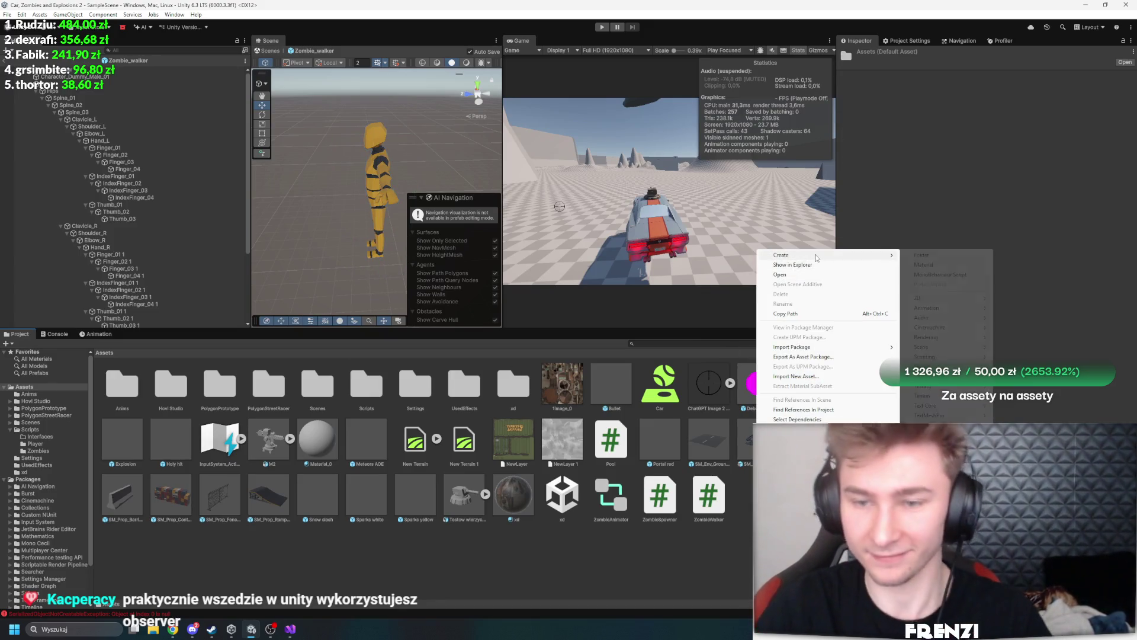
{"action": "mouse_move", "coordinate": [829, 256]}
{"action": "mouse_move", "coordinate": [948, 308]}
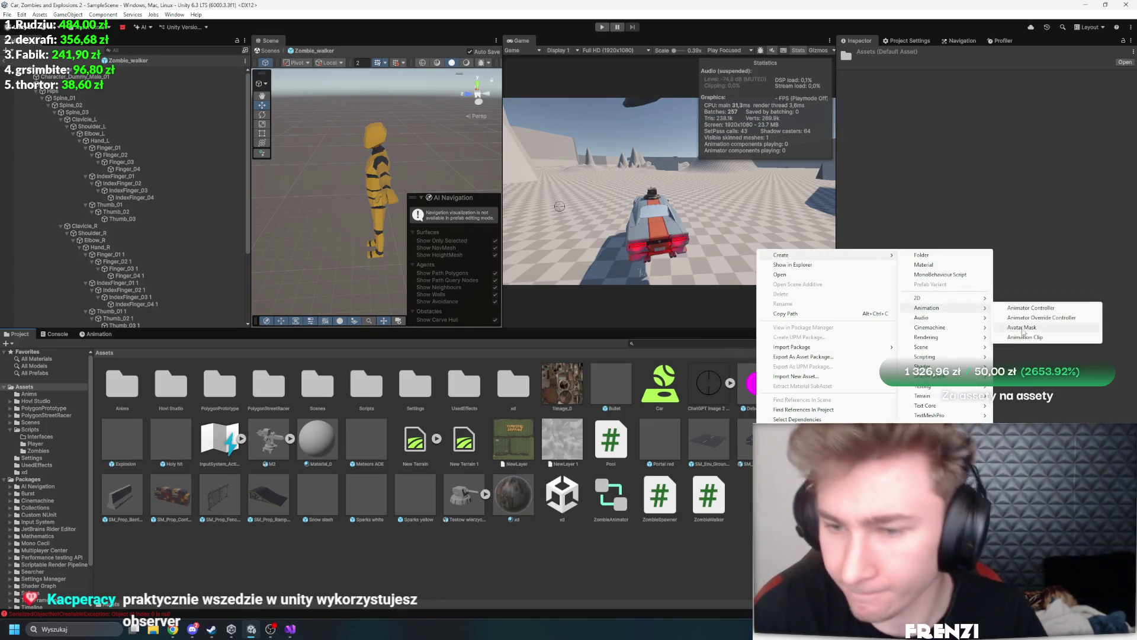
{"action": "left_click", "coordinate": [1044, 310]}
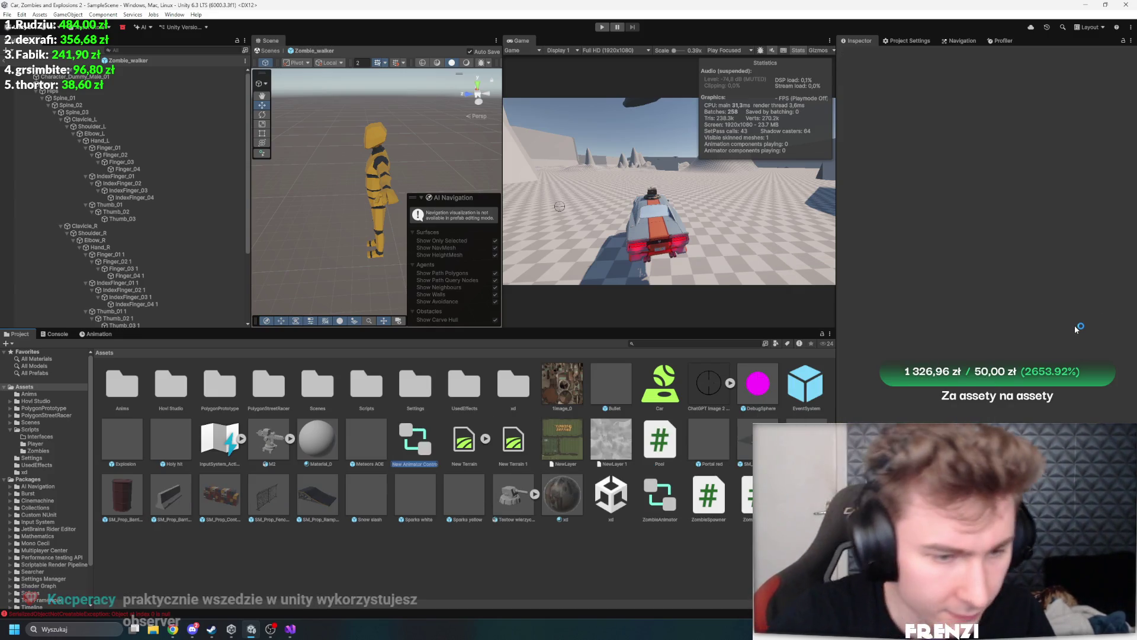
{"action": "type", "text": "Zom"}
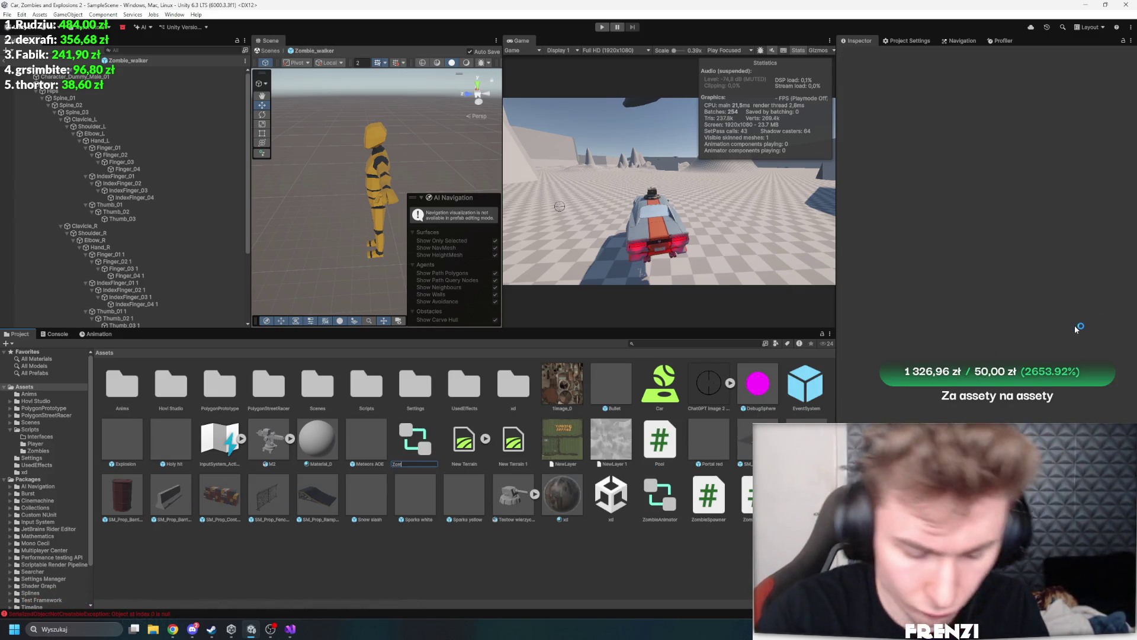
{"action": "type", "text": "bieWalker"}
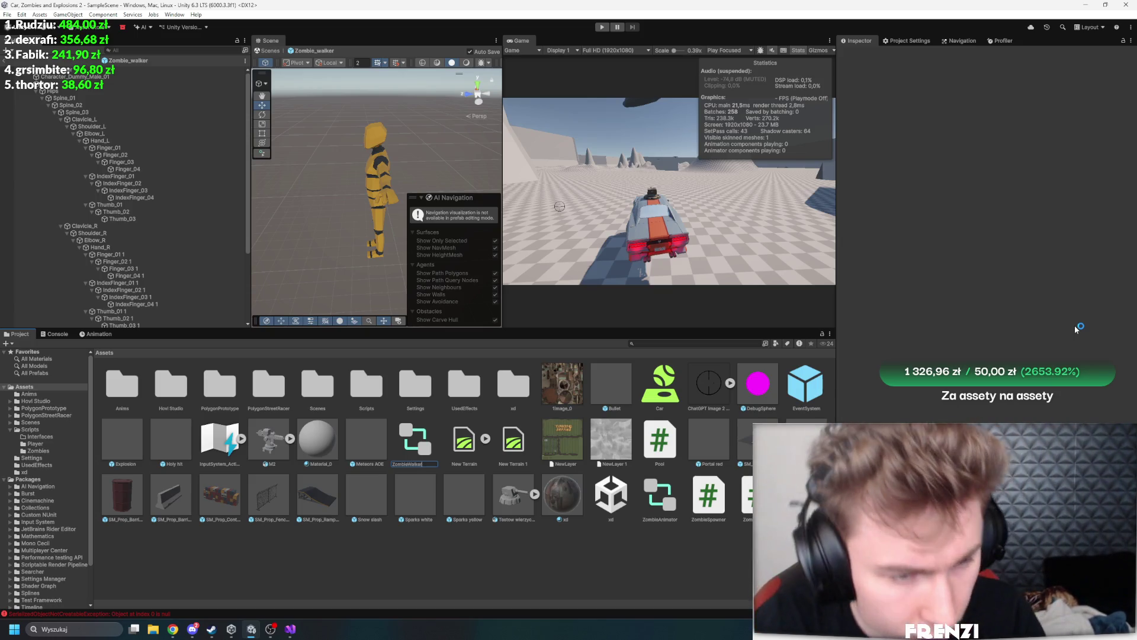
{"action": "key", "text": "Return"}
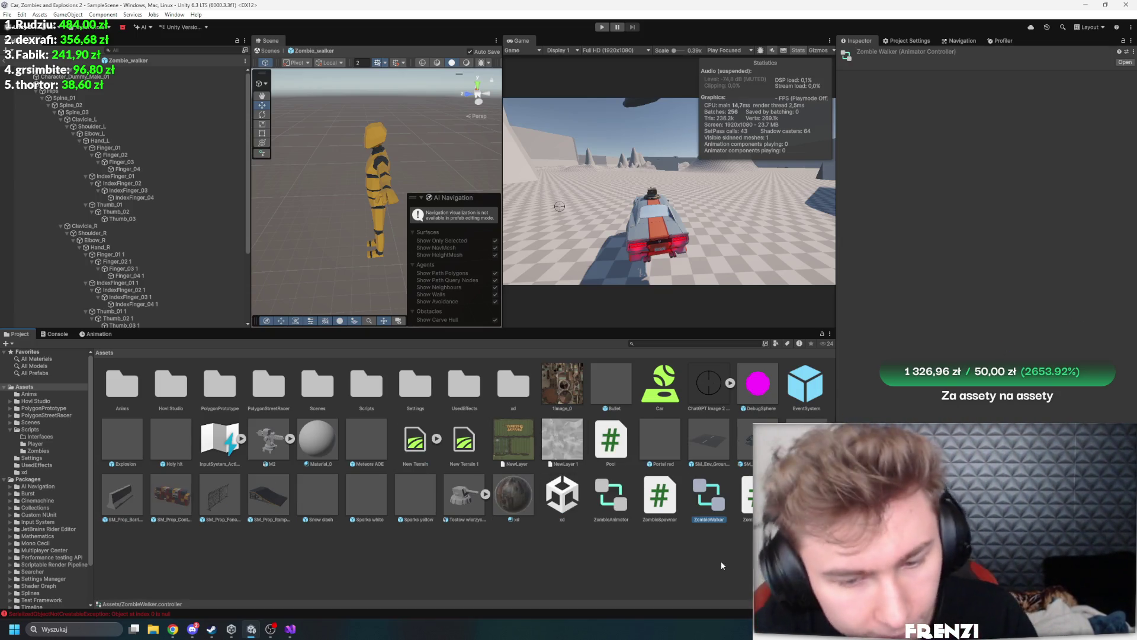
Assign the ZombieWalker controller to Zombie_walker's Animator and go back to the ZombieWalker script
{"action": "left_click", "coordinate": [93, 70]}
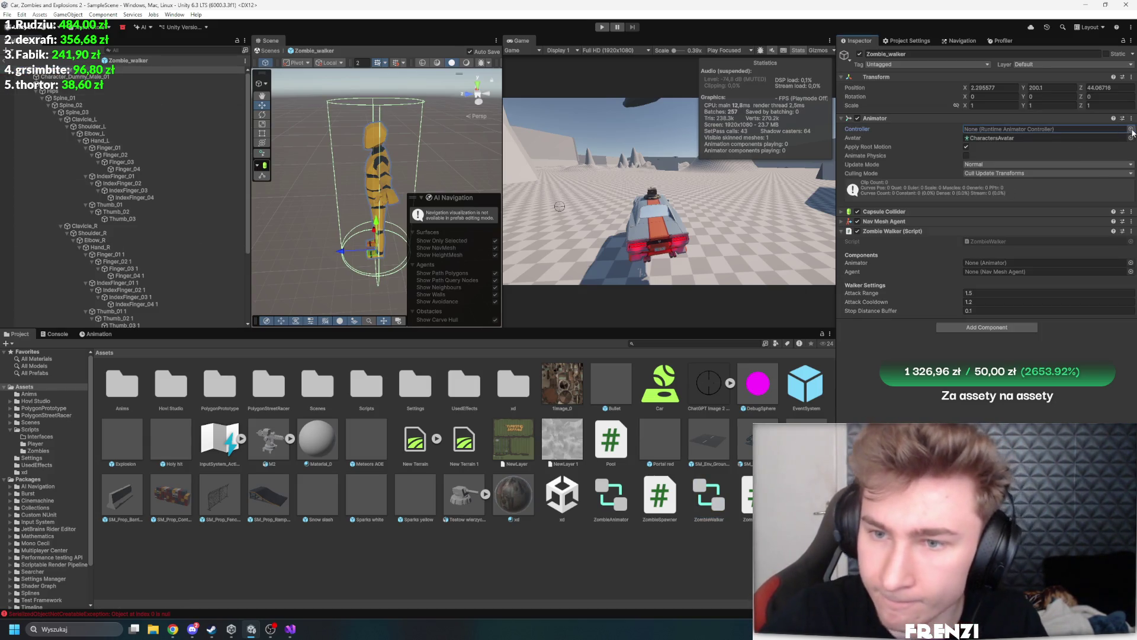
{"action": "left_click", "coordinate": [1131, 129]}
{"action": "left_click", "coordinate": [783, 169]}
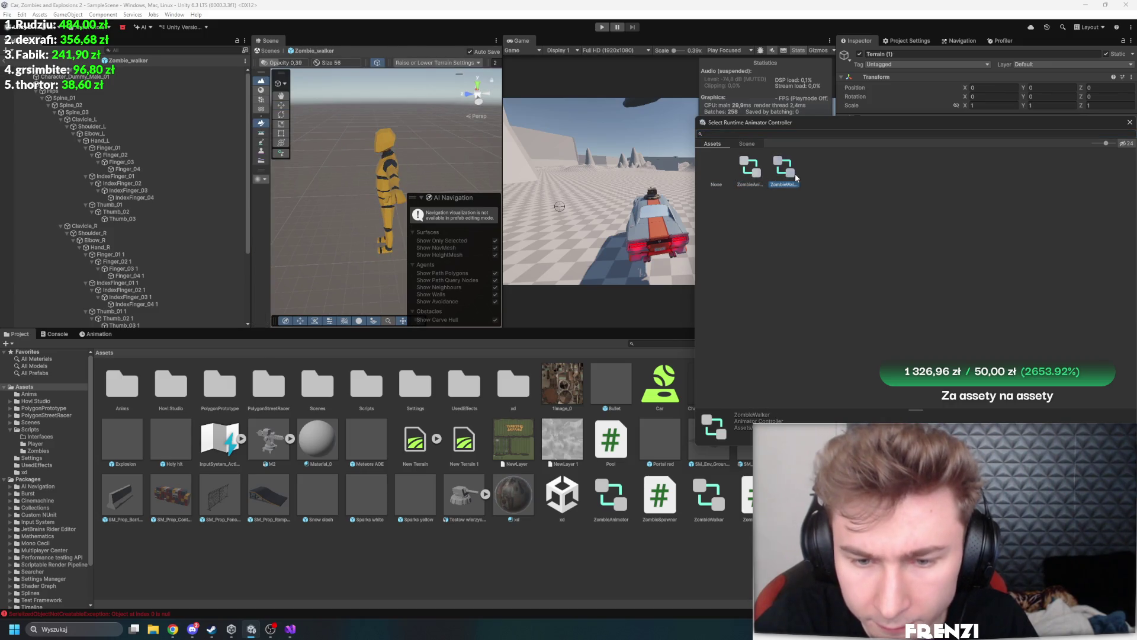
{"action": "double_click", "coordinate": [796, 178]}
{"action": "left_click", "coordinate": [290, 629]}
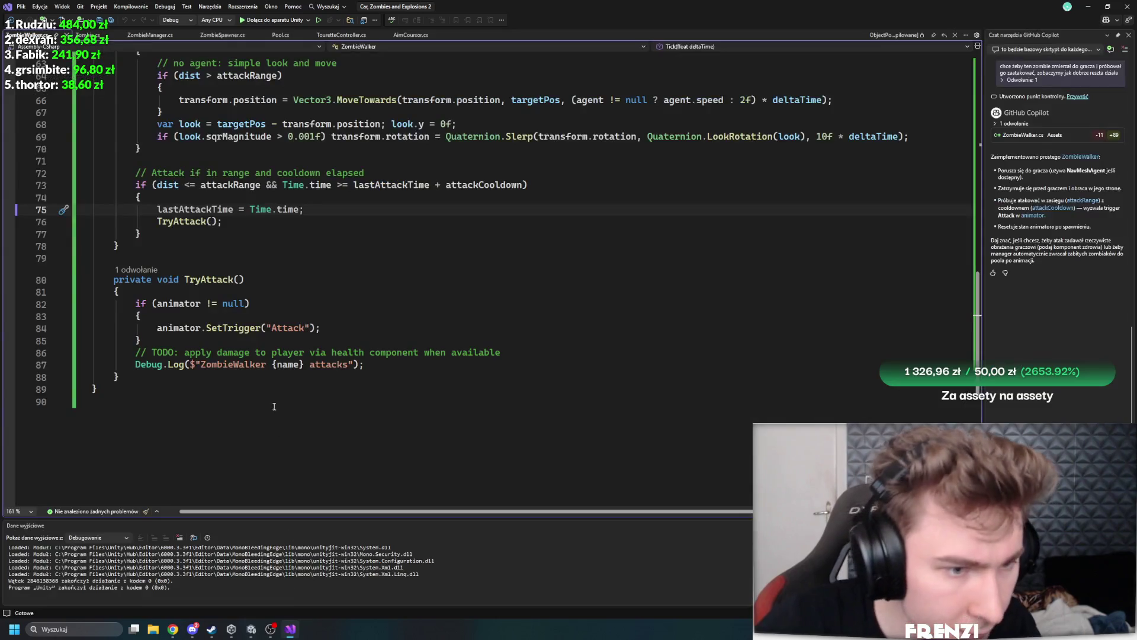
Check which animator parameters, such as Speed, the ZombieWalker code relies on
{"action": "scroll", "coordinate": [334, 356], "scroll_direction": "up", "scroll_amount": 8}
{"action": "scroll", "coordinate": [334, 356], "scroll_direction": "up", "scroll_amount": 8}
{"action": "scroll", "coordinate": [354, 388], "scroll_direction": "down", "scroll_amount": 4}
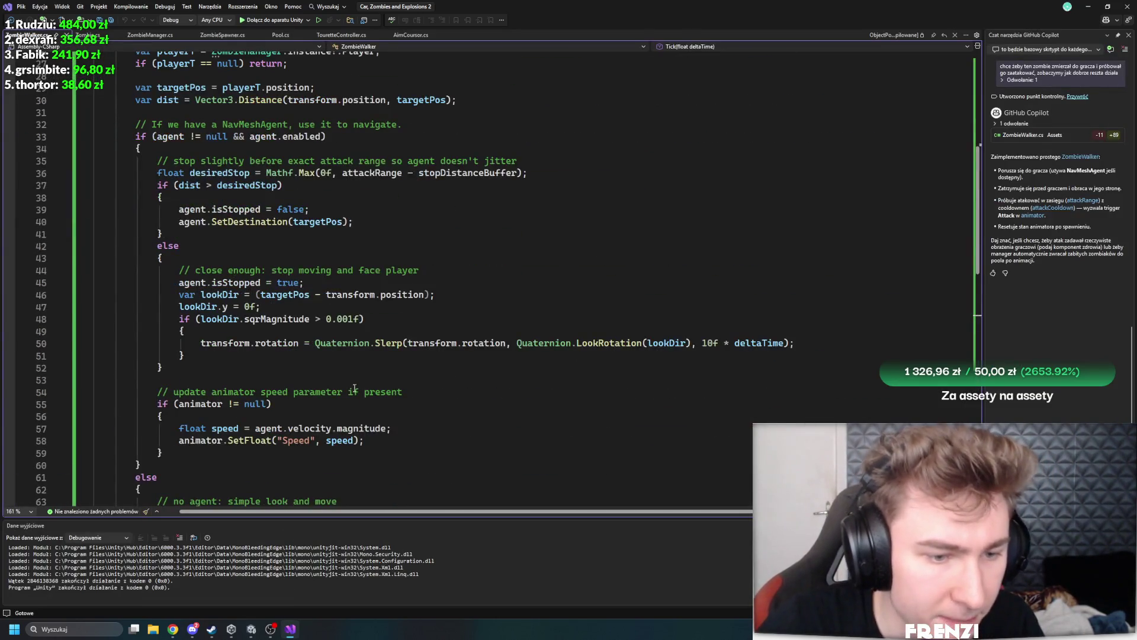
{"action": "double_click", "coordinate": [299, 440]}
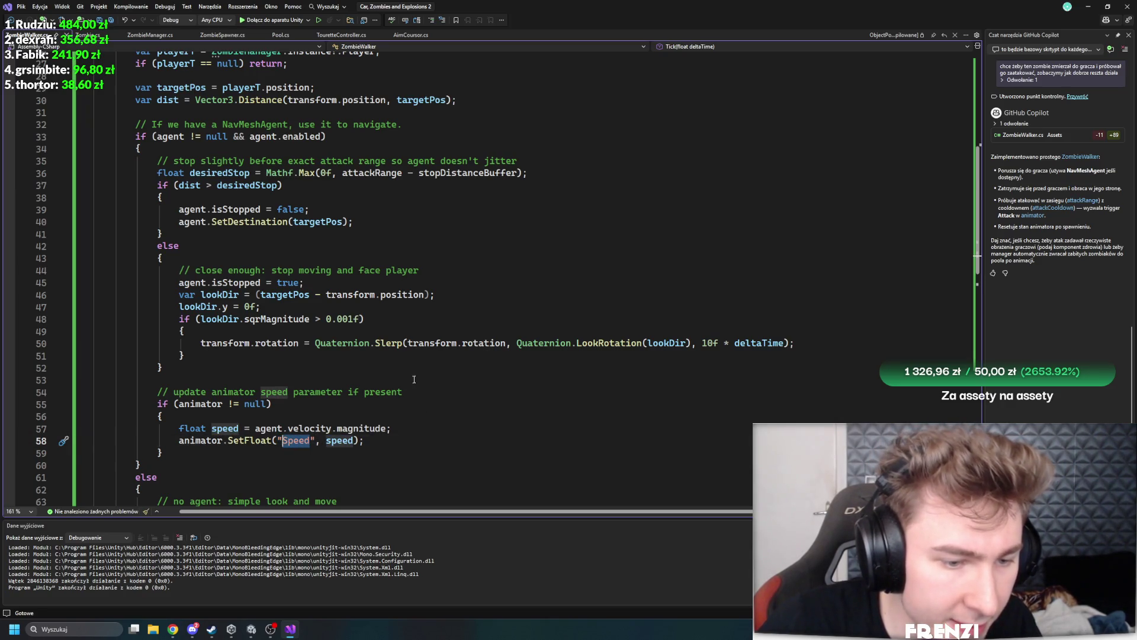
{"action": "scroll", "coordinate": [430, 367], "scroll_direction": "down", "scroll_amount": 7}
{"action": "scroll", "coordinate": [430, 367], "scroll_direction": "down", "scroll_amount": 1, "text": "ctrl"}
{"action": "scroll", "coordinate": [430, 367], "scroll_direction": "down", "scroll_amount": 4}
{"action": "scroll", "coordinate": [432, 385], "scroll_direction": "up", "scroll_amount": 1, "text": "ctrl"}
{"action": "scroll", "coordinate": [433, 414], "scroll_direction": "up", "scroll_amount": 17}
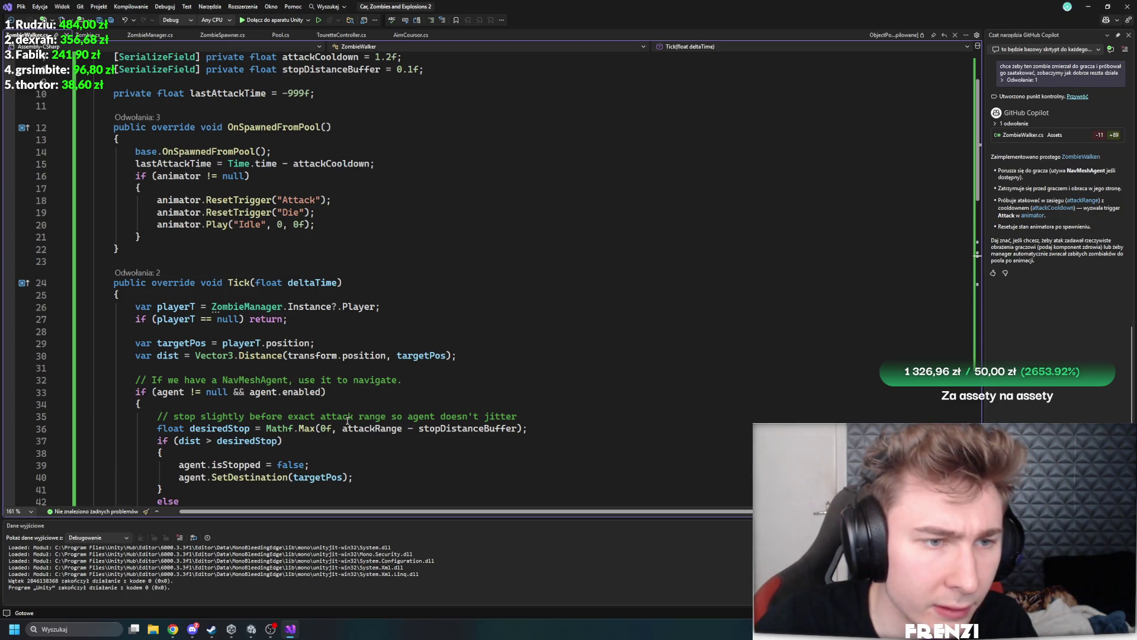
Open the ZombieWalker controller's state graph from the Zombie_walker object in Unity
{"action": "left_click", "coordinate": [251, 629]}
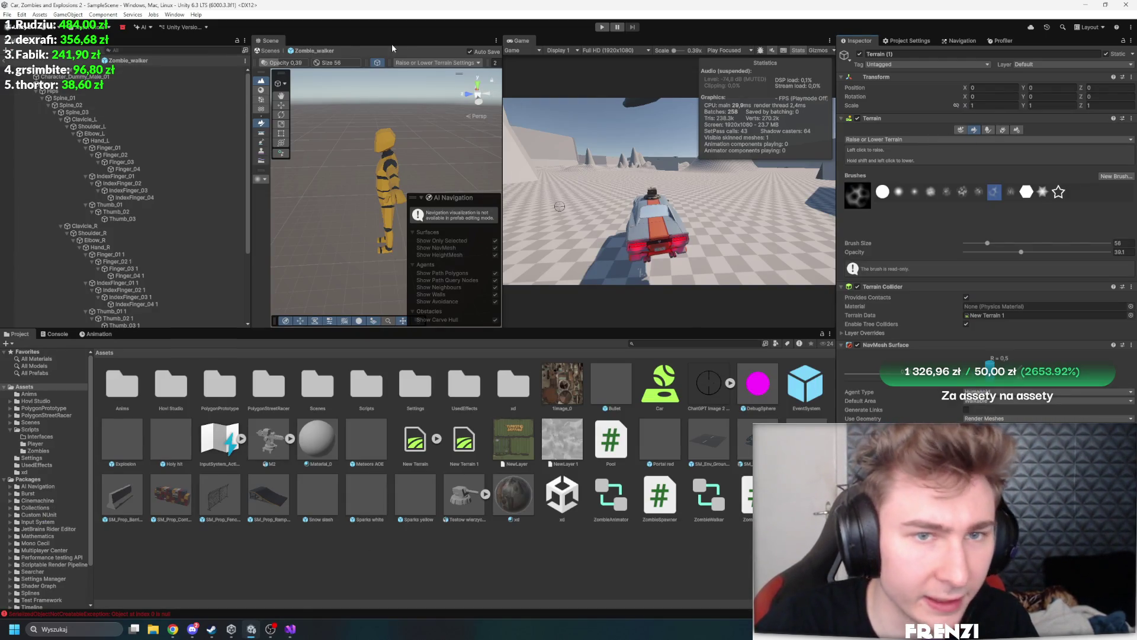
{"action": "left_click", "coordinate": [129, 61]}
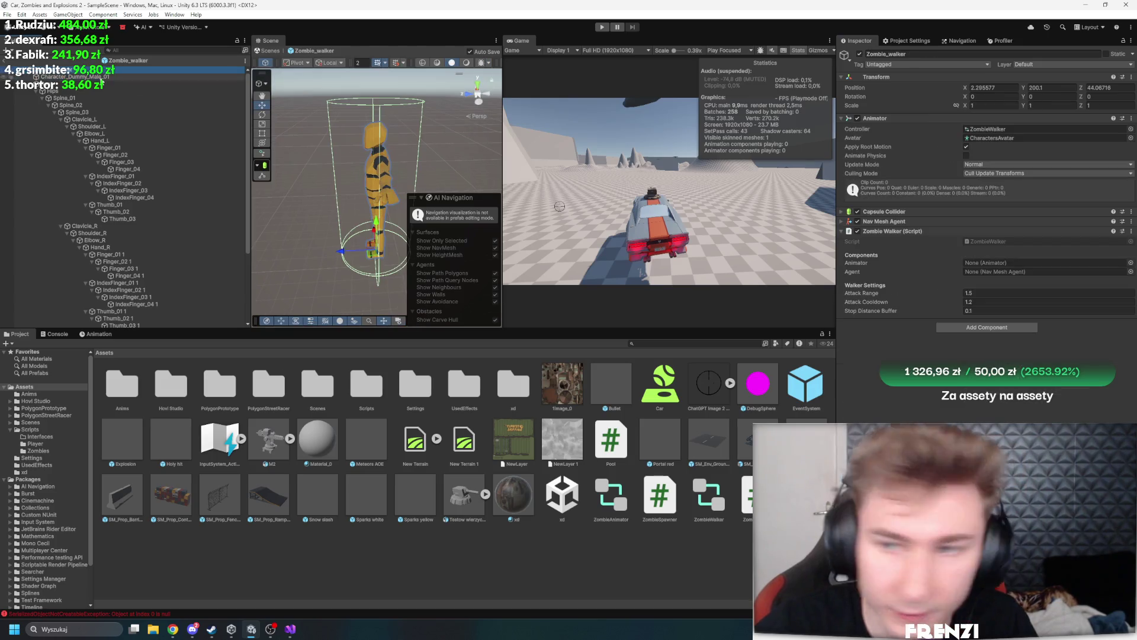
{"action": "double_click", "coordinate": [1005, 130]}
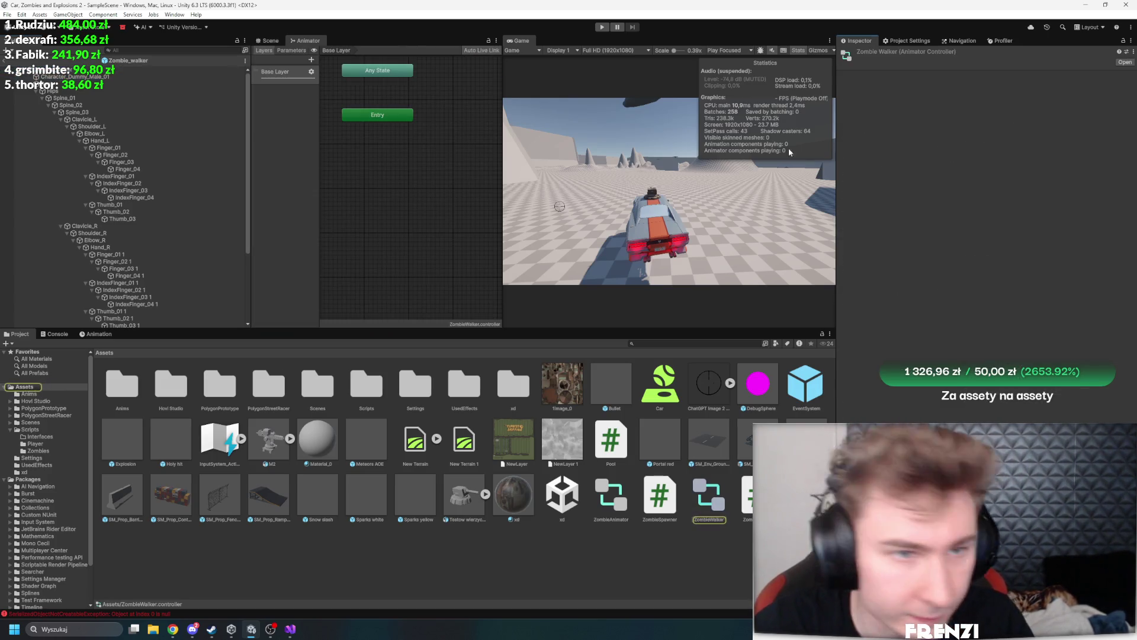
Add a Float parameter named Speed to the ZombieWalker controller
{"action": "right_click", "coordinate": [352, 162]}
{"action": "mouse_move", "coordinate": [443, 170]}
{"action": "key", "text": "Escape"}
{"action": "left_click", "coordinate": [291, 50]}
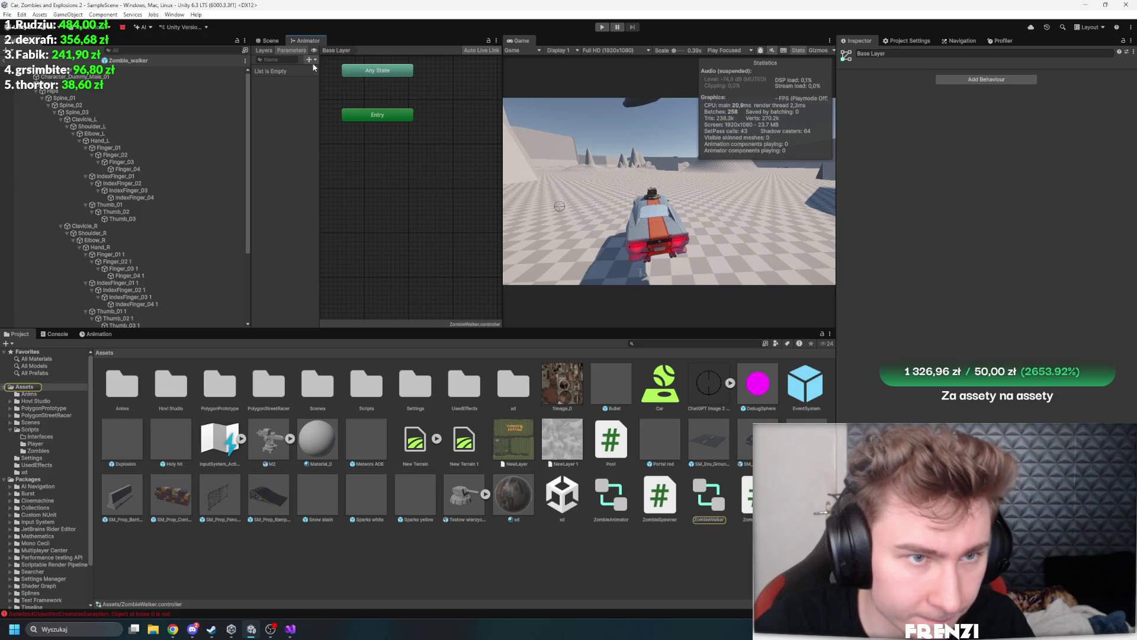
{"action": "left_click", "coordinate": [309, 59]}
{"action": "left_click", "coordinate": [326, 70]}
{"action": "type", "text": "Sp"}
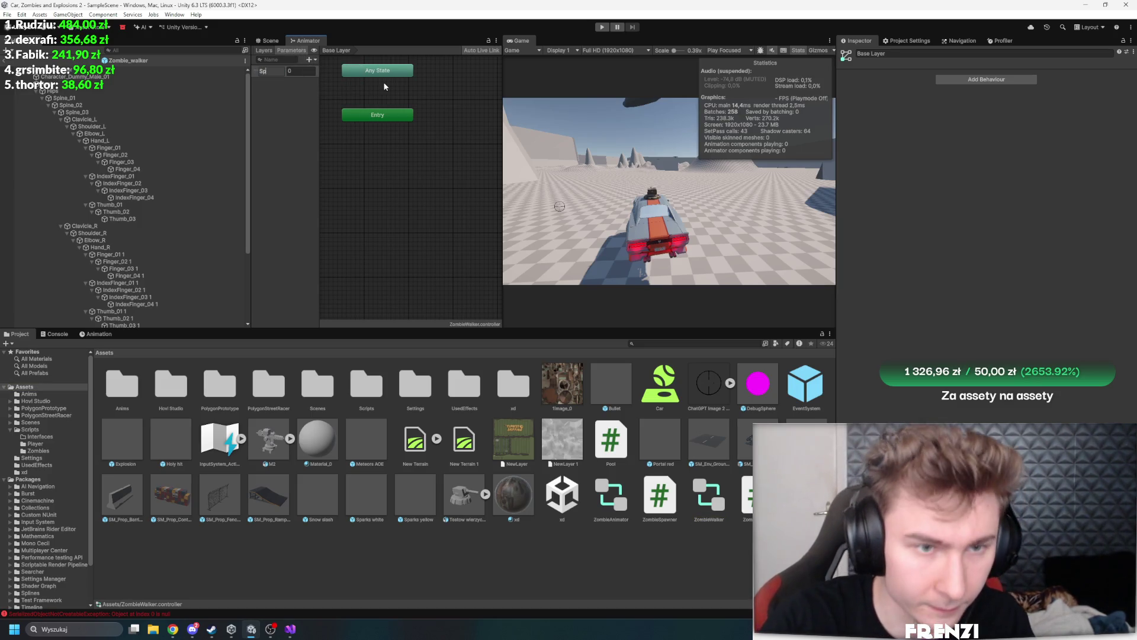
{"action": "type", "text": "eed"}
{"action": "key", "text": "Return"}
Add trigger parameters named Attack and Die to the controller
{"action": "left_click", "coordinate": [309, 59]}
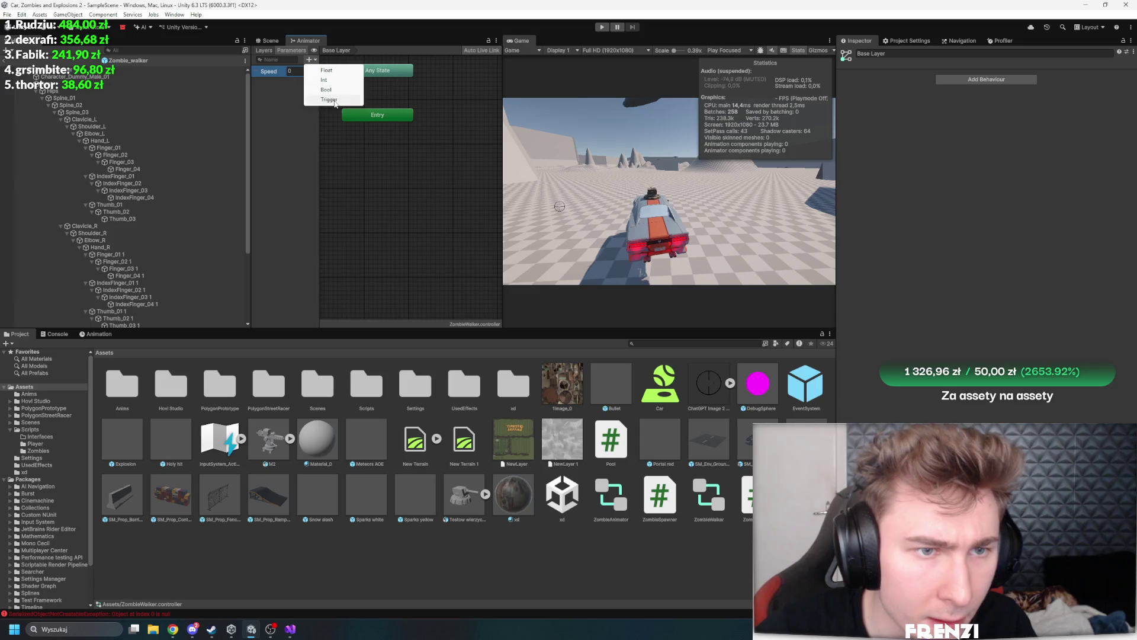
{"action": "left_click", "coordinate": [329, 100]}
{"action": "type", "text": "Attack"}
{"action": "key", "text": "Return"}
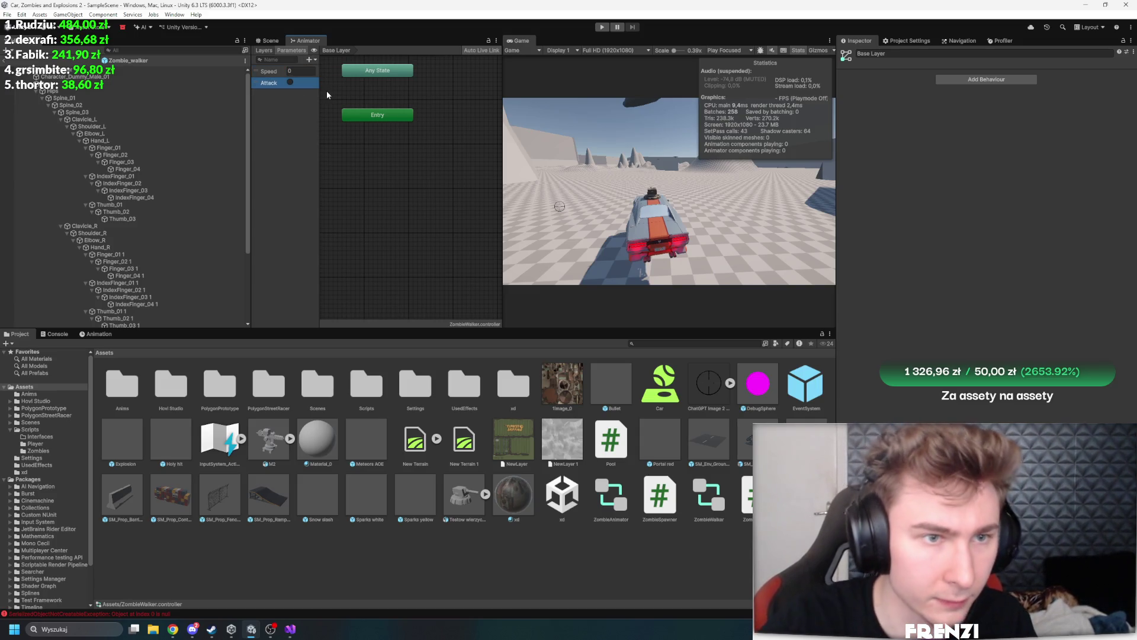
{"action": "left_click", "coordinate": [309, 59]}
{"action": "left_click", "coordinate": [365, 101]}
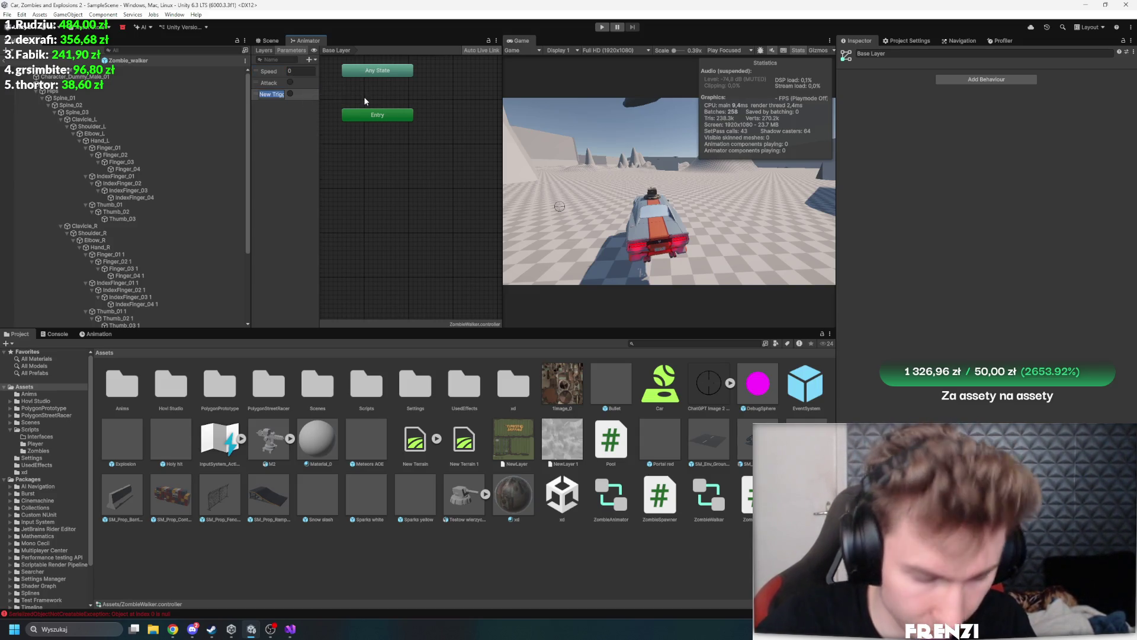
{"action": "type", "text": "Die"}
{"action": "key", "text": "Return"}
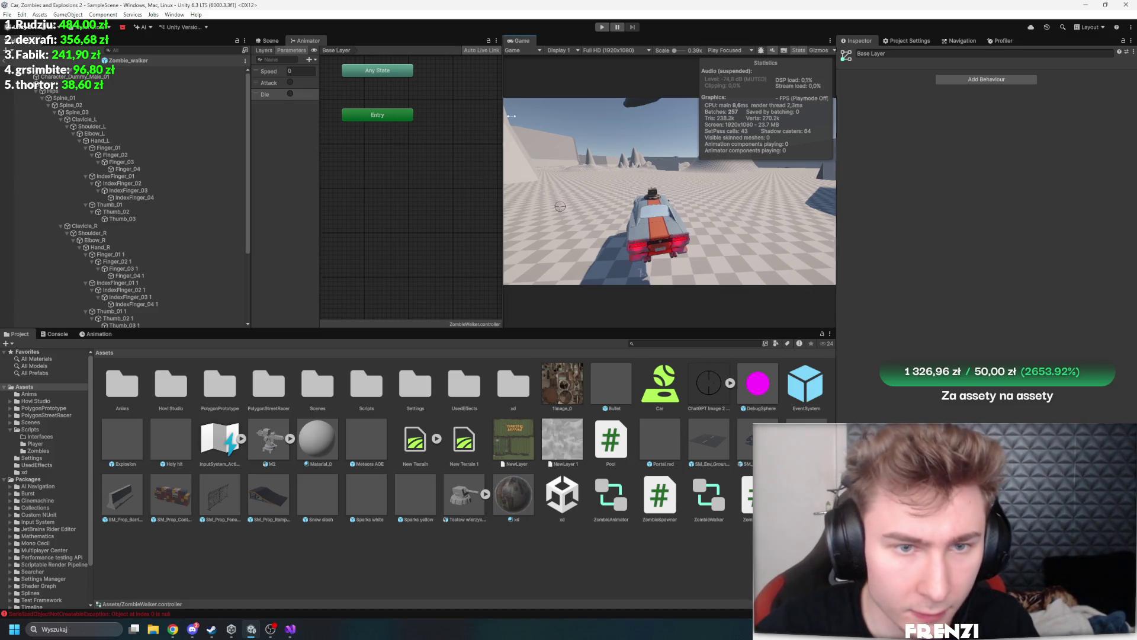
{"action": "left_click_drag", "start_coordinate": [511, 116], "coordinate": [636, 116]}
{"action": "right_click", "coordinate": [465, 149]}
Create an empty state named Idle whose Motion is the Zombie Idle clip
{"action": "mouse_move", "coordinate": [522, 154]}
{"action": "left_click", "coordinate": [595, 155]}
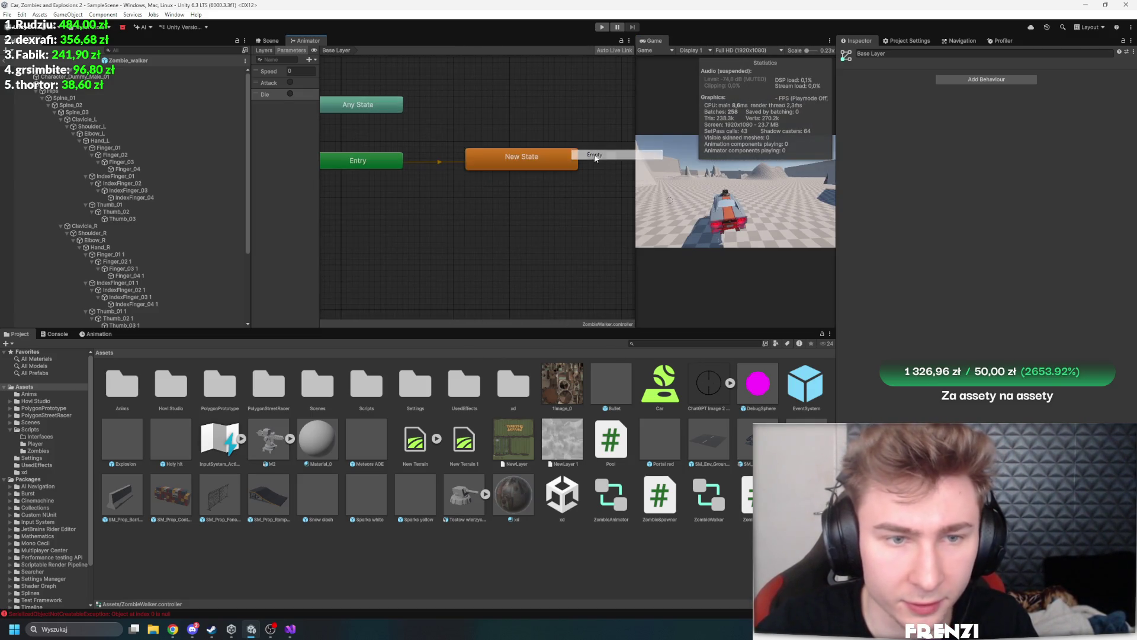
{"action": "left_click", "coordinate": [946, 54]}
{"action": "type", "text": "Id"}
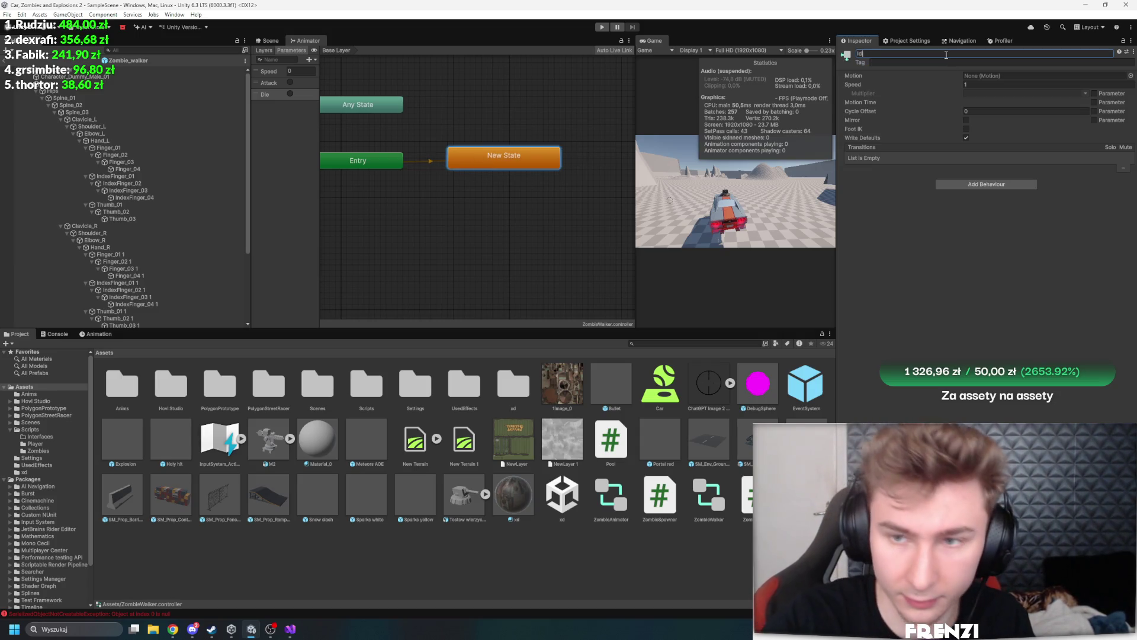
{"action": "type", "text": "le"}
{"action": "left_click", "coordinate": [1130, 76]}
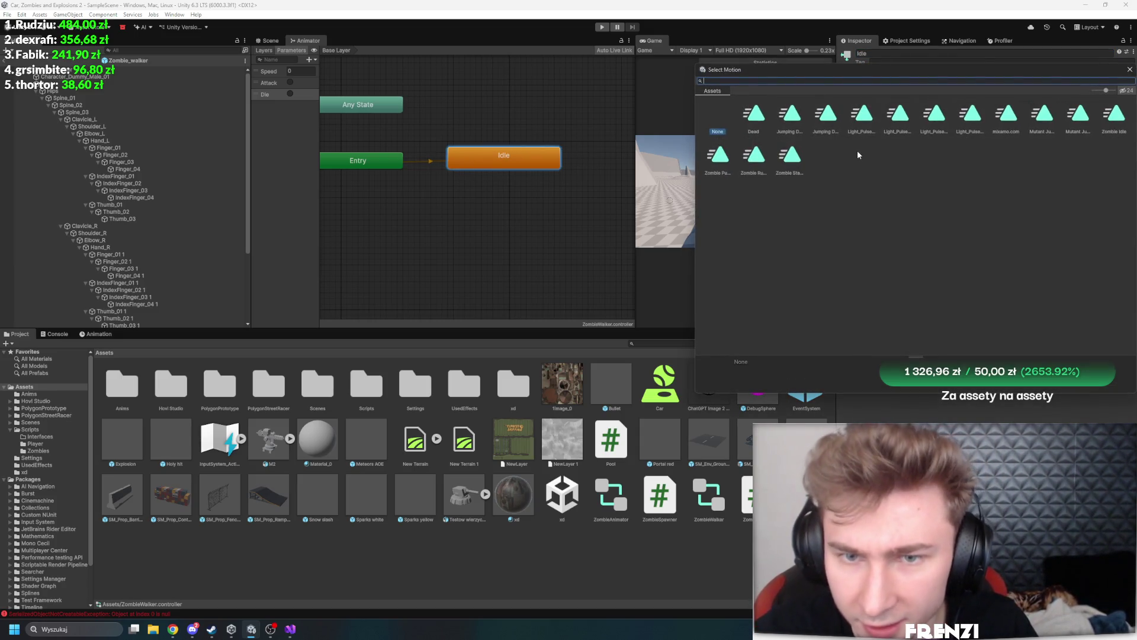
{"action": "left_click", "coordinate": [862, 116]}
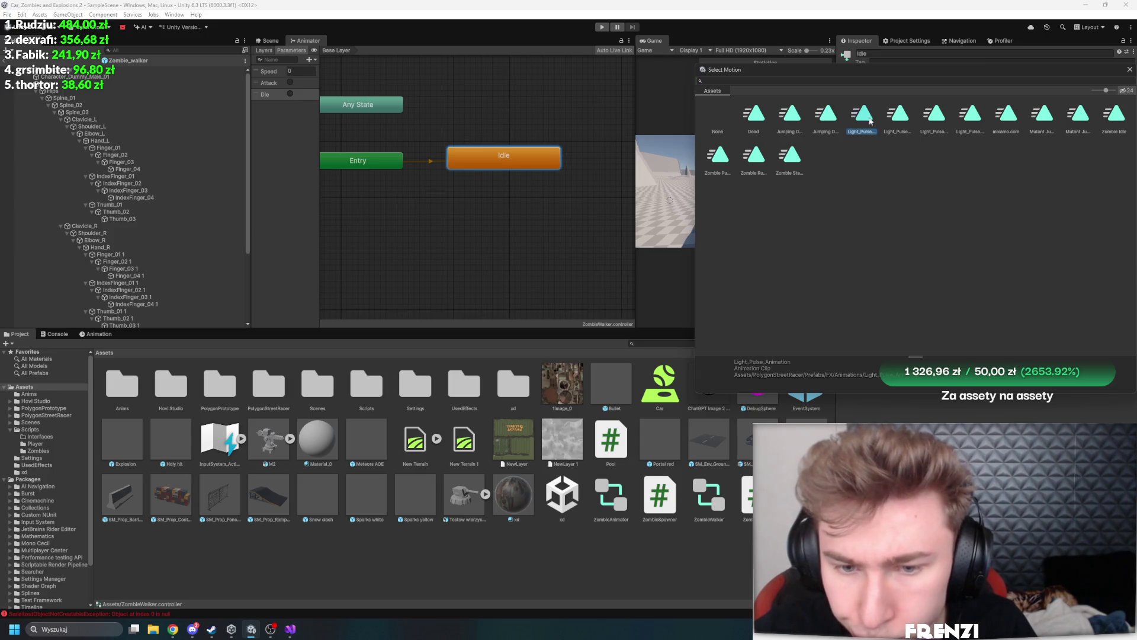
{"action": "key", "text": "Right"}
{"action": "key", "text": "Right"}
{"action": "key", "text": "Right"}
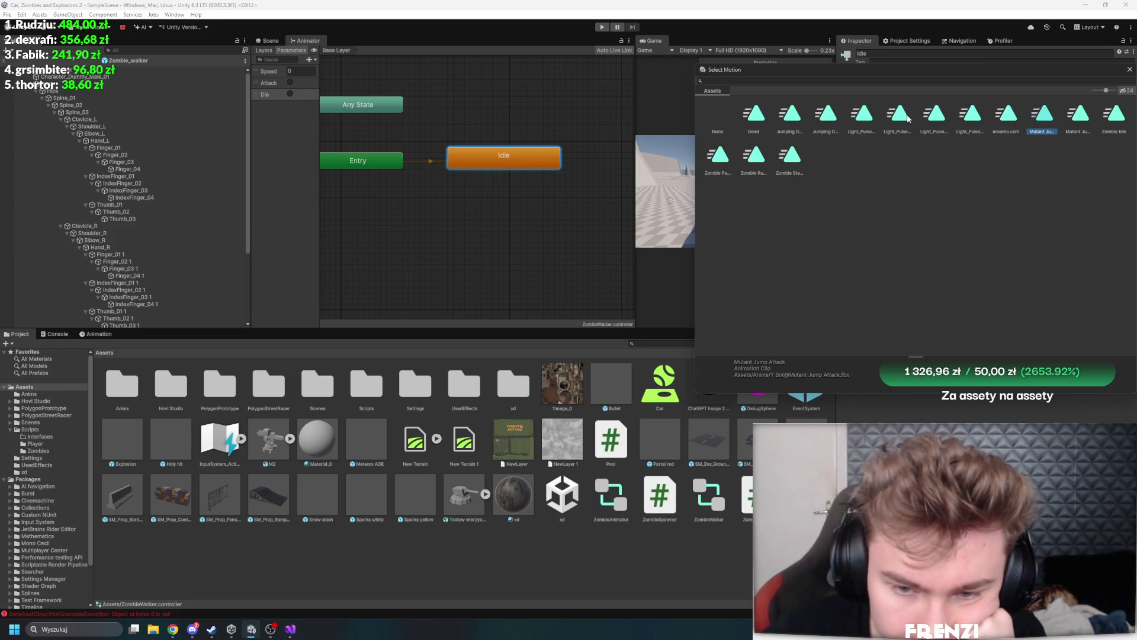
{"action": "key", "text": "Right"}
{"action": "key", "text": "Right"}
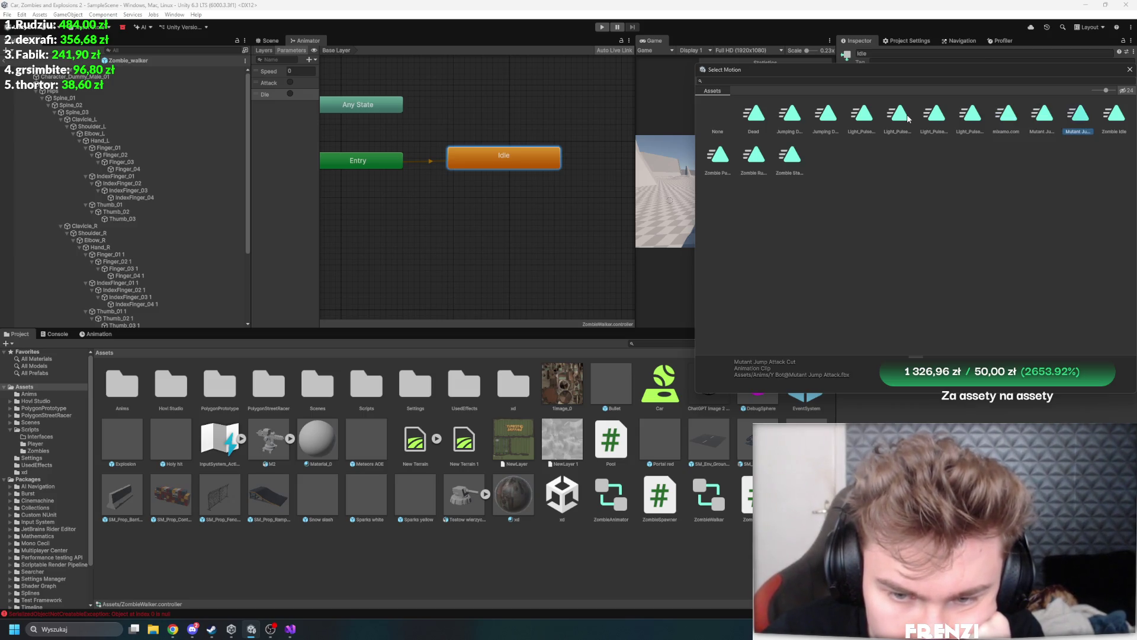
{"action": "key", "text": "Return"}
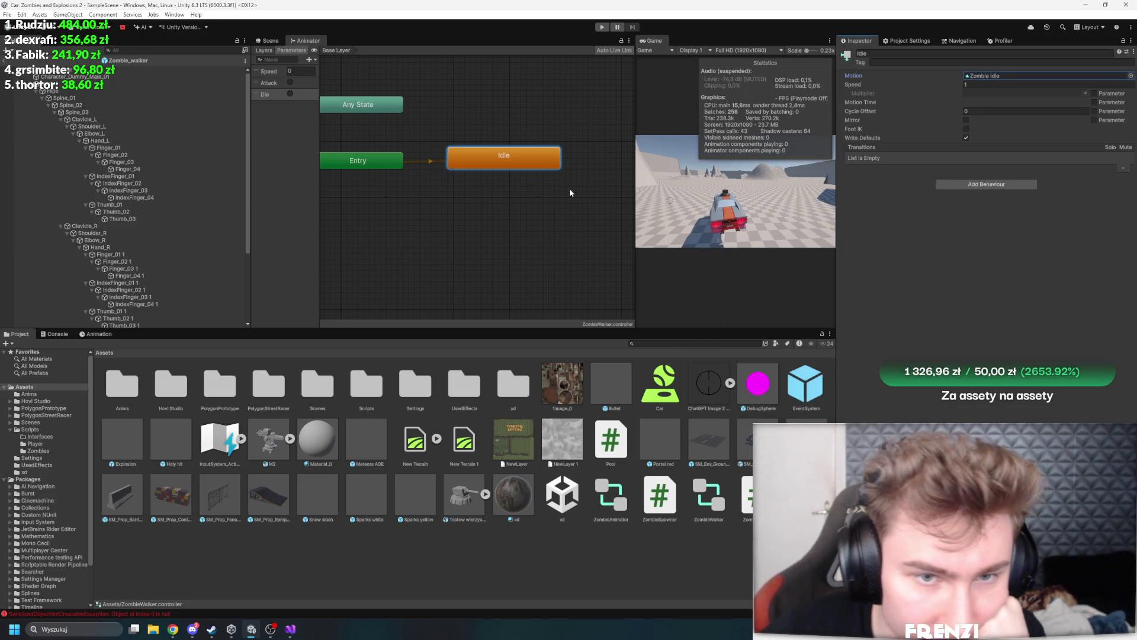
Add a second empty state named Move next to Idle in the graph
{"action": "left_click_drag", "start_coordinate": [635, 158], "coordinate": [733, 159]}
{"action": "right_click", "coordinate": [613, 157]}
{"action": "mouse_move", "coordinate": [658, 160]}
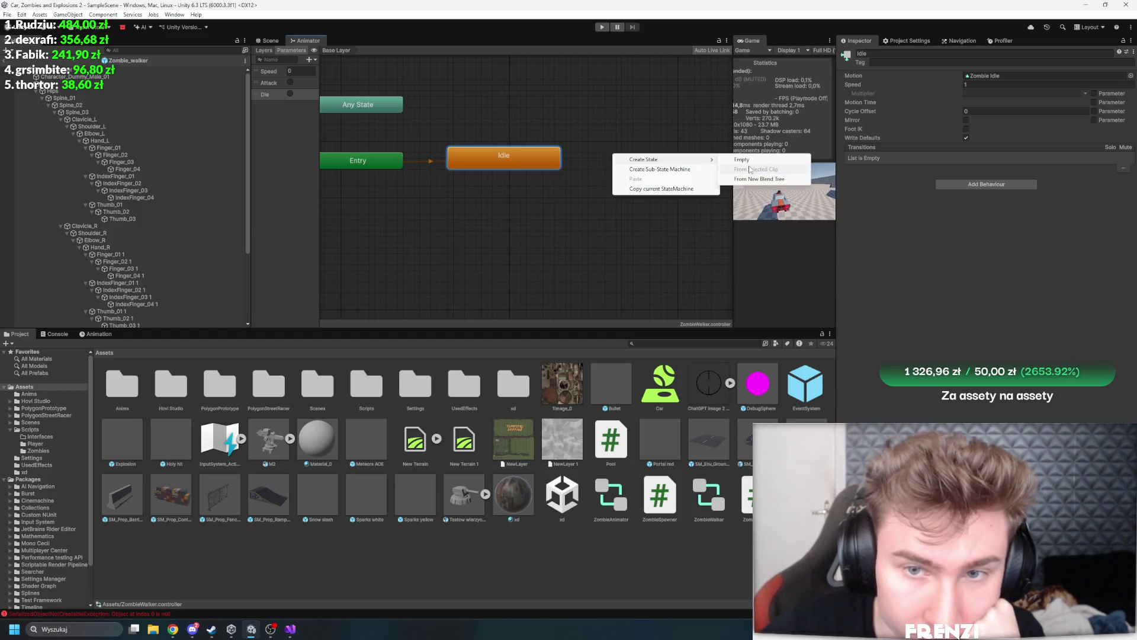
{"action": "left_click", "coordinate": [749, 159]}
{"action": "left_click", "coordinate": [942, 58]}
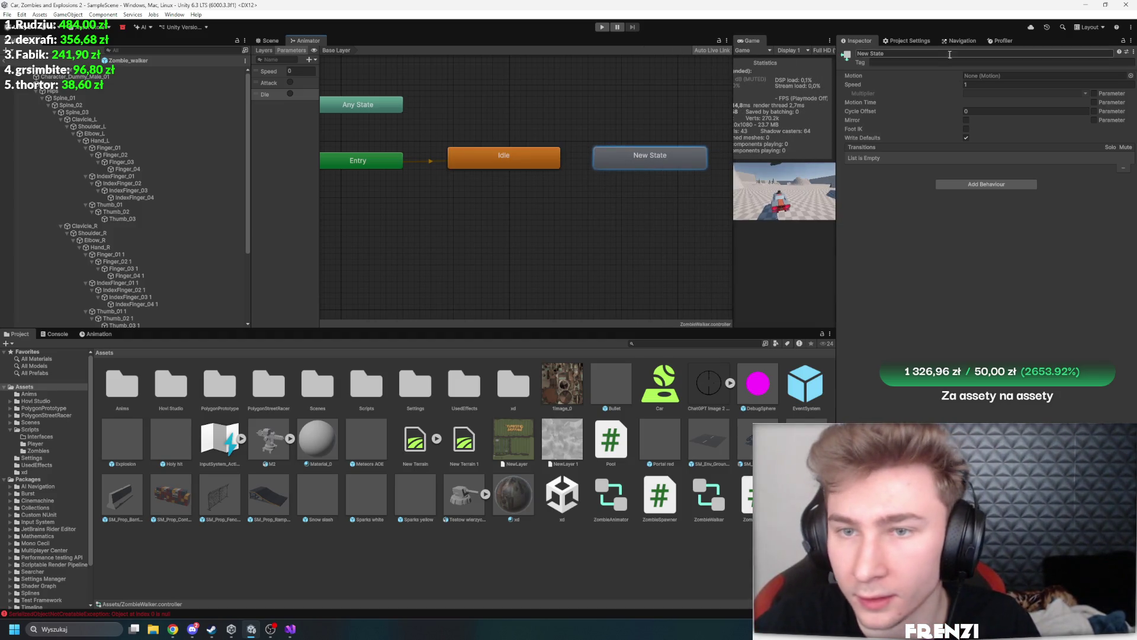
{"action": "type", "text": "Move"}
{"action": "key", "text": "Return"}
{"action": "right_click", "coordinate": [525, 155]}
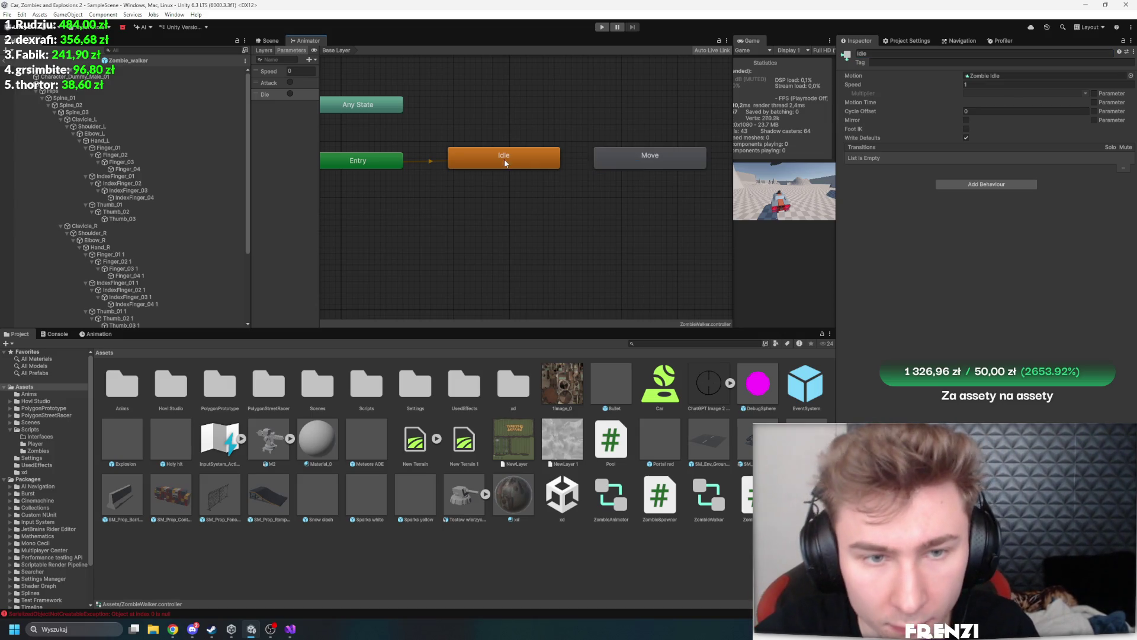
Make an Idle-to-Move transition with Has Exit Time off and condition Speed Greater 0.1
{"action": "left_click", "coordinate": [563, 160]}
{"action": "left_click", "coordinate": [640, 164]}
{"action": "left_click", "coordinate": [577, 160]}
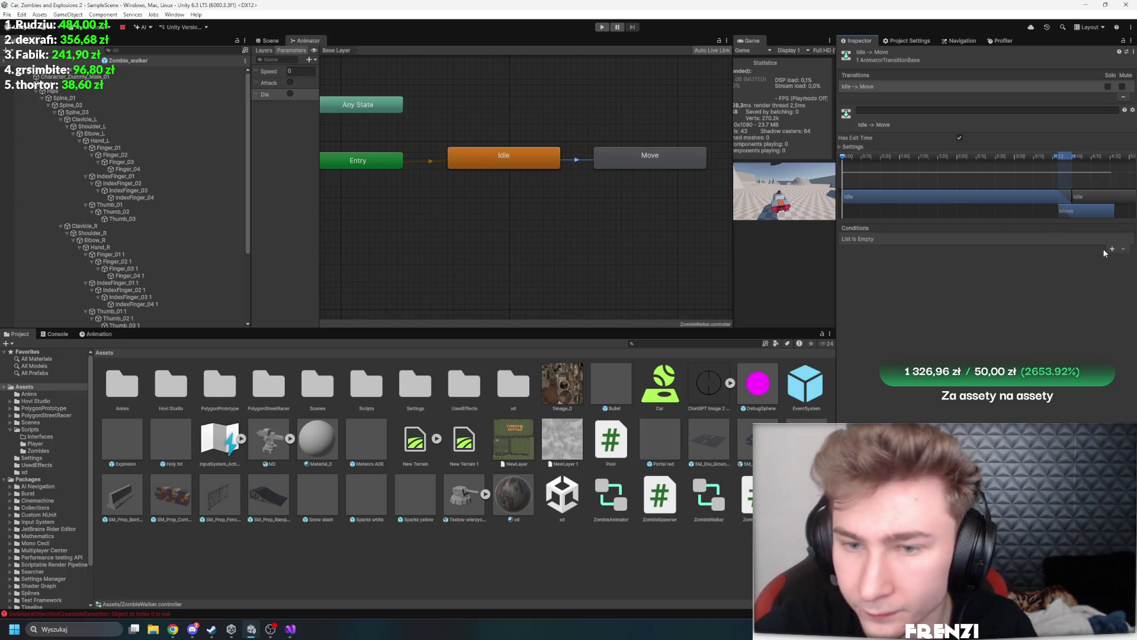
{"action": "left_click", "coordinate": [1112, 249]}
{"action": "left_click", "coordinate": [959, 137]}
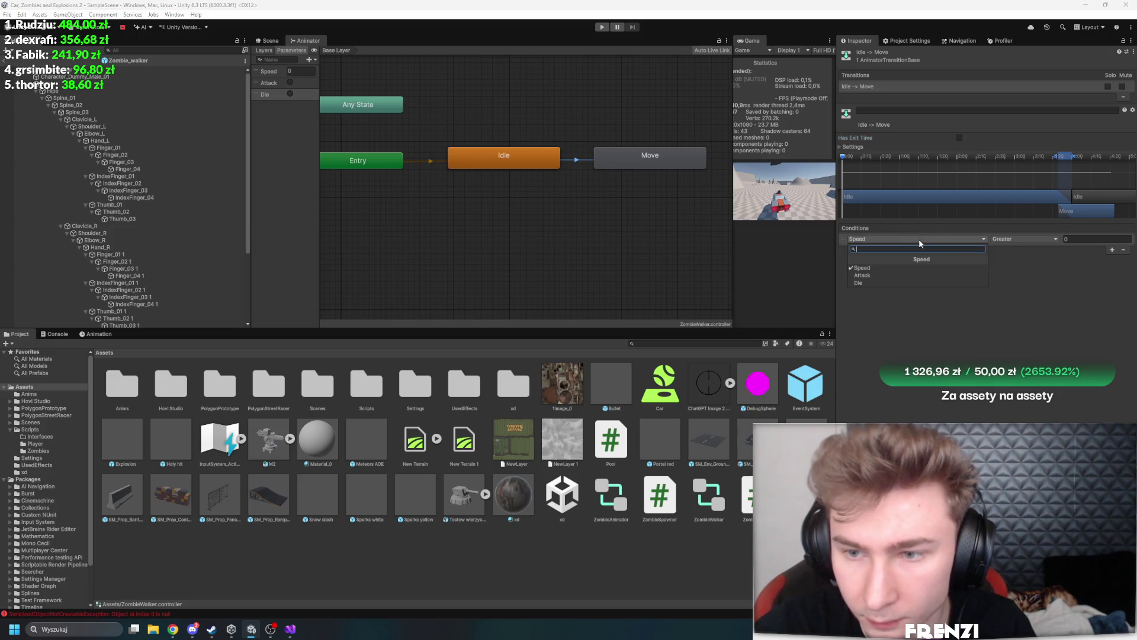
{"action": "left_click", "coordinate": [1025, 238]}
{"action": "left_click", "coordinate": [1092, 239]}
{"action": "type", "text": ".1"}
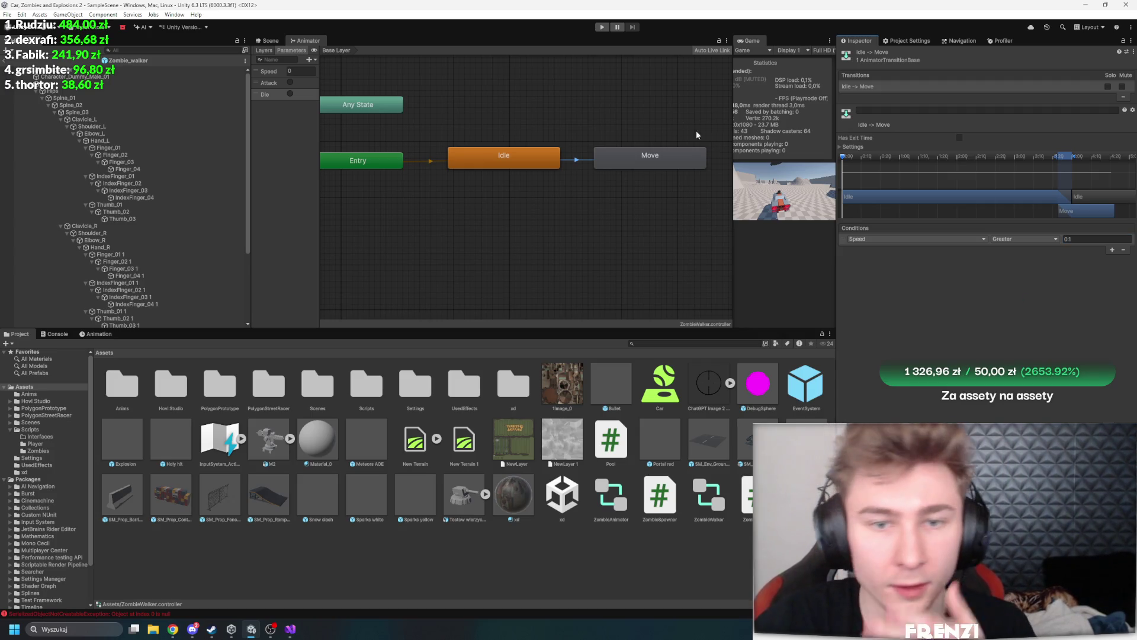
{"action": "left_click", "coordinate": [398, 109]}
Create two new empty states, one above the other, named Attack and Die
{"action": "mouse_move", "coordinate": [567, 99]}
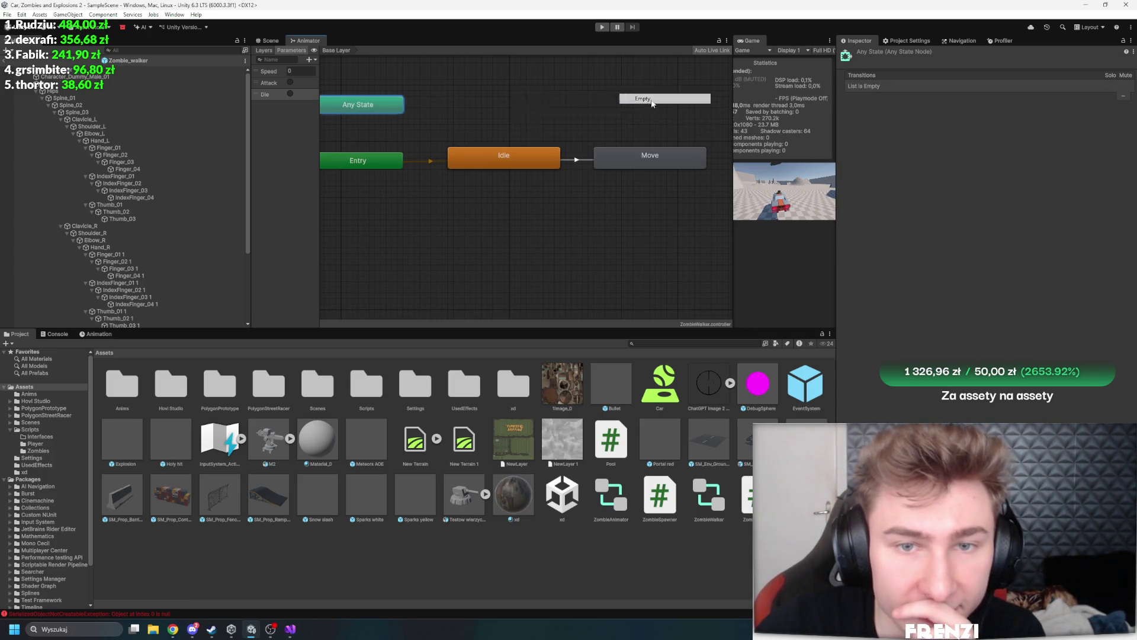
{"action": "left_click", "coordinate": [646, 98]}
{"action": "key", "text": "ctrl+d"}
{"action": "mouse_move", "coordinate": [527, 111]}
{"action": "left_mouse_down"}
{"action": "mouse_move", "coordinate": [497, 87]}
{"action": "mouse_move", "coordinate": [511, 127]}
{"action": "left_mouse_up"}
{"action": "left_click", "coordinate": [492, 79]}
{"action": "left_click", "coordinate": [979, 54]}
{"action": "type", "text": "Attack"}
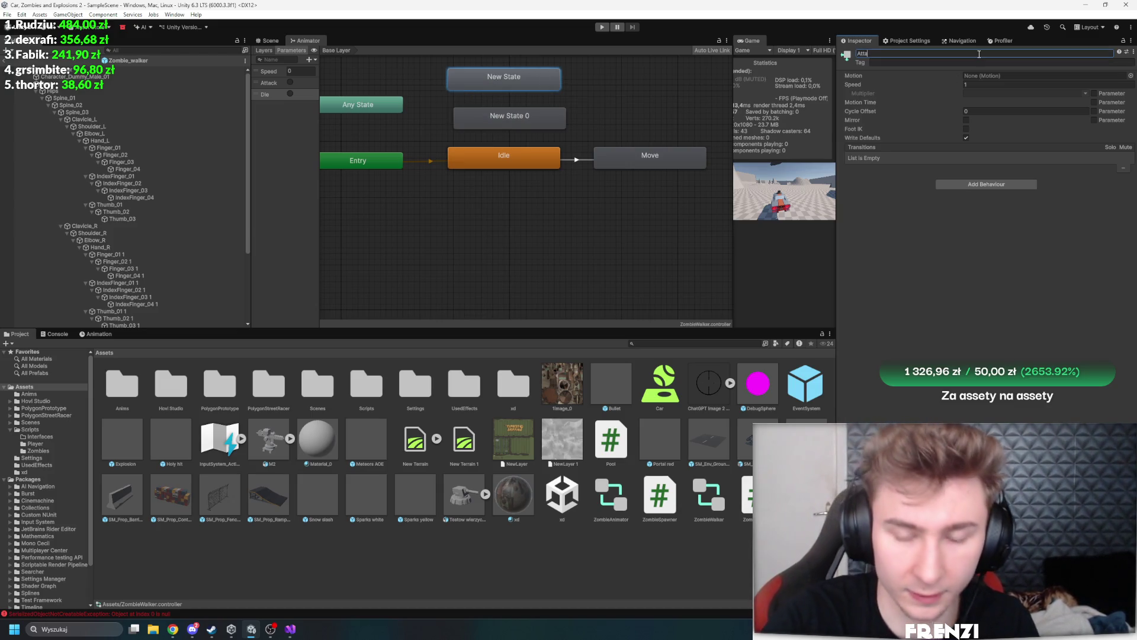
{"action": "left_click", "coordinate": [529, 115]}
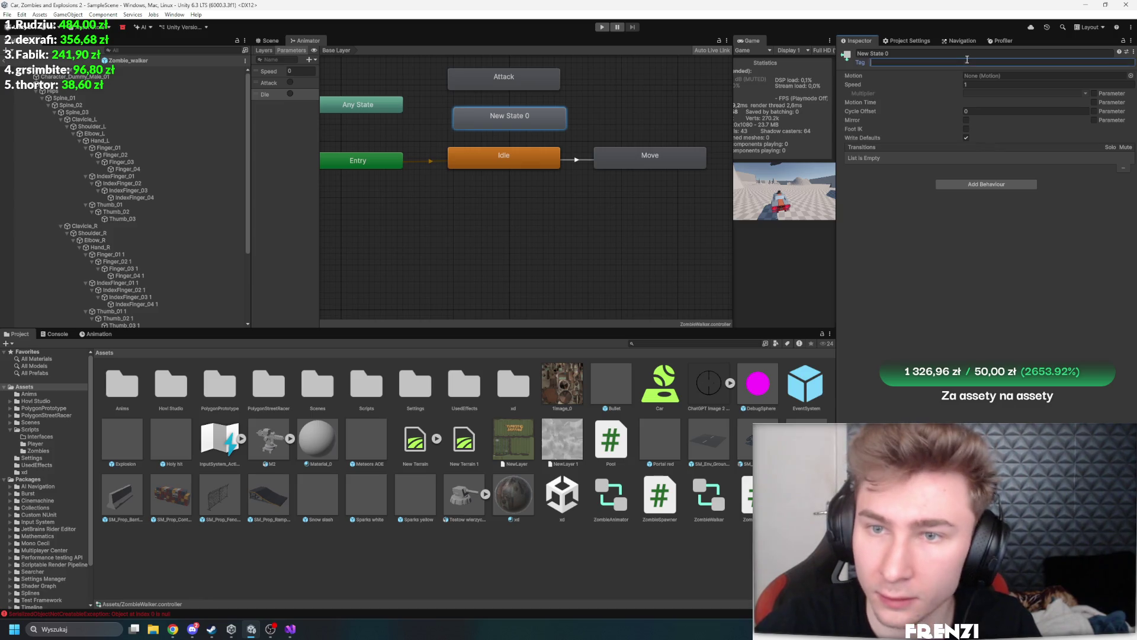
{"action": "left_click", "coordinate": [888, 53]}
{"action": "type", "text": "Die"}
{"action": "key", "text": "Return"}
Add transitions from the Die and Attack states to the Exit node
{"action": "scroll", "coordinate": [509, 178], "scroll_direction": "down", "scroll_amount": 2}
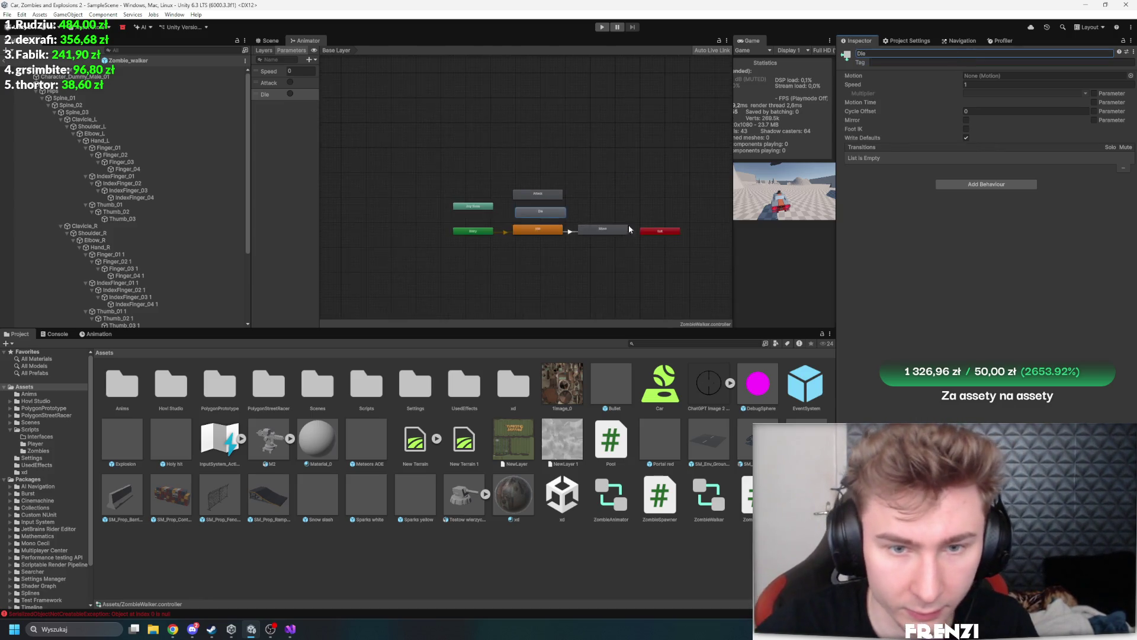
{"action": "right_click", "coordinate": [474, 222]}
{"action": "key", "text": "Escape"}
{"action": "right_click", "coordinate": [466, 201]}
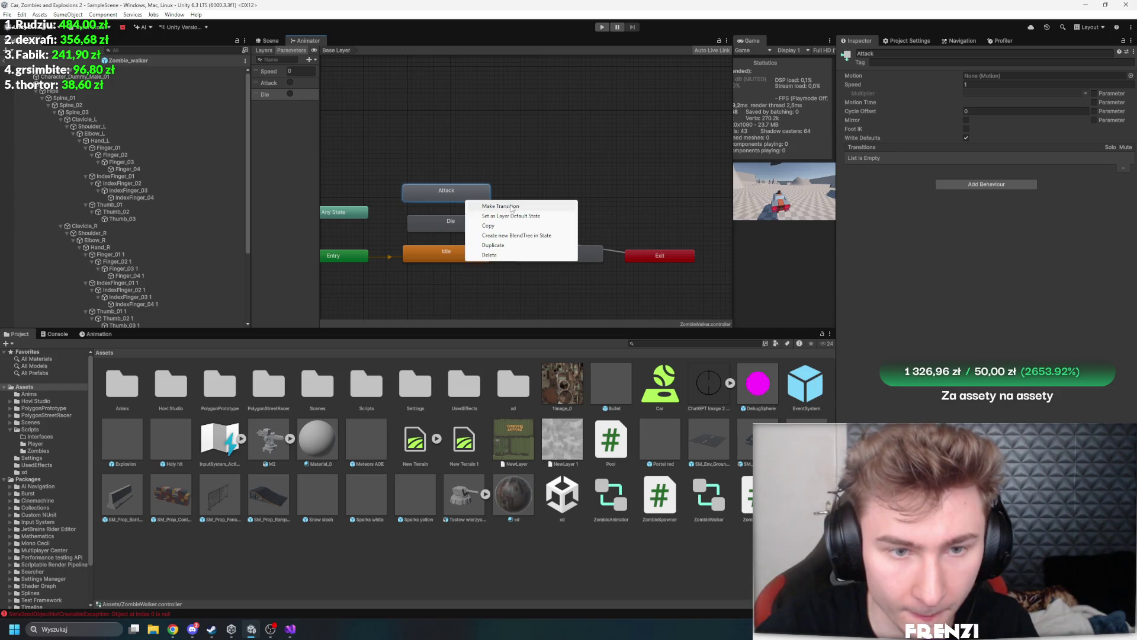
{"action": "left_click", "coordinate": [671, 258]}
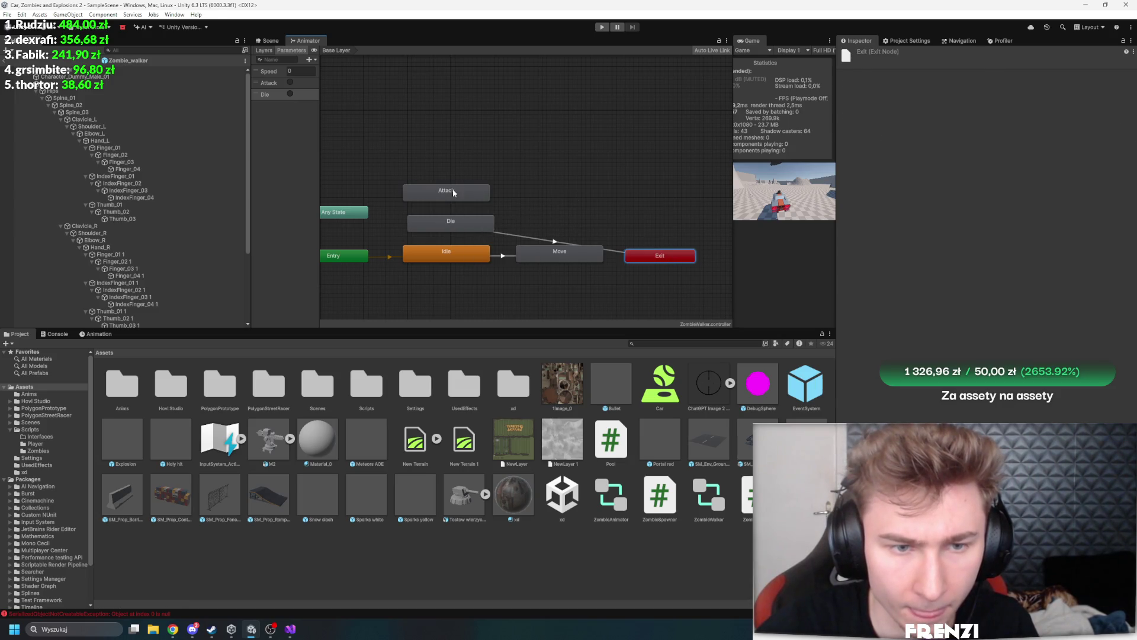
{"action": "right_click", "coordinate": [453, 188]}
{"action": "left_click", "coordinate": [468, 194]}
{"action": "left_click", "coordinate": [673, 254]}
Make transitions from Any State to Attack and from Any State to Die
{"action": "right_click", "coordinate": [358, 212]}
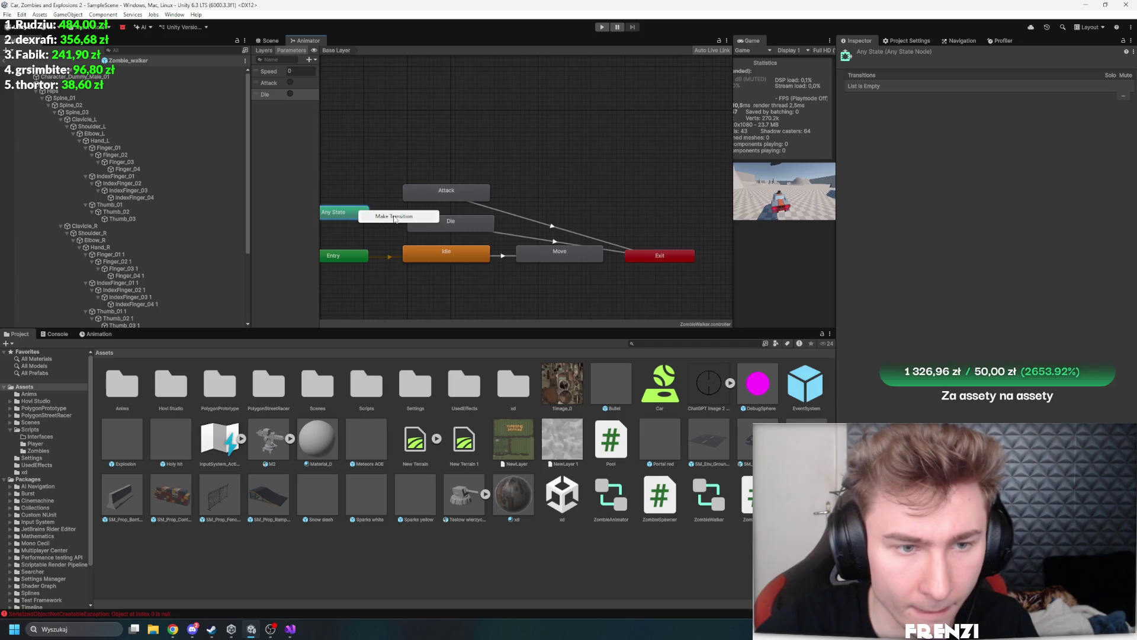
{"action": "left_click", "coordinate": [379, 217]}
{"action": "left_click", "coordinate": [429, 193]}
{"action": "right_click", "coordinate": [353, 214]}
{"action": "left_click", "coordinate": [371, 217]}
{"action": "left_click", "coordinate": [418, 222]}
Give the Any State-to-Attack transition an Attack trigger condition
{"action": "left_click", "coordinate": [391, 207]}
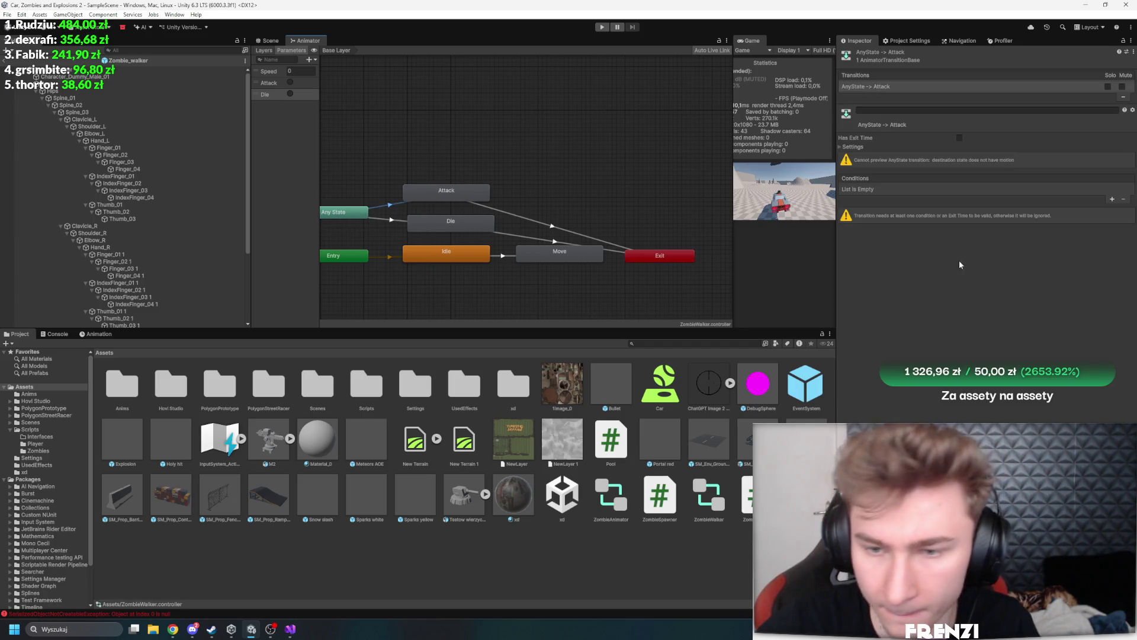
{"action": "left_click", "coordinate": [1112, 200]}
{"action": "left_click", "coordinate": [885, 189]}
{"action": "left_click", "coordinate": [891, 231]}
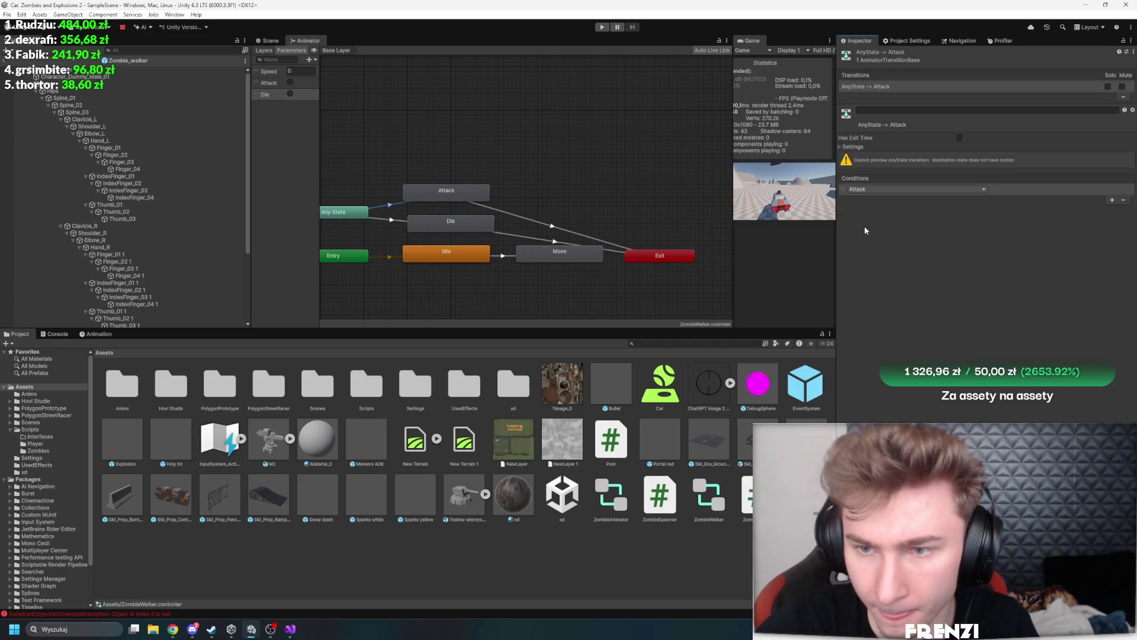
Give the Any State-to-Die transition a Die trigger condition and recheck Attack's trigger
{"action": "left_click", "coordinate": [387, 219]}
{"action": "left_click", "coordinate": [1112, 199]}
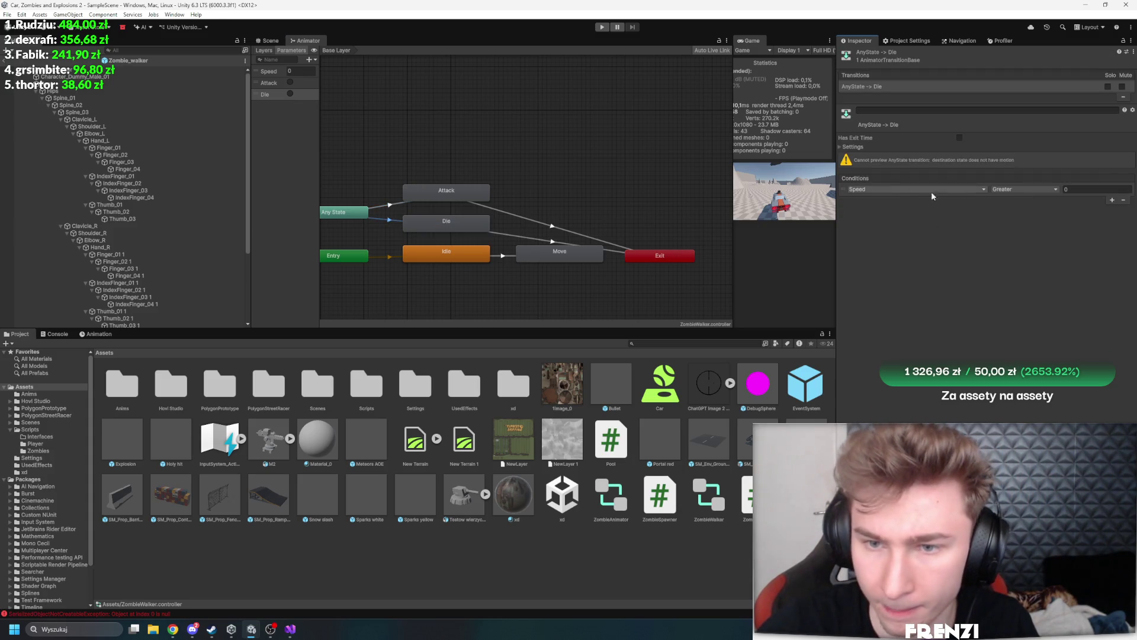
{"action": "left_click", "coordinate": [931, 191]}
{"action": "left_click", "coordinate": [885, 225]}
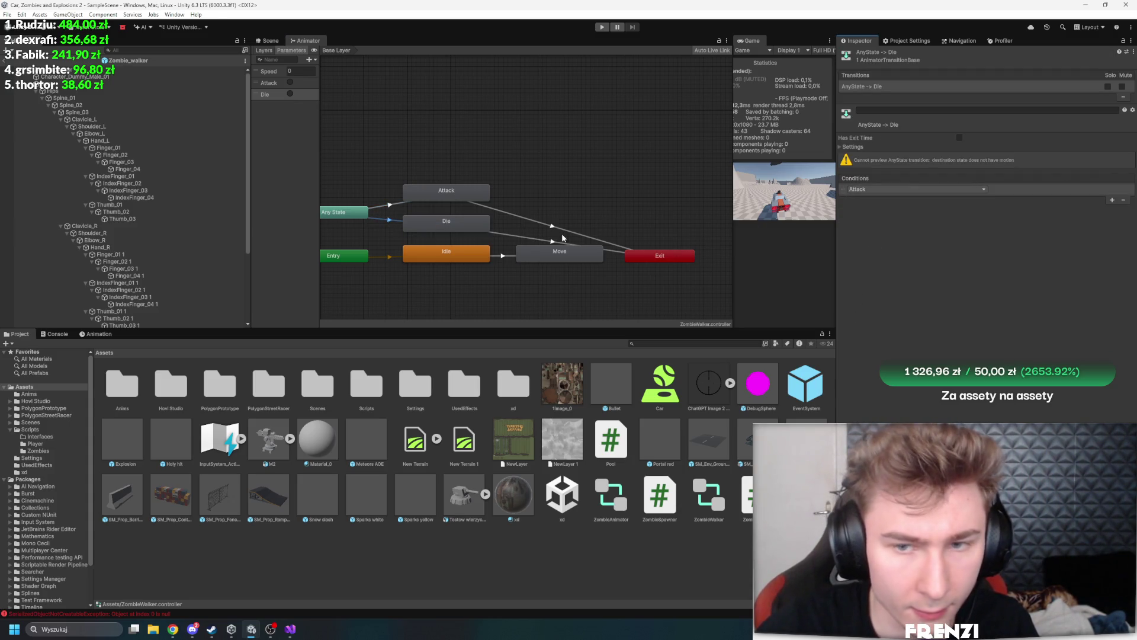
{"action": "left_click", "coordinate": [982, 189]}
{"action": "left_click", "coordinate": [879, 232]}
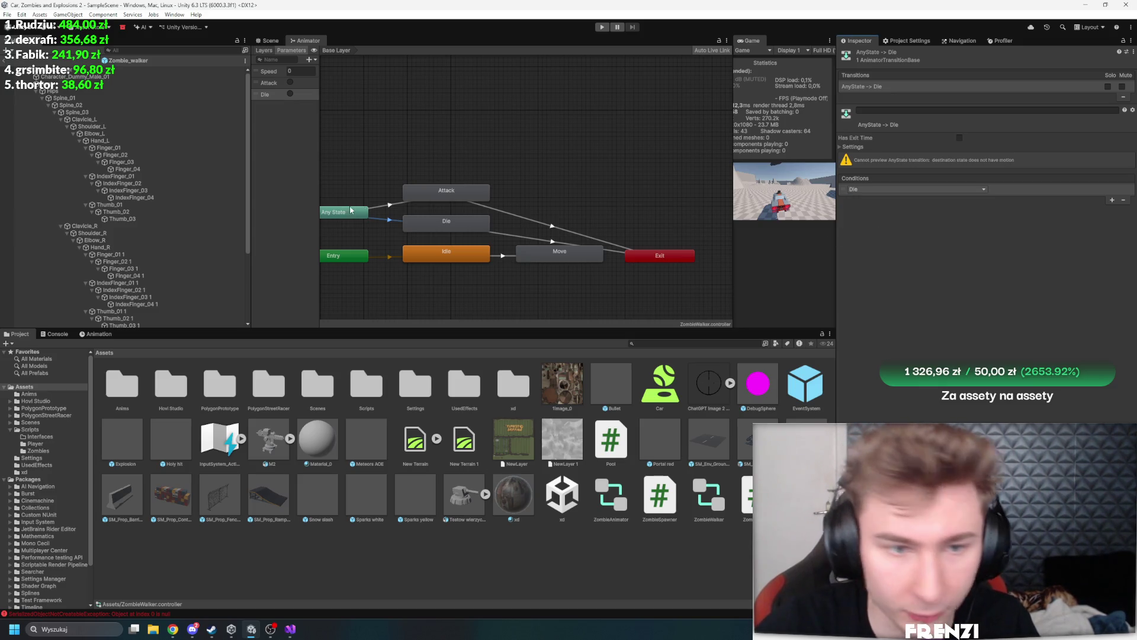
{"action": "left_click", "coordinate": [391, 204]}
{"action": "left_click", "coordinate": [955, 189]}
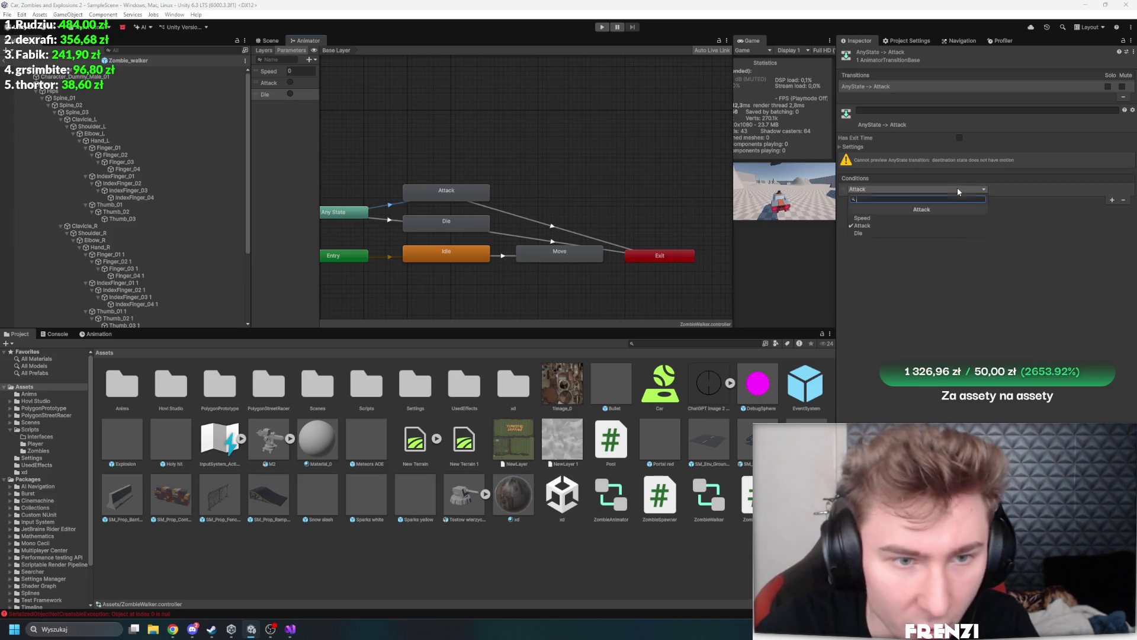
{"action": "left_click", "coordinate": [936, 214]}
{"action": "left_click", "coordinate": [391, 223]}
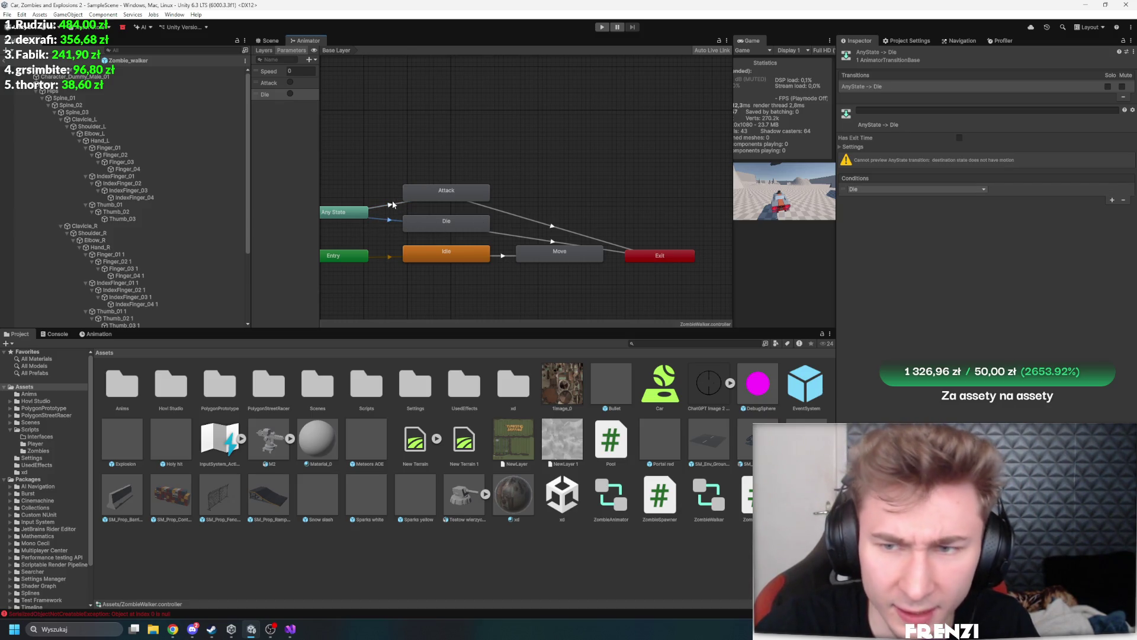
Select the Die-to-Exit transition so its settings appear in the Inspector
{"action": "left_click", "coordinate": [392, 204]}
{"action": "left_click", "coordinate": [542, 241]}
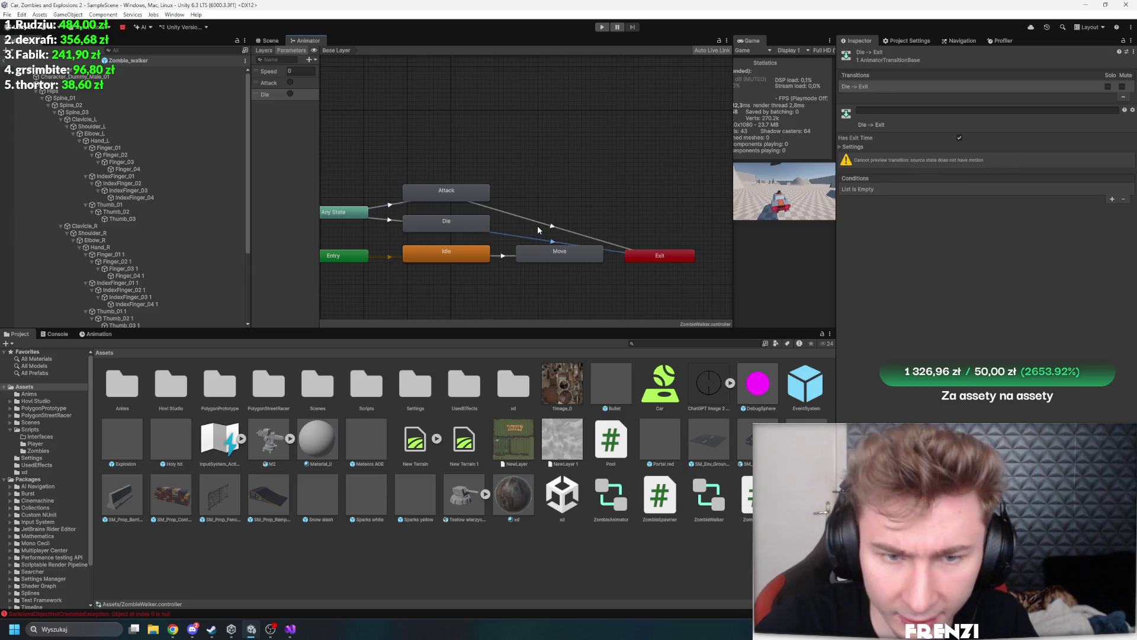
{"action": "left_click", "coordinate": [539, 229]}
{"action": "left_click", "coordinate": [443, 260]}
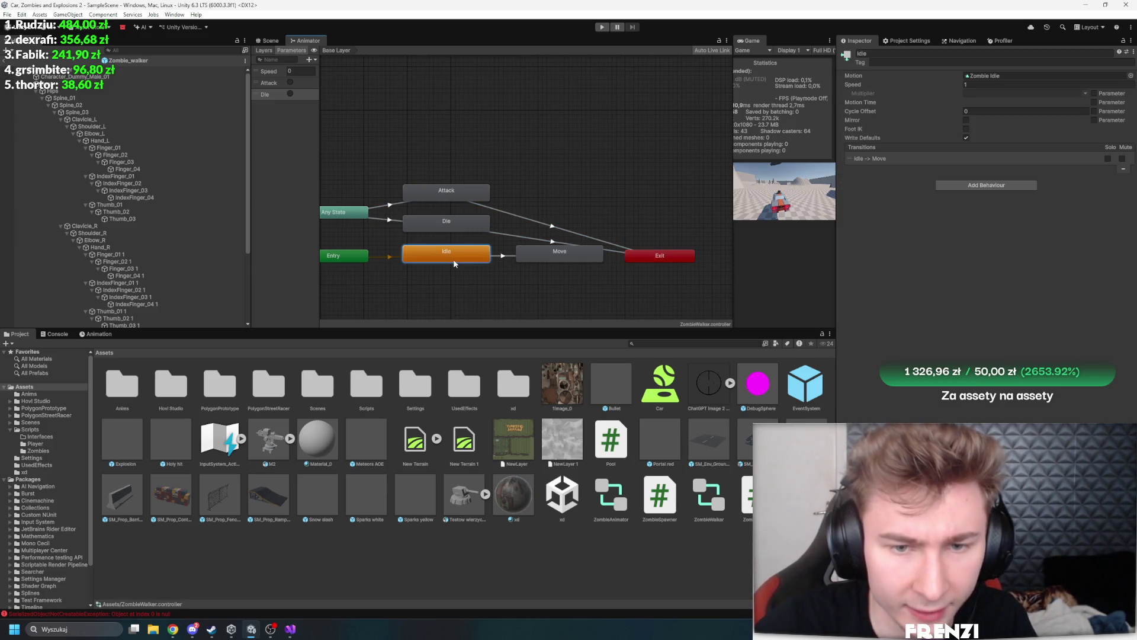
{"action": "left_click", "coordinate": [536, 238]}
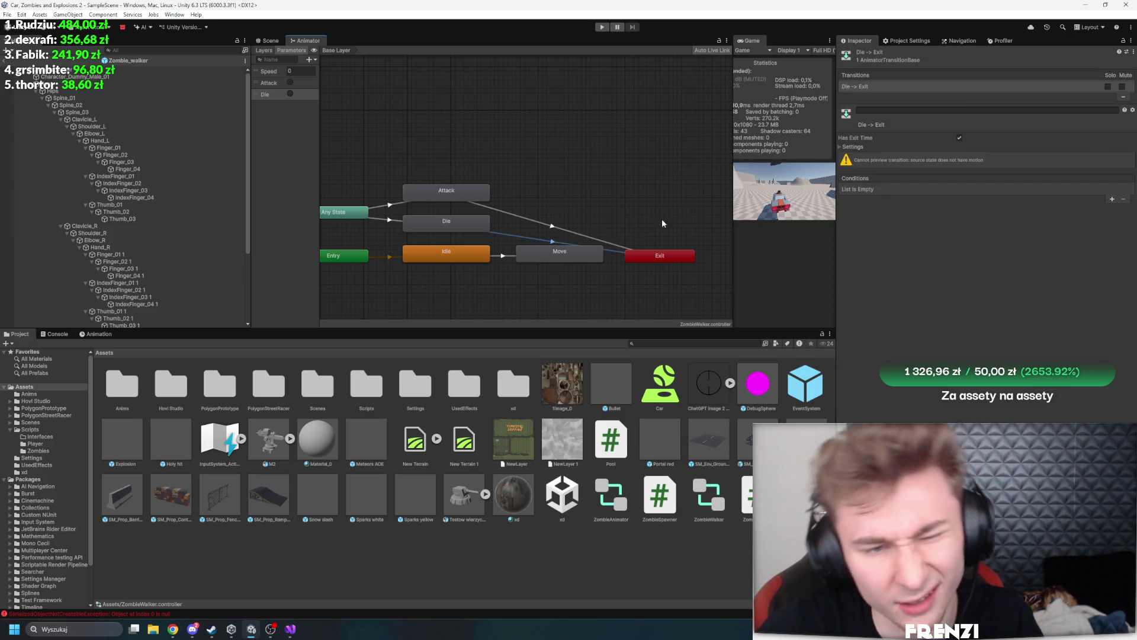
Drag Idle and Move down-left and nudge Die slightly left to tidy the graph
{"action": "mouse_move", "coordinate": [488, 296]}
{"action": "left_mouse_down"}
{"action": "mouse_move", "coordinate": [538, 256]}
{"action": "mouse_move", "coordinate": [520, 287]}
{"action": "left_mouse_up"}
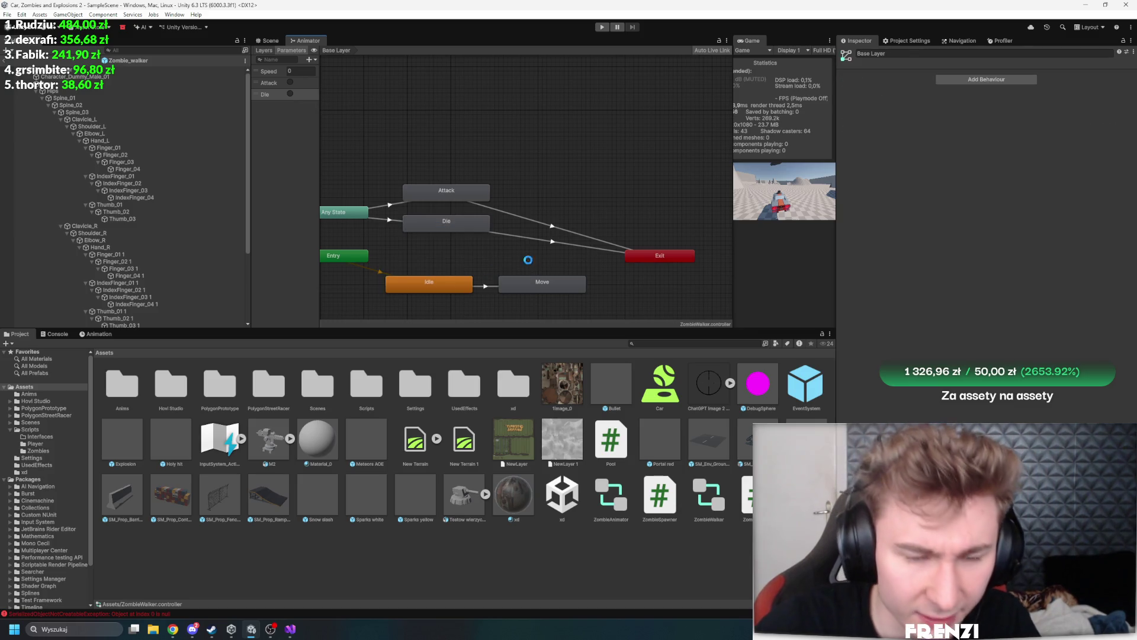
{"action": "left_click_drag", "start_coordinate": [462, 224], "coordinate": [457, 223]}
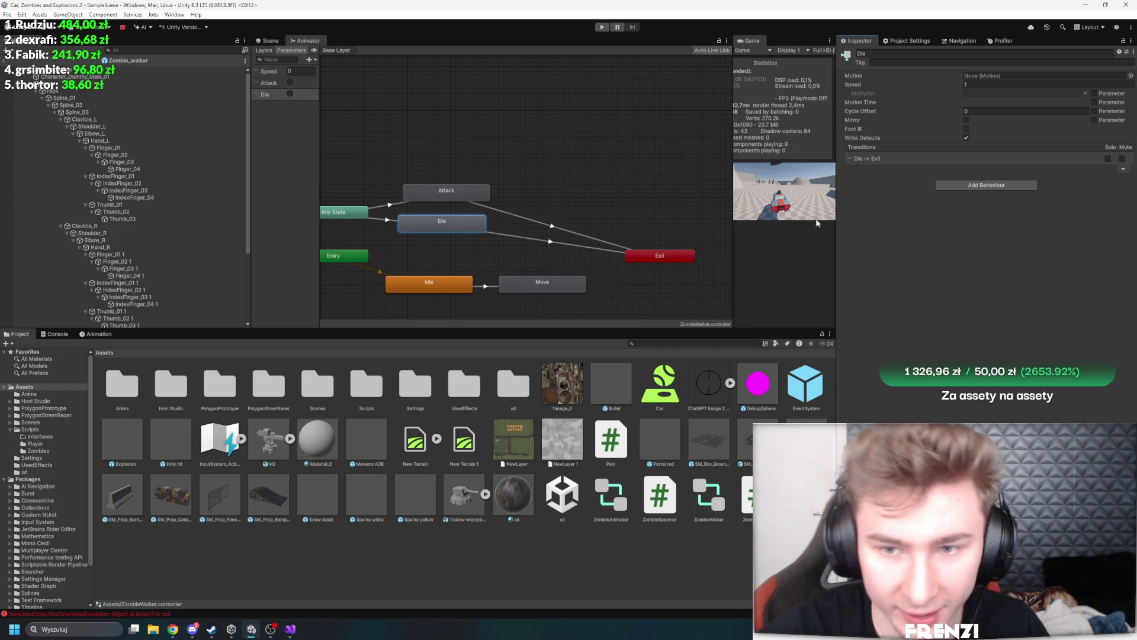
{"action": "left_click_drag", "start_coordinate": [836, 223], "coordinate": [858, 223]}
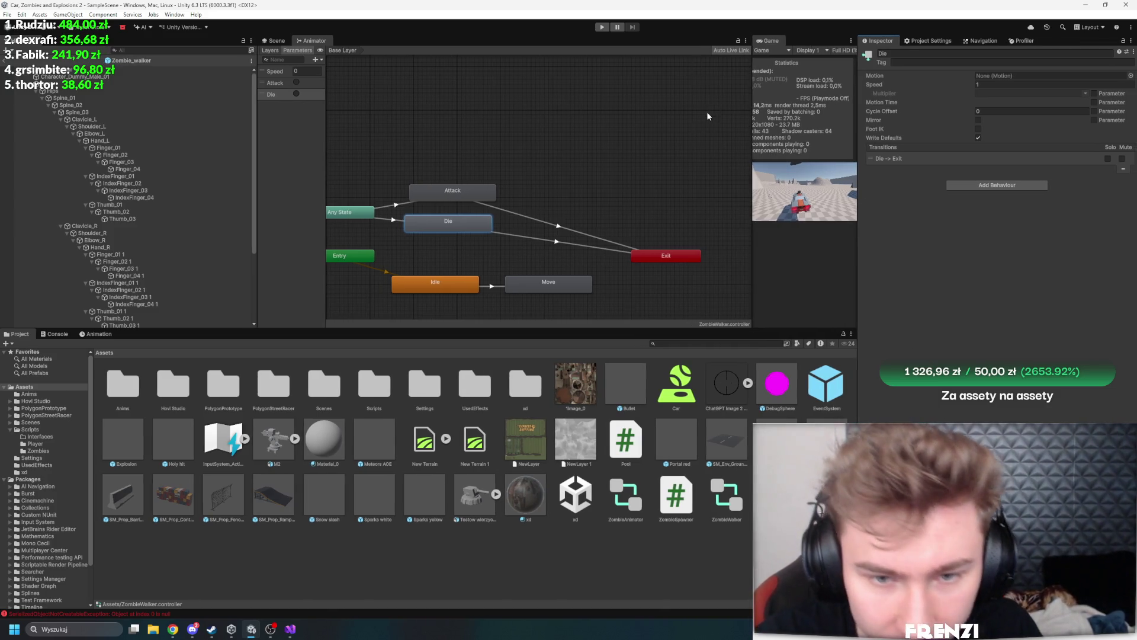
{"action": "scroll", "coordinate": [585, 225], "scroll_direction": "up", "scroll_amount": 2}
{"action": "scroll", "coordinate": [732, 237], "scroll_direction": "down", "scroll_amount": 3}
{"action": "left_click", "coordinate": [708, 269]}
{"action": "scroll", "coordinate": [709, 268], "scroll_direction": "up", "scroll_amount": 3}
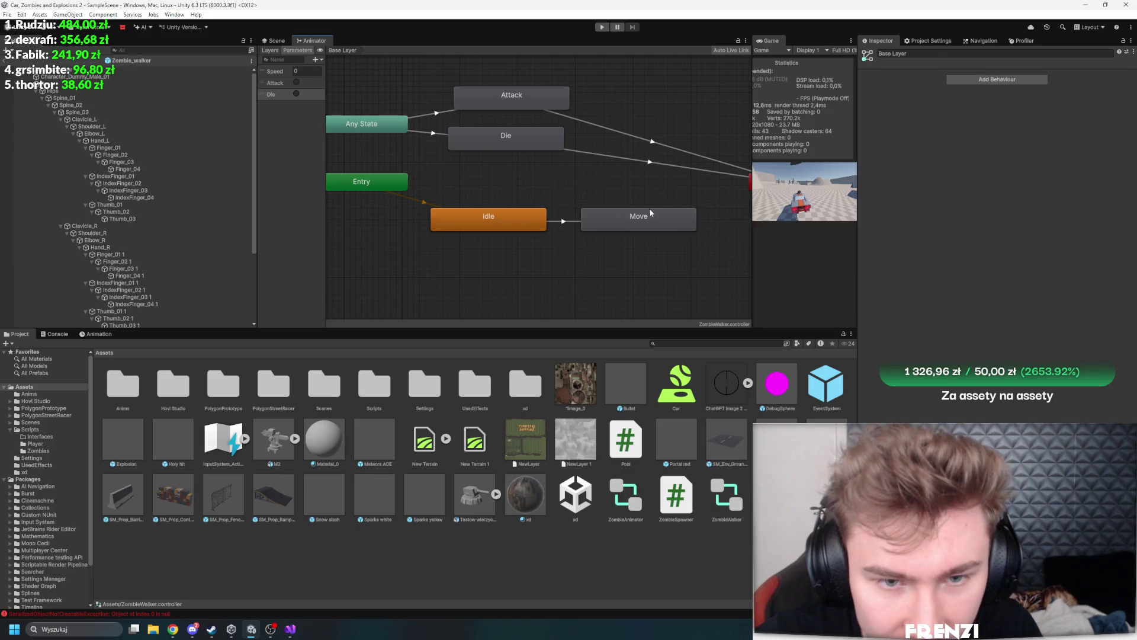
Add a Move-to-Idle transition with the condition Speed Less 0.1
{"action": "right_click", "coordinate": [649, 208]}
{"action": "left_click", "coordinate": [696, 218]}
{"action": "left_click", "coordinate": [498, 220]}
{"action": "left_click", "coordinate": [1112, 200]}
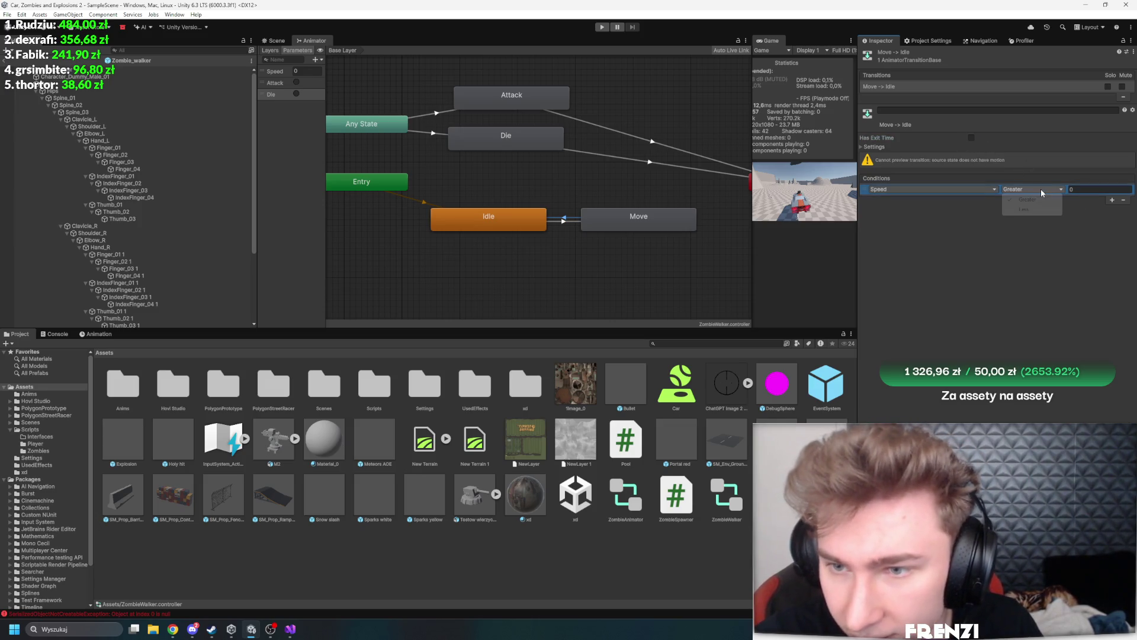
{"action": "left_click", "coordinate": [1028, 209]}
{"action": "left_click", "coordinate": [1100, 189]}
{"action": "type", "text": "0.1"}
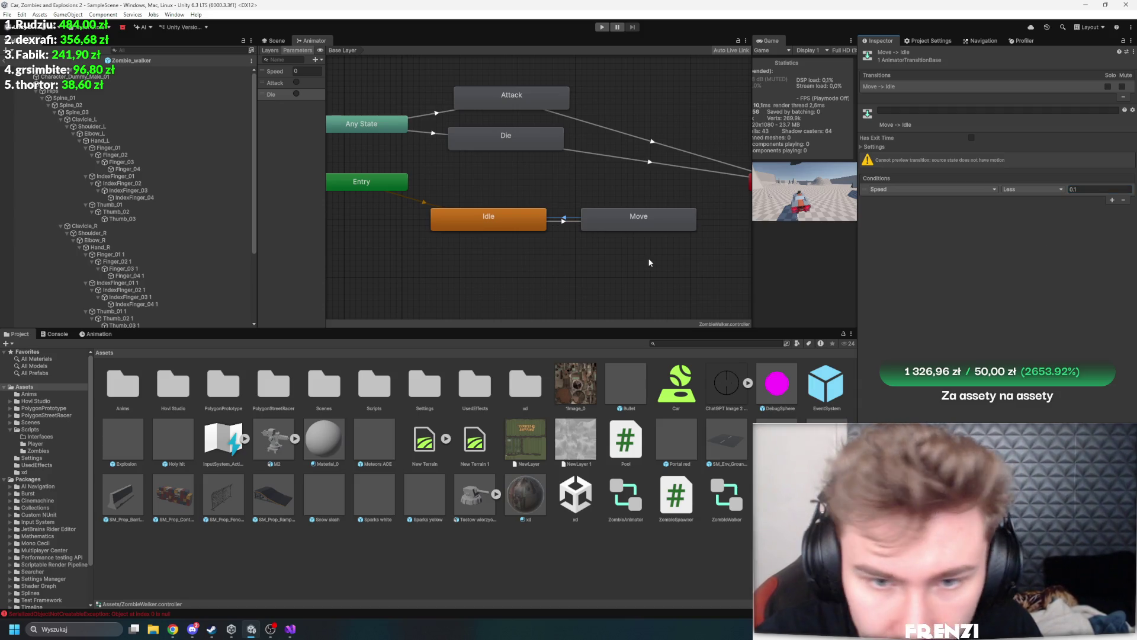
{"action": "left_click", "coordinate": [600, 253]}
Switch to the Scene view to see the Zombie_walker model in 3D
{"action": "scroll", "coordinate": [458, 199], "scroll_direction": "down", "scroll_amount": 2}
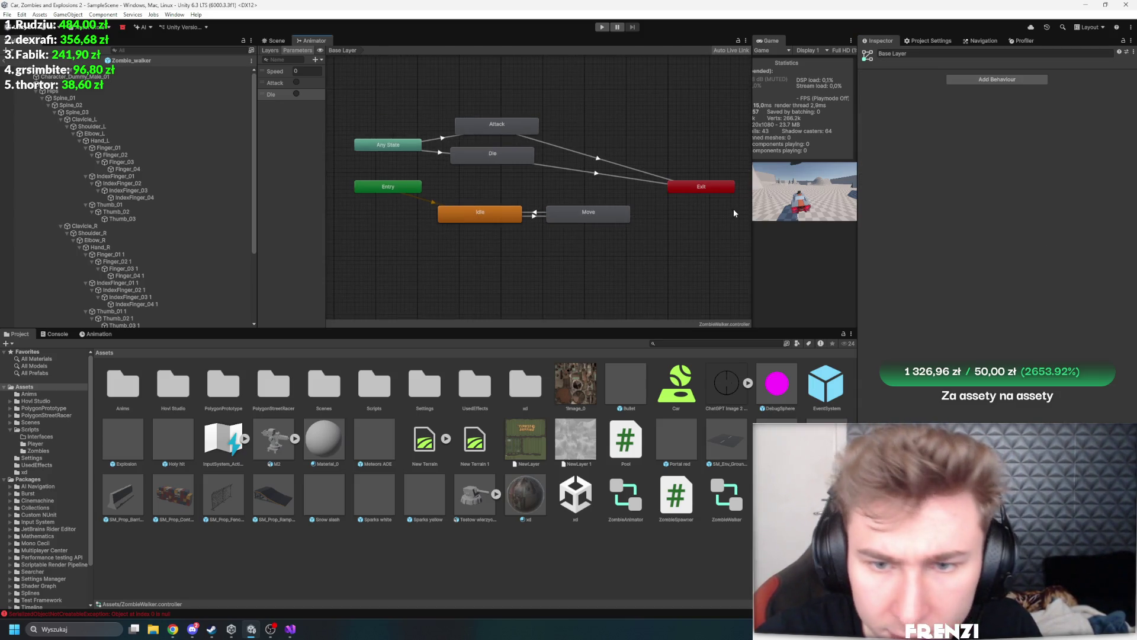
{"action": "left_click_drag", "start_coordinate": [857, 202], "coordinate": [970, 202]}
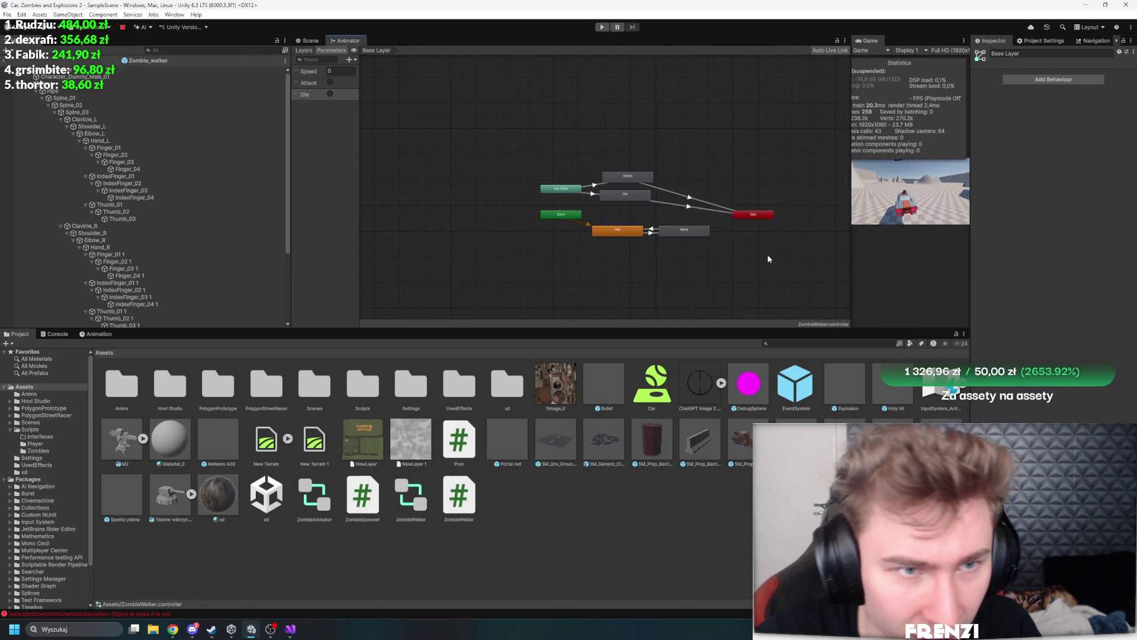
{"action": "scroll", "coordinate": [764, 196], "scroll_direction": "down", "scroll_amount": 2}
{"action": "scroll", "coordinate": [764, 195], "scroll_direction": "up", "scroll_amount": 2}
{"action": "left_click", "coordinate": [307, 41]}
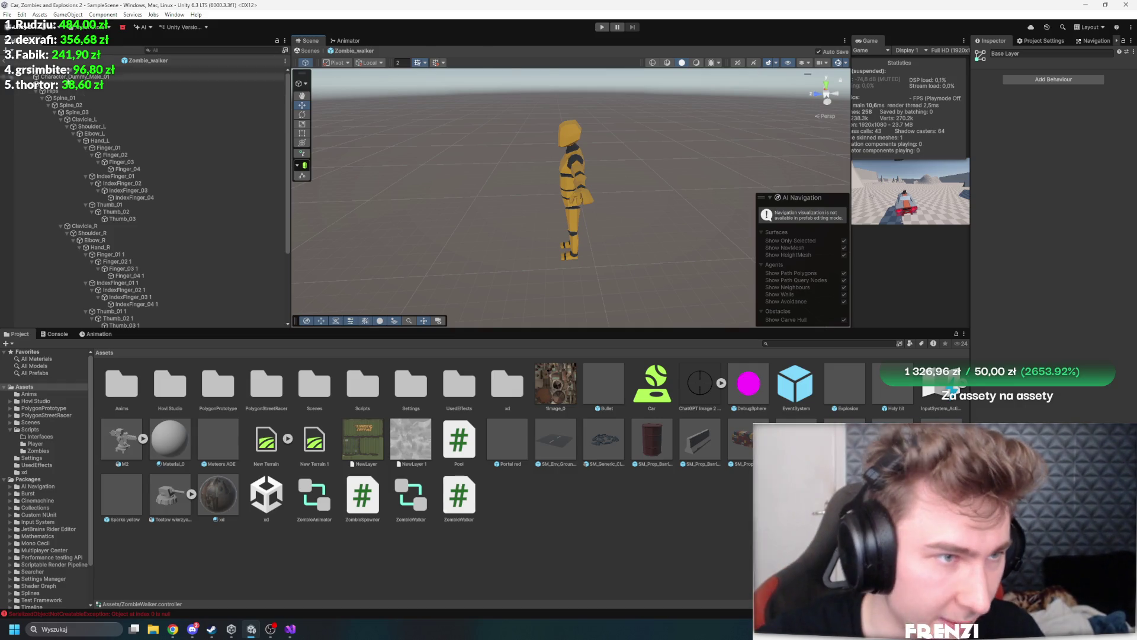
Assign the zombie's Animator and Nav Mesh Agent to the Zombie Walker script fields
{"action": "left_click", "coordinate": [148, 69]}
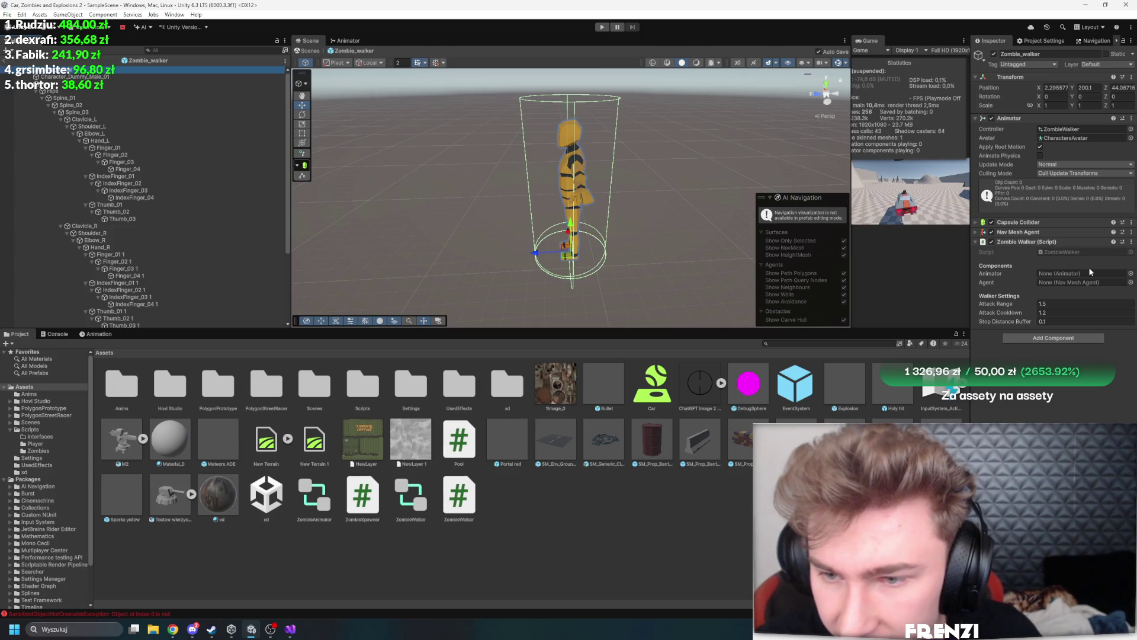
{"action": "left_click_drag", "start_coordinate": [1047, 138], "coordinate": [1079, 221]}
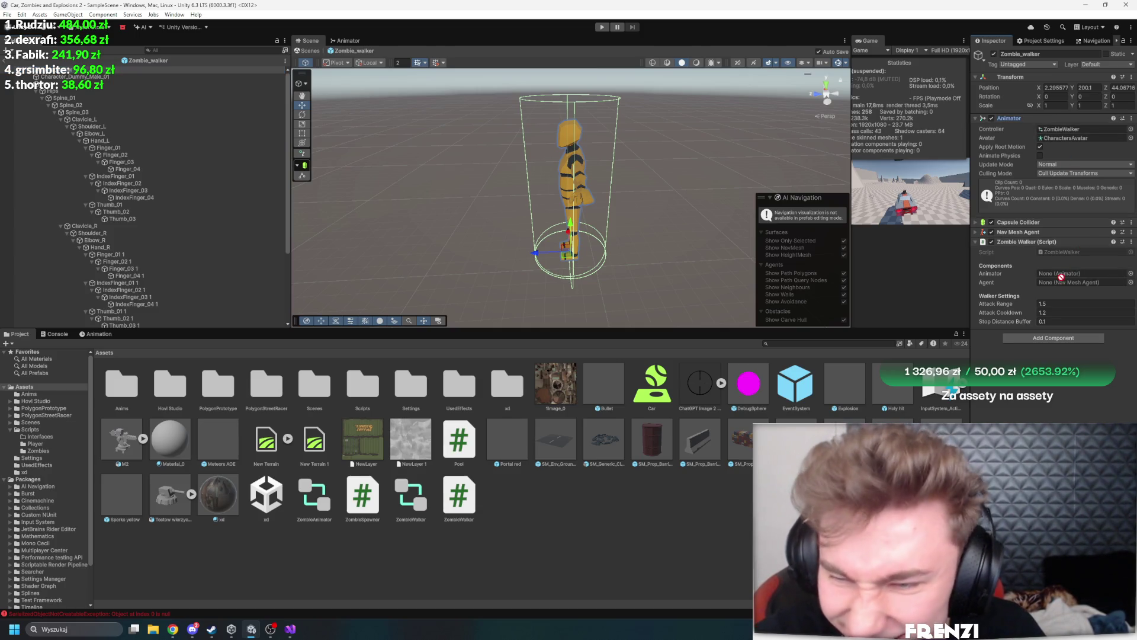
{"action": "left_click_drag", "start_coordinate": [1060, 276], "coordinate": [1060, 275]}
{"action": "left_click_drag", "start_coordinate": [1020, 232], "coordinate": [1066, 283]}
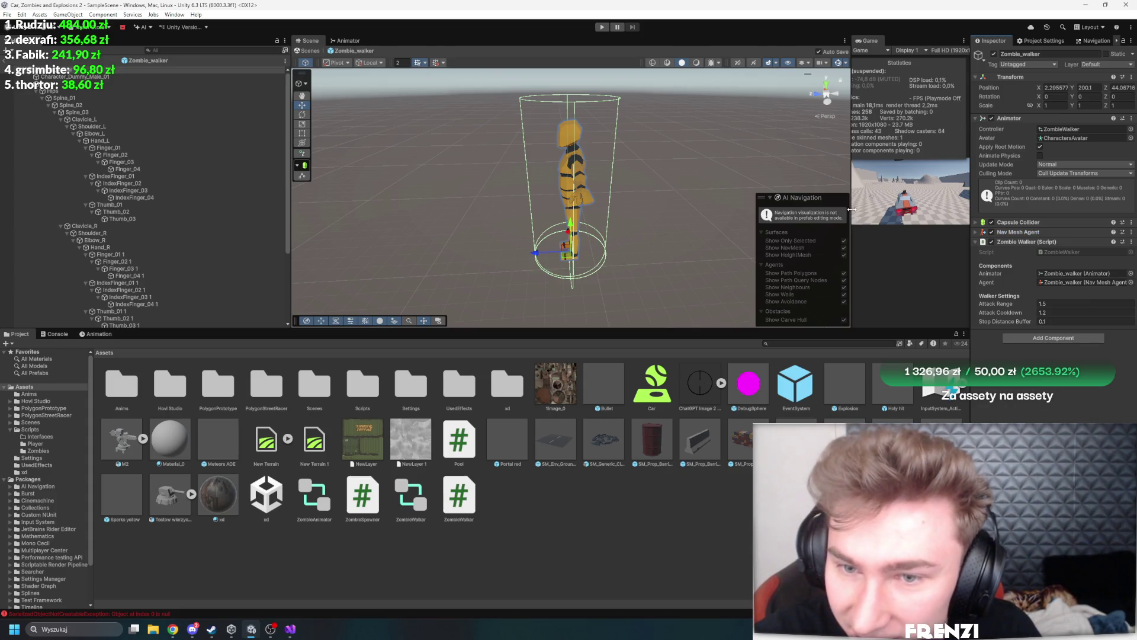
{"action": "left_click_drag", "start_coordinate": [851, 209], "coordinate": [726, 209]}
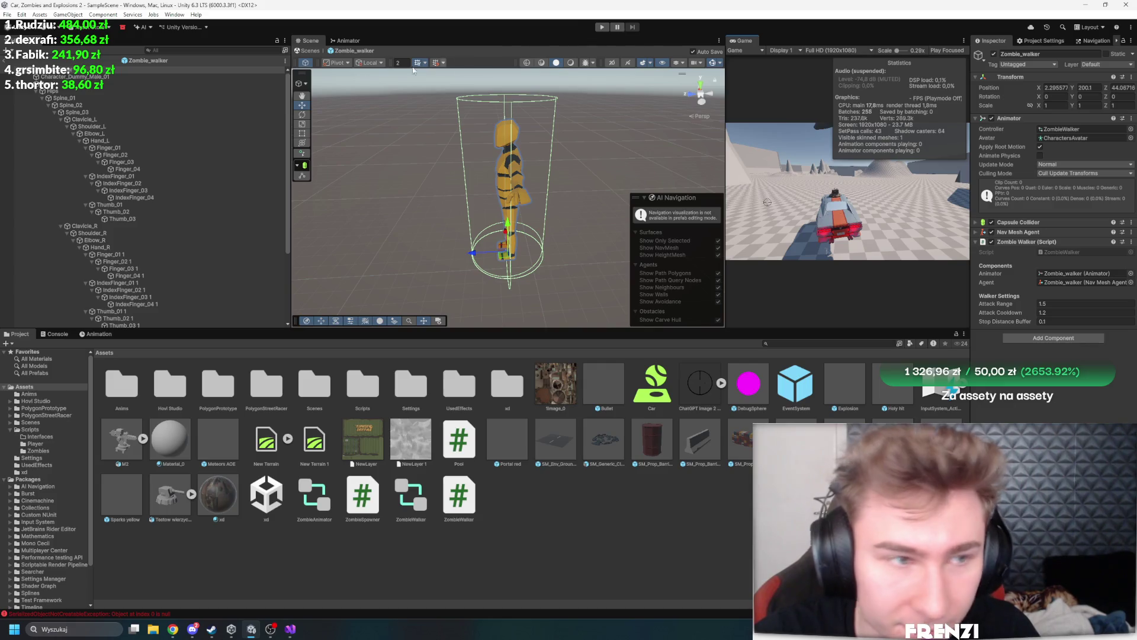
Exit prefab mode, enter Play mode and drive the car forward and left with W and A
{"action": "left_click", "coordinate": [7, 60]}
{"action": "left_click", "coordinate": [602, 26]}
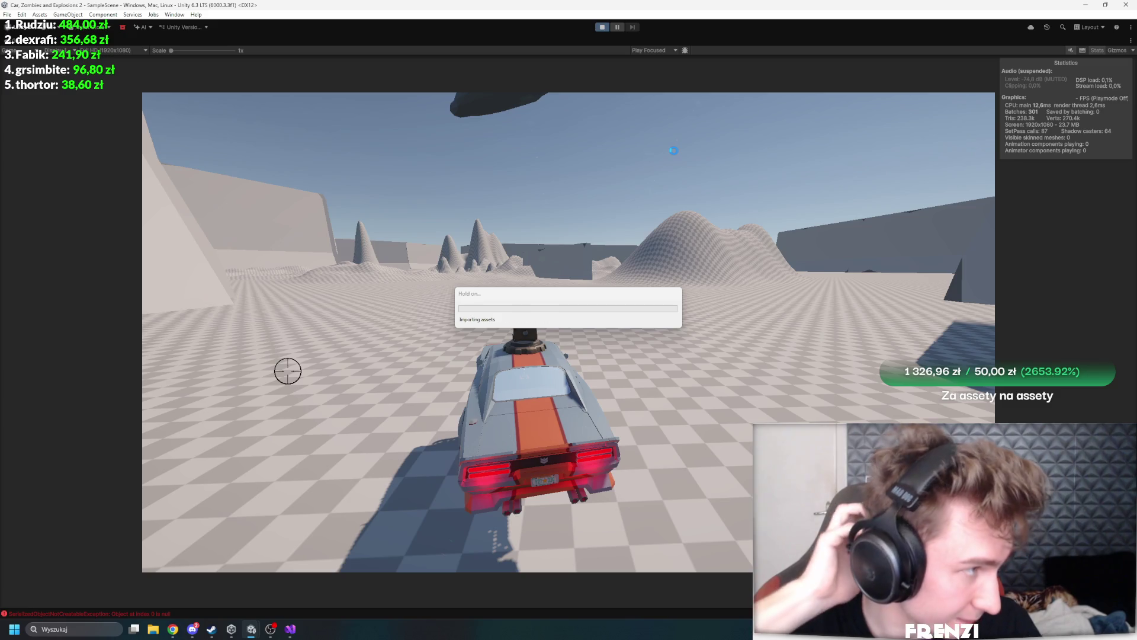
{"action": "key", "text": "w"}
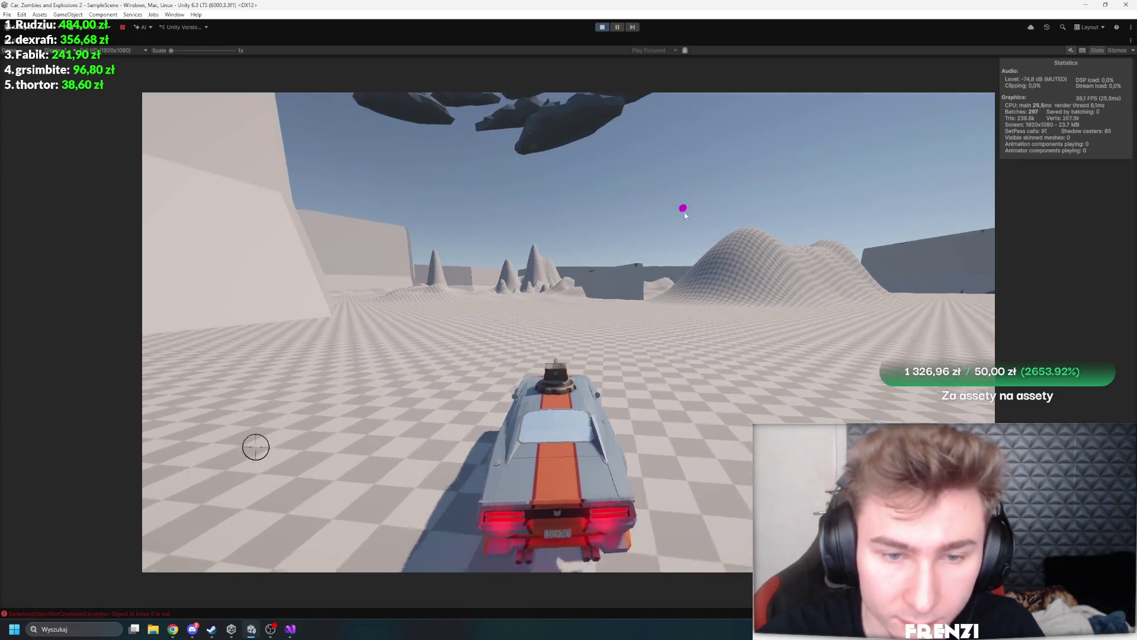
{"action": "key", "text": "a"}
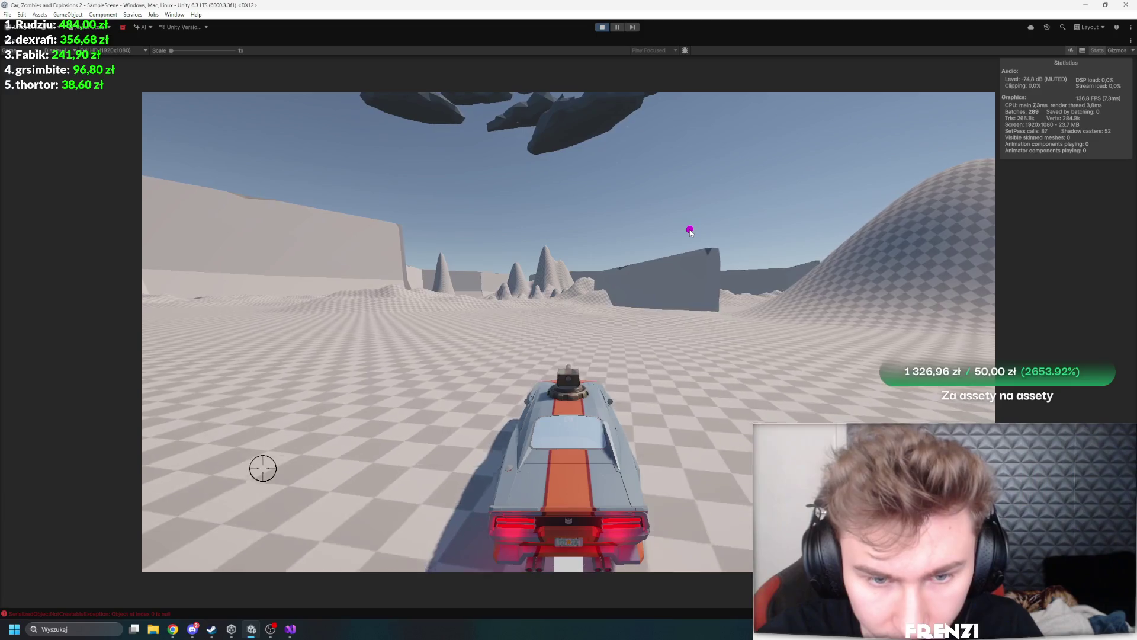
{"action": "key", "text": "a"}
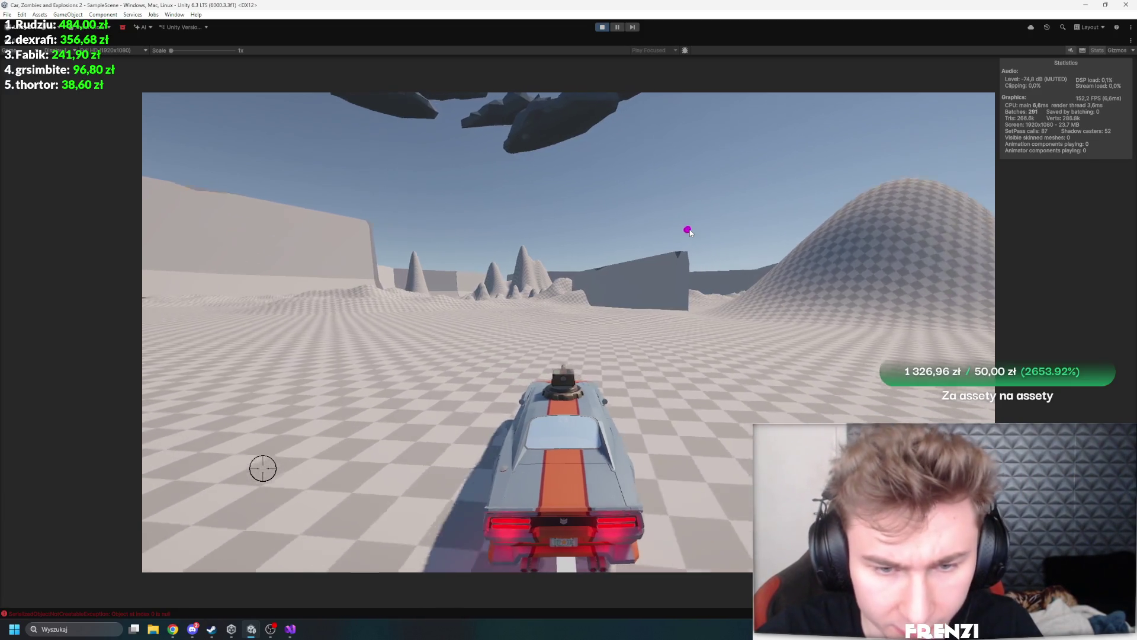
{"action": "key", "text": "a"}
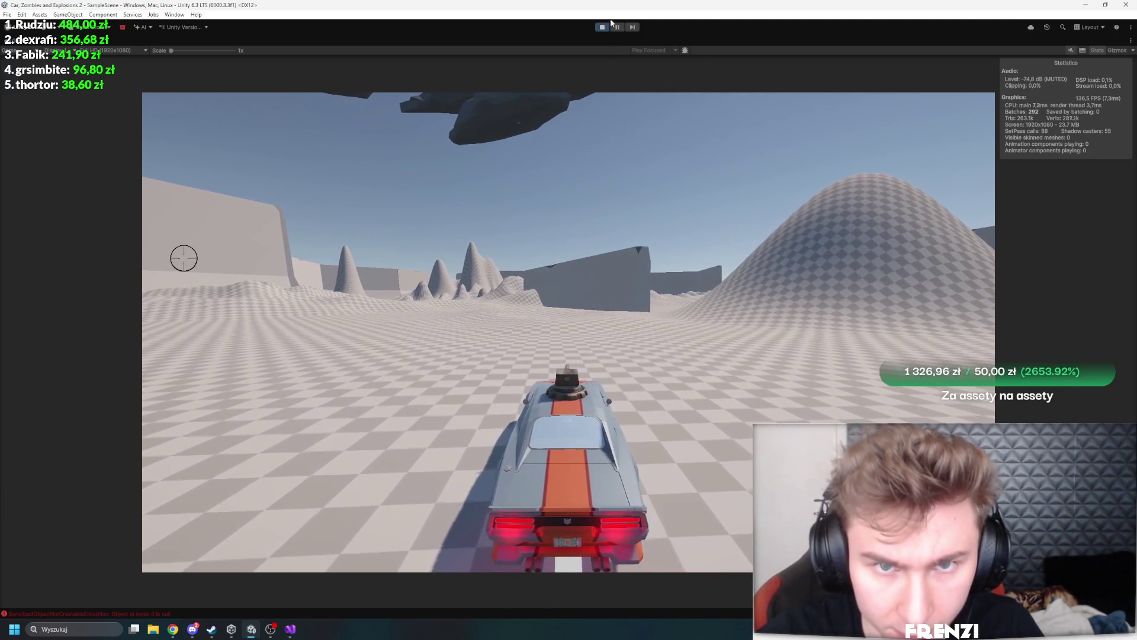
{"action": "key", "text": "shift+space"}
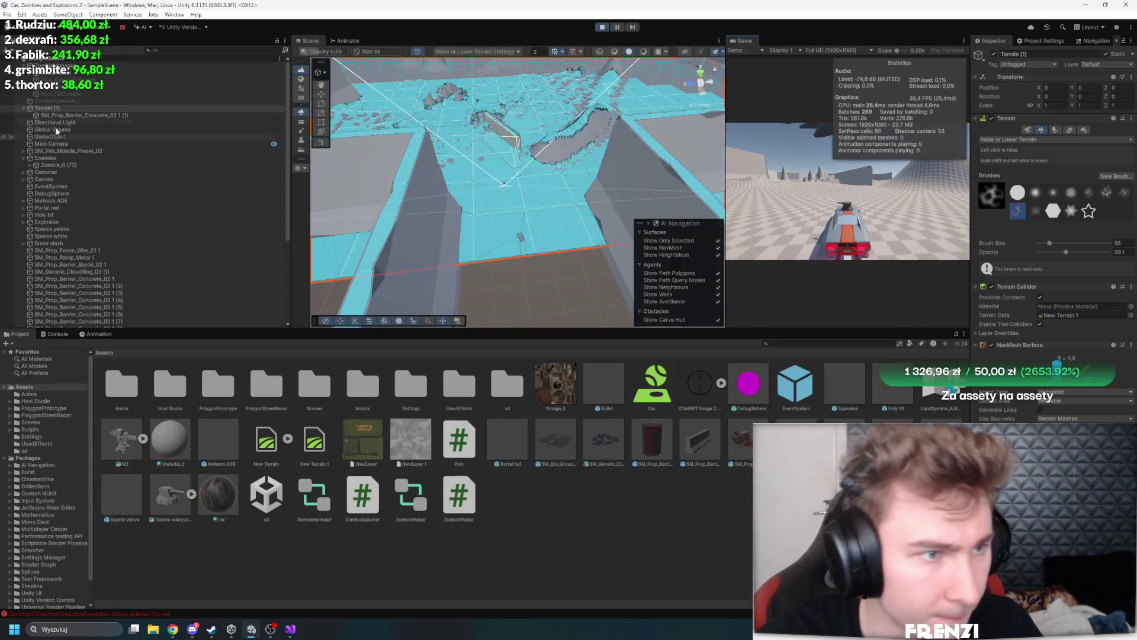
Stop the game, select ZombieSpawner_1 and restart Play mode with Ctrl+P
{"action": "left_click", "coordinate": [94, 72]}
{"action": "left_click", "coordinate": [95, 66]}
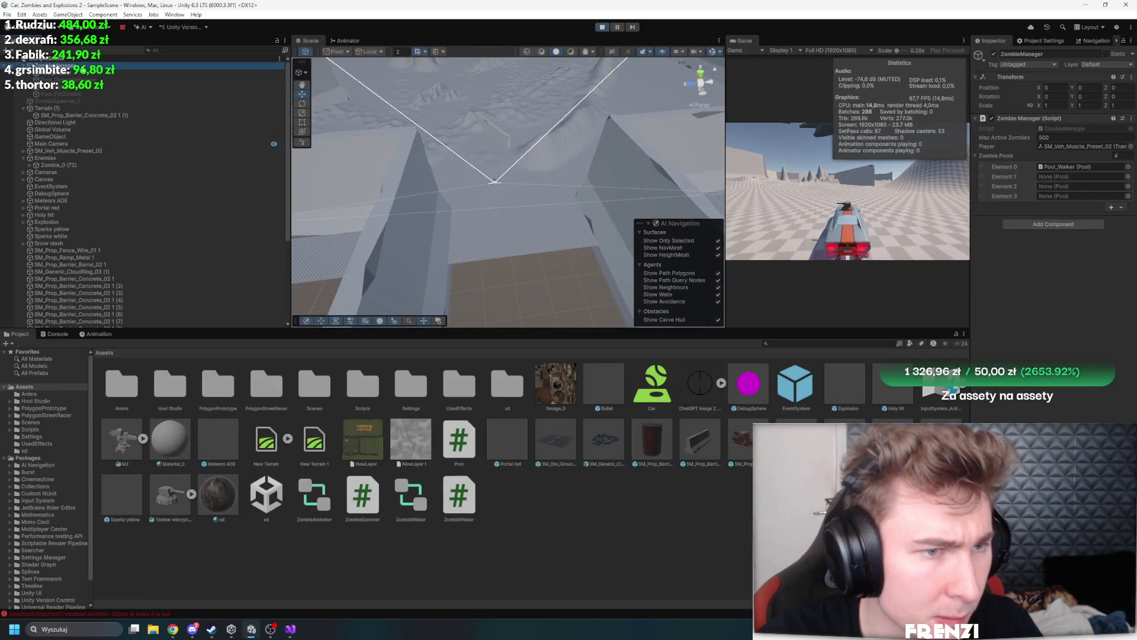
{"action": "left_click", "coordinate": [602, 27]}
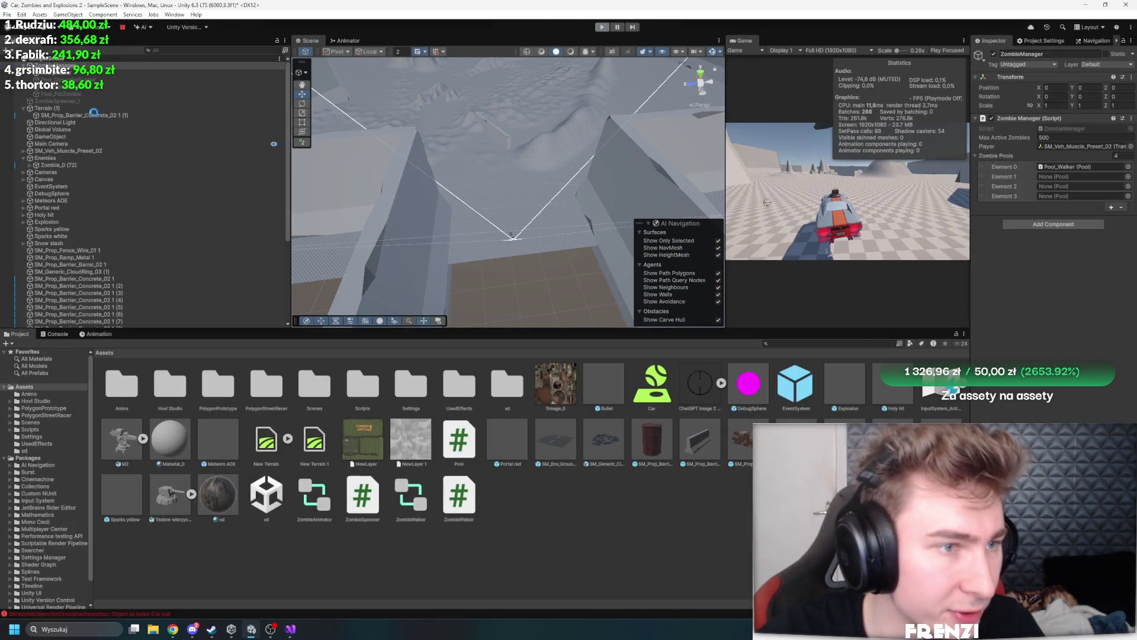
{"action": "left_click", "coordinate": [89, 102]}
{"action": "key", "text": "ctrl+p"}
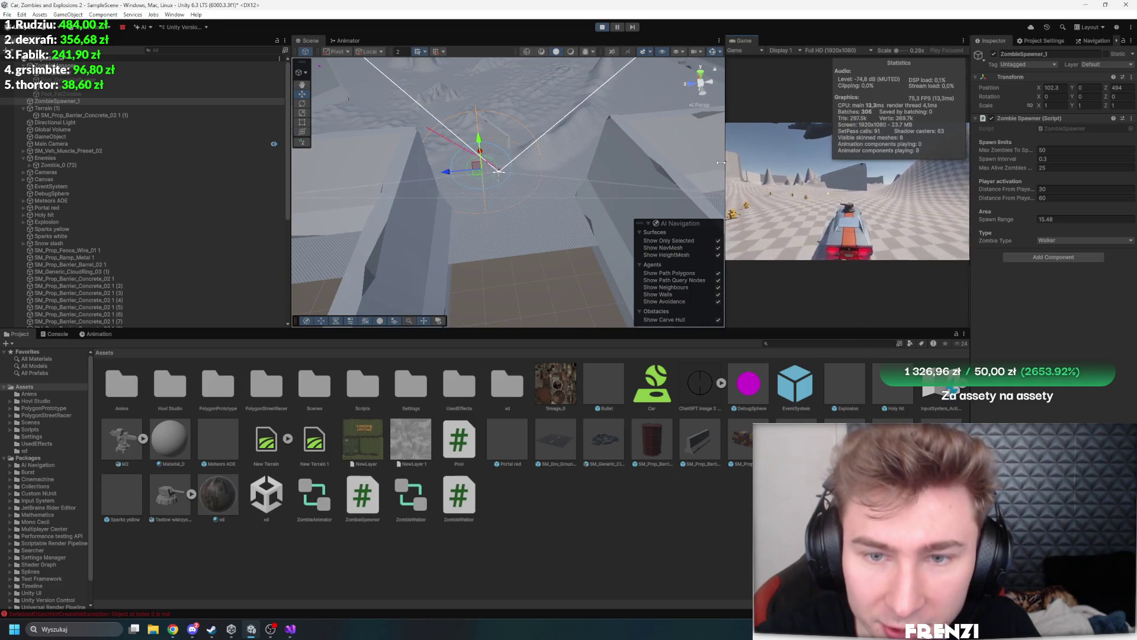
Watch the zombies in a maximized Game view, stop, then view Zombie.cs in Visual Studio
{"action": "left_click_drag", "start_coordinate": [725, 178], "coordinate": [366, 178]}
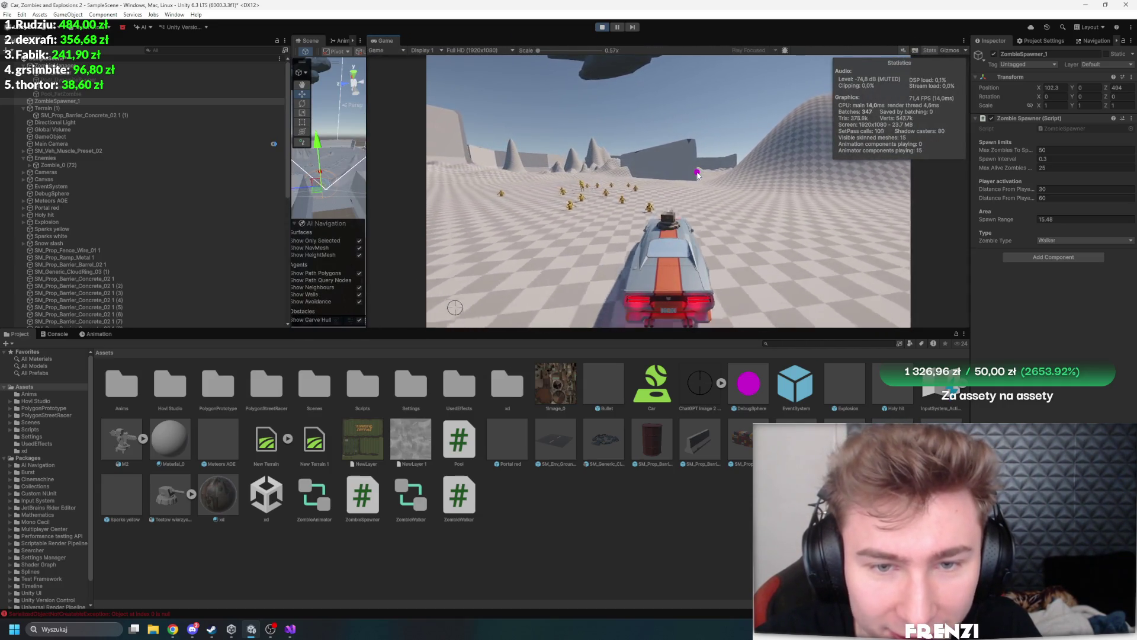
{"action": "key", "text": "shift+space"}
{"action": "left_click", "coordinate": [723, 153]}
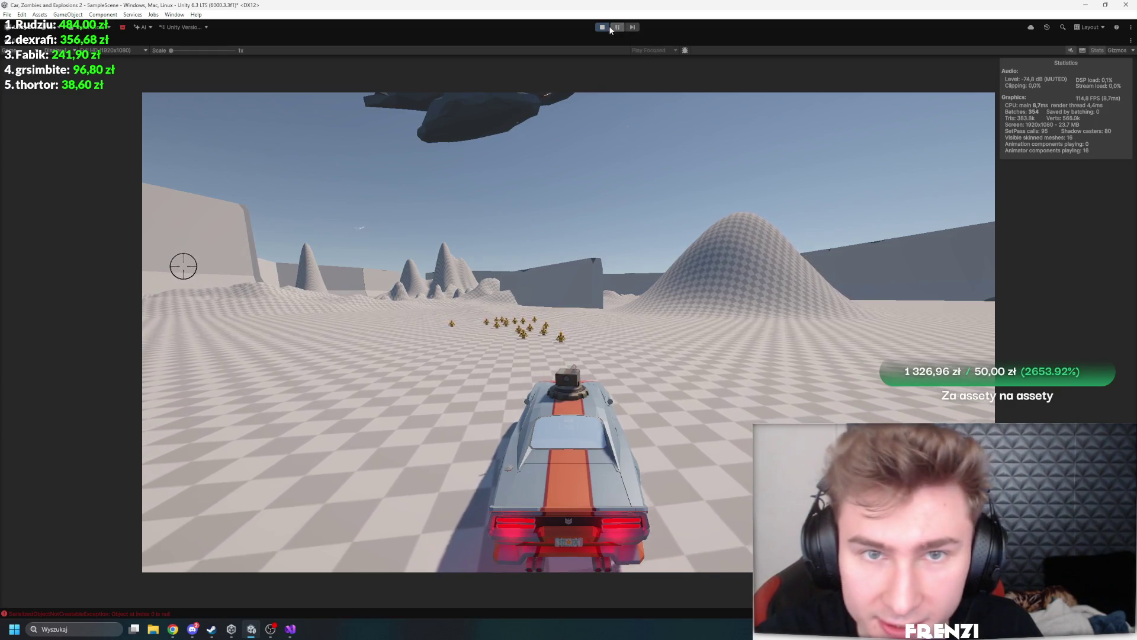
{"action": "left_click", "coordinate": [601, 26]}
{"action": "left_click", "coordinate": [290, 629]}
{"action": "left_click", "coordinate": [86, 35]}
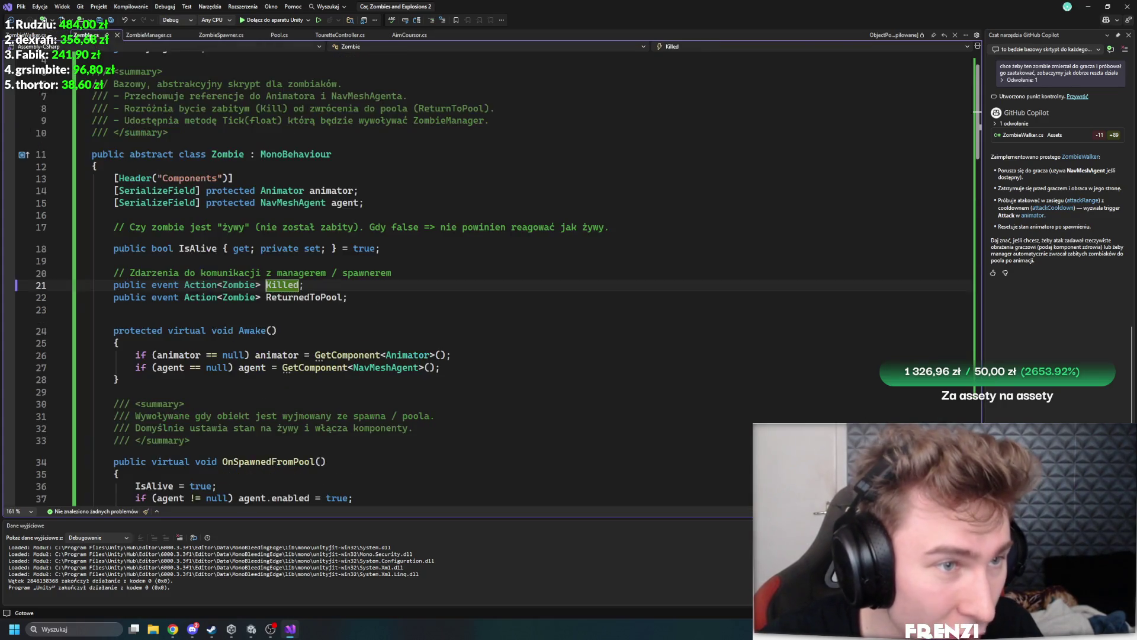
Open ZombieManager.cs and review Update's tick-interval checks and TickManaged calls
{"action": "left_click", "coordinate": [148, 35]}
{"action": "scroll", "coordinate": [258, 256], "scroll_direction": "down", "scroll_amount": 5}
{"action": "scroll", "coordinate": [258, 256], "scroll_direction": "up", "scroll_amount": 20}
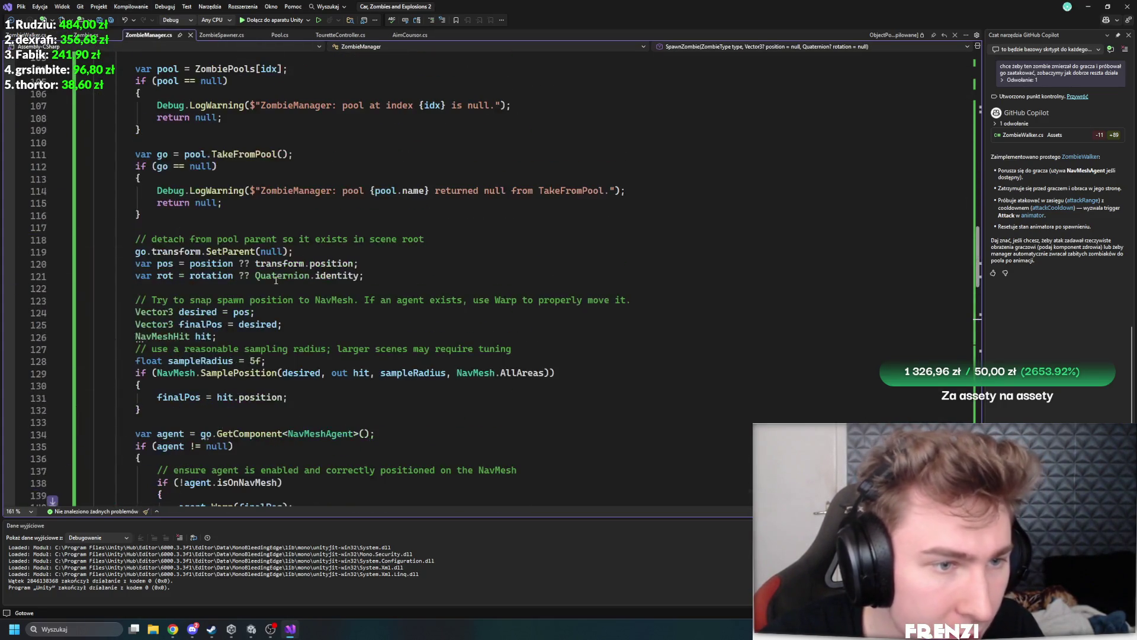
{"action": "scroll", "coordinate": [297, 233], "scroll_direction": "up", "scroll_amount": 7}
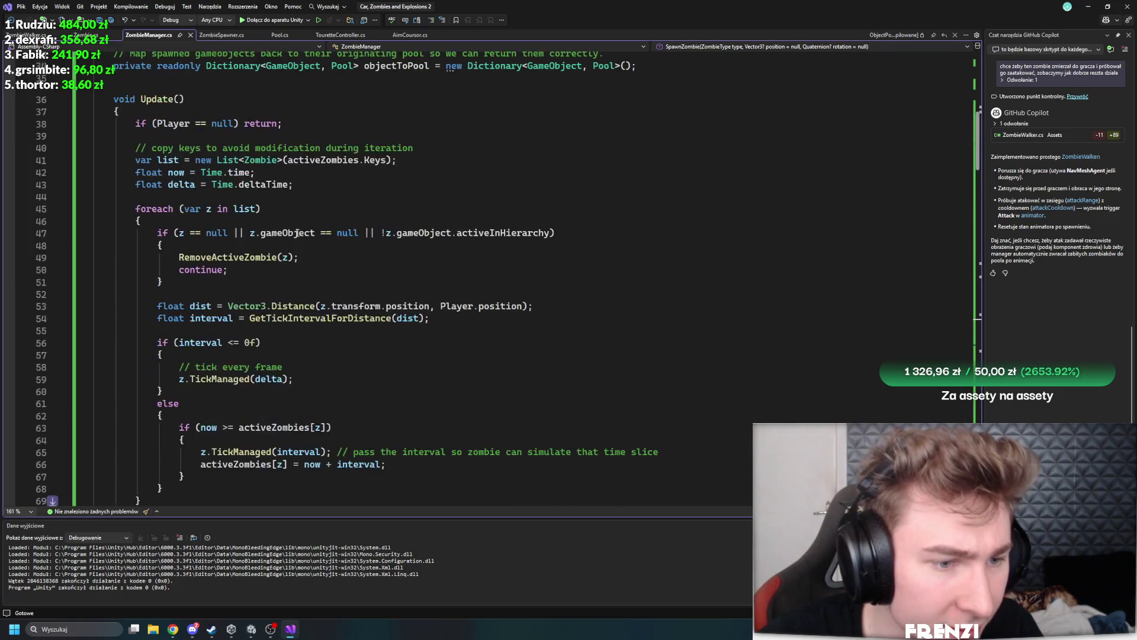
{"action": "left_click", "coordinate": [214, 343]}
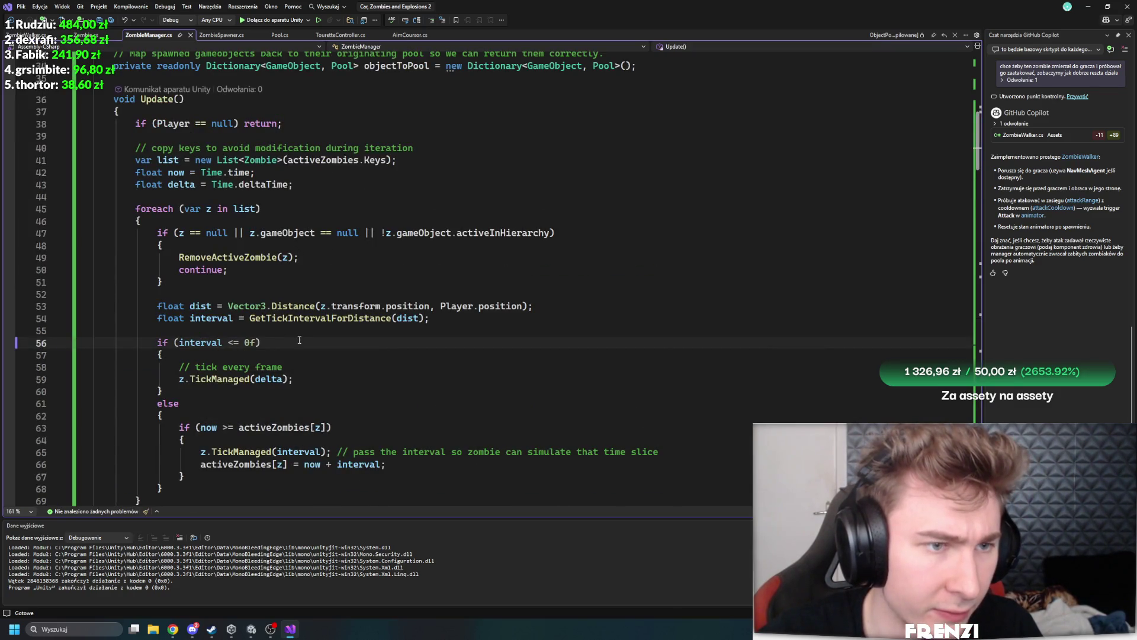
{"action": "scroll", "coordinate": [249, 331], "scroll_direction": "down", "scroll_amount": 2}
{"action": "left_click", "coordinate": [284, 354]}
{"action": "left_click", "coordinate": [237, 378]}
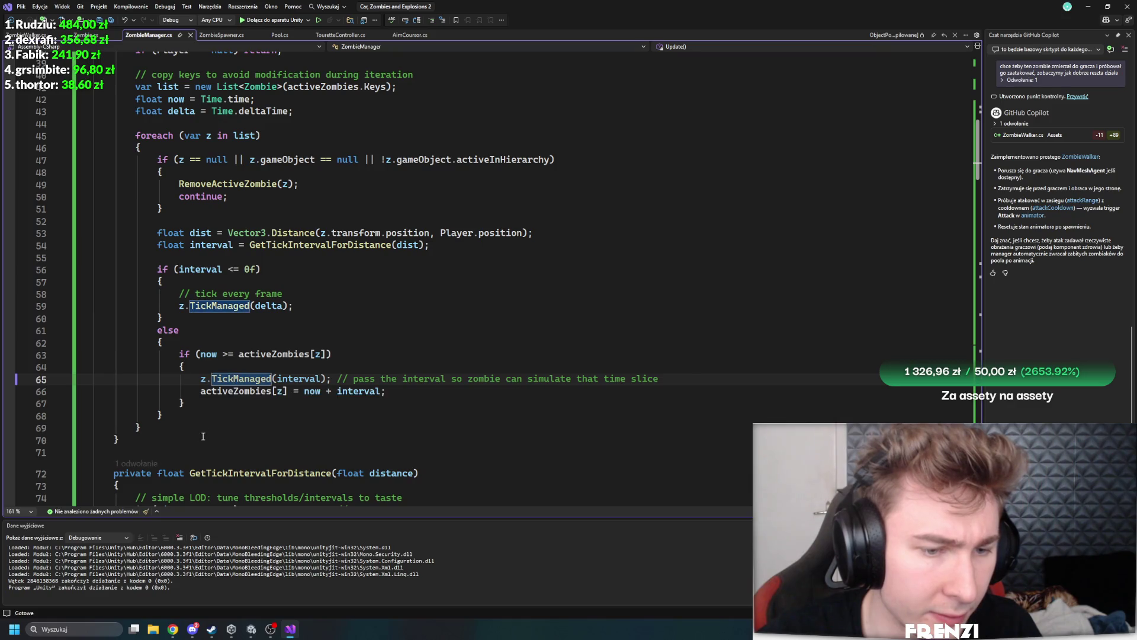
{"action": "left_click", "coordinate": [312, 392]}
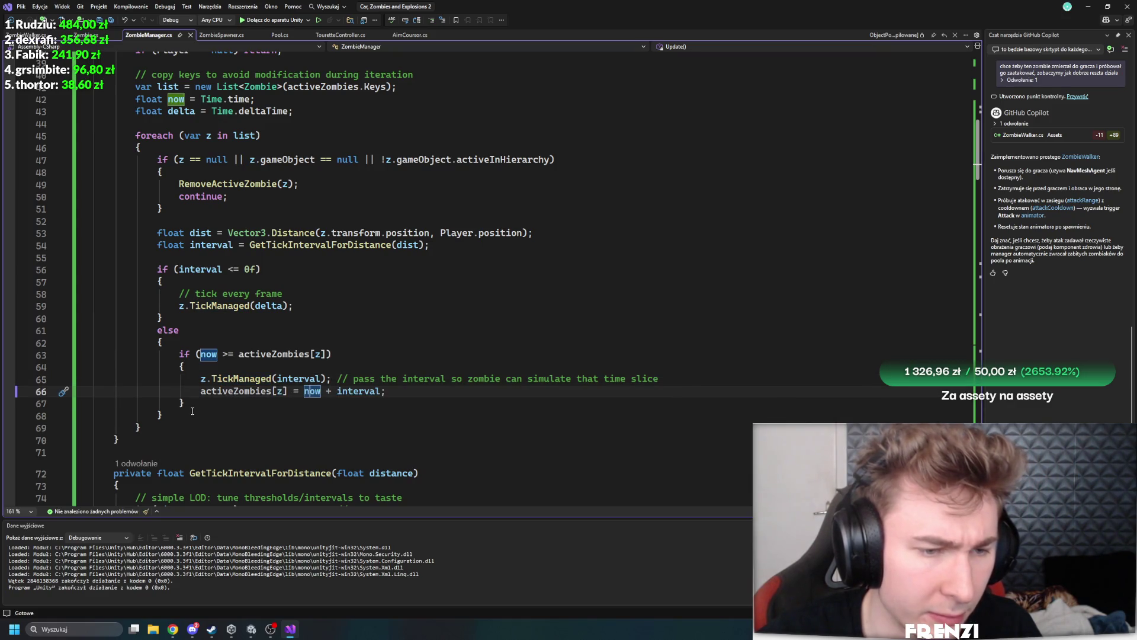
{"action": "left_click_drag", "start_coordinate": [202, 391], "coordinate": [202, 379]}
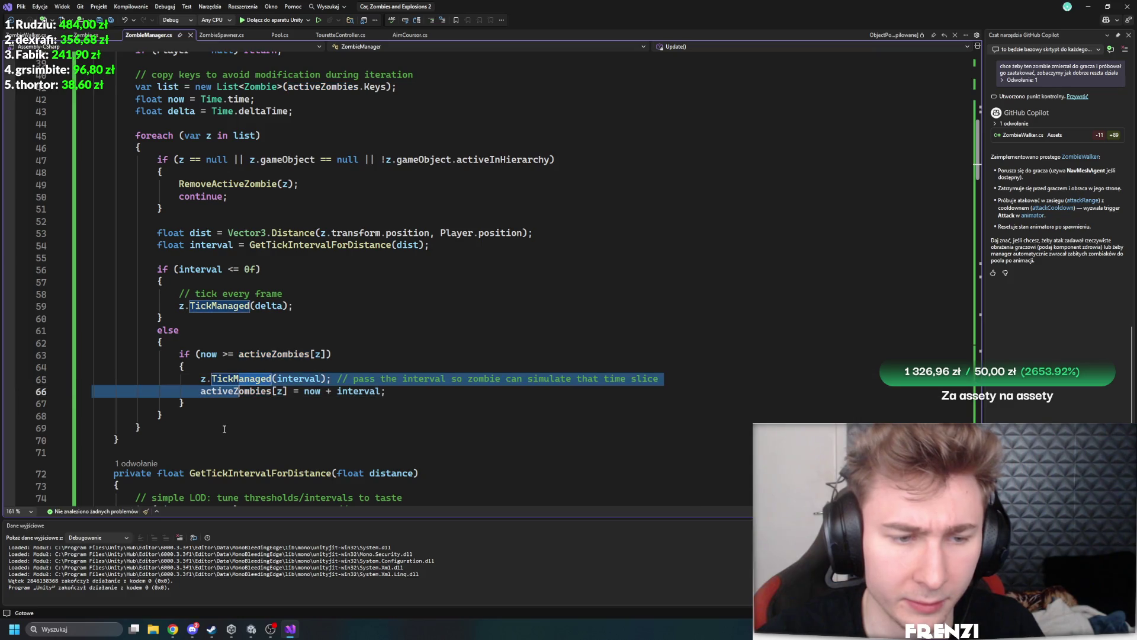
{"action": "left_click", "coordinate": [223, 428]}
{"action": "left_click", "coordinate": [272, 354]}
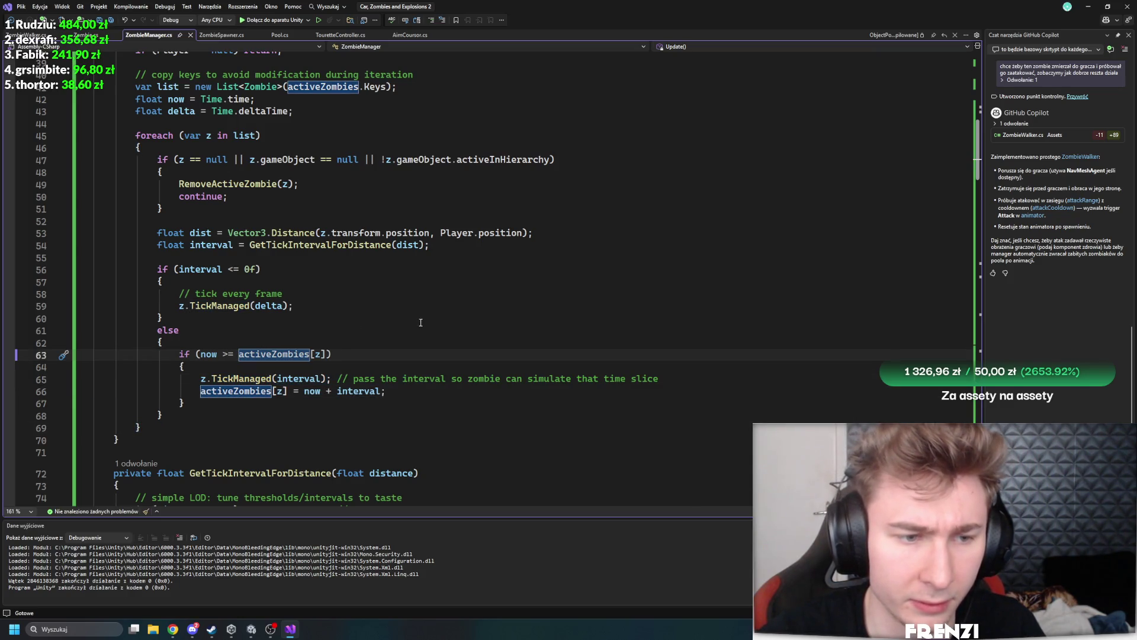
{"action": "left_click", "coordinate": [219, 305]}
Look over the GetTickIntervalForDistance method and its distance thresholds
{"action": "scroll", "coordinate": [396, 317], "scroll_direction": "up", "scroll_amount": 2}
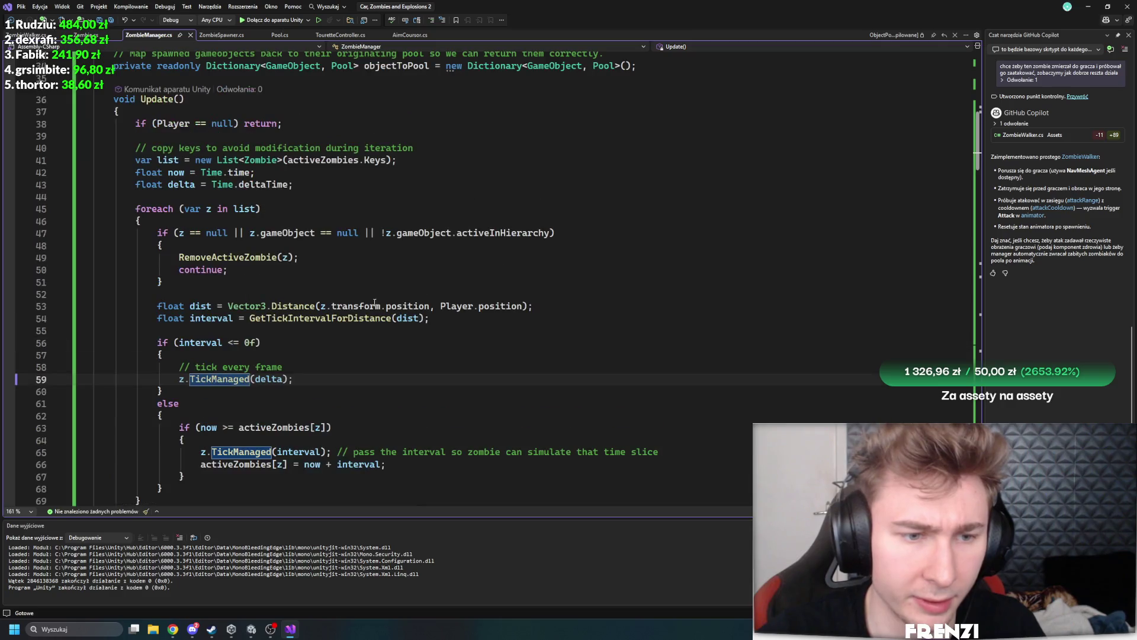
{"action": "scroll", "coordinate": [241, 349], "scroll_direction": "up", "scroll_amount": 5}
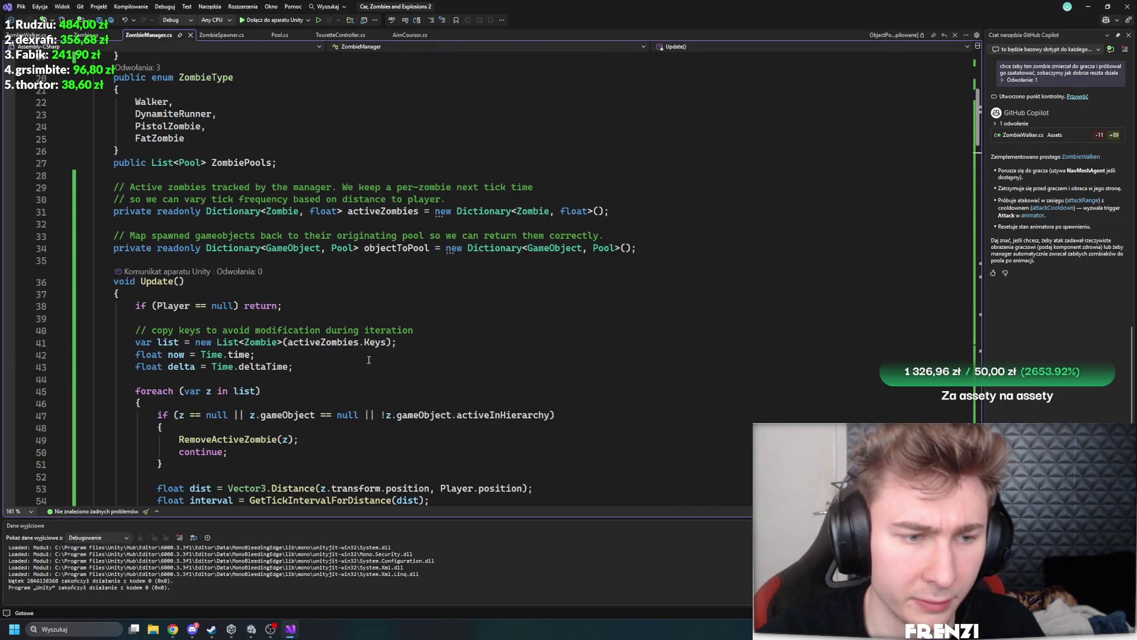
{"action": "scroll", "coordinate": [378, 361], "scroll_direction": "up", "scroll_amount": 7}
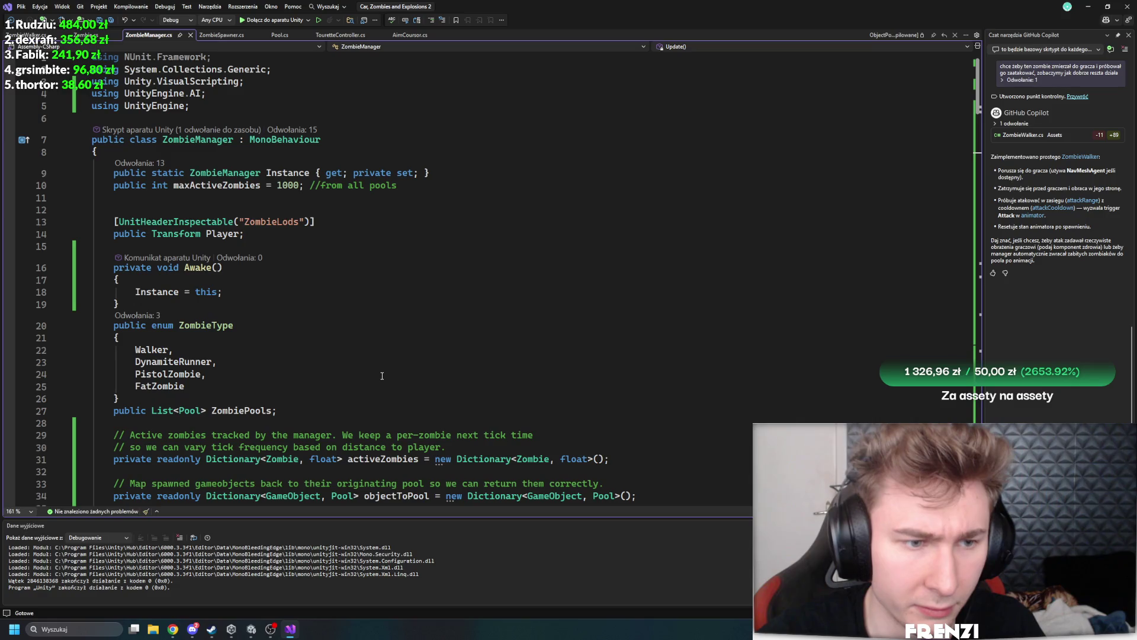
{"action": "scroll", "coordinate": [243, 330], "scroll_direction": "down", "scroll_amount": 7}
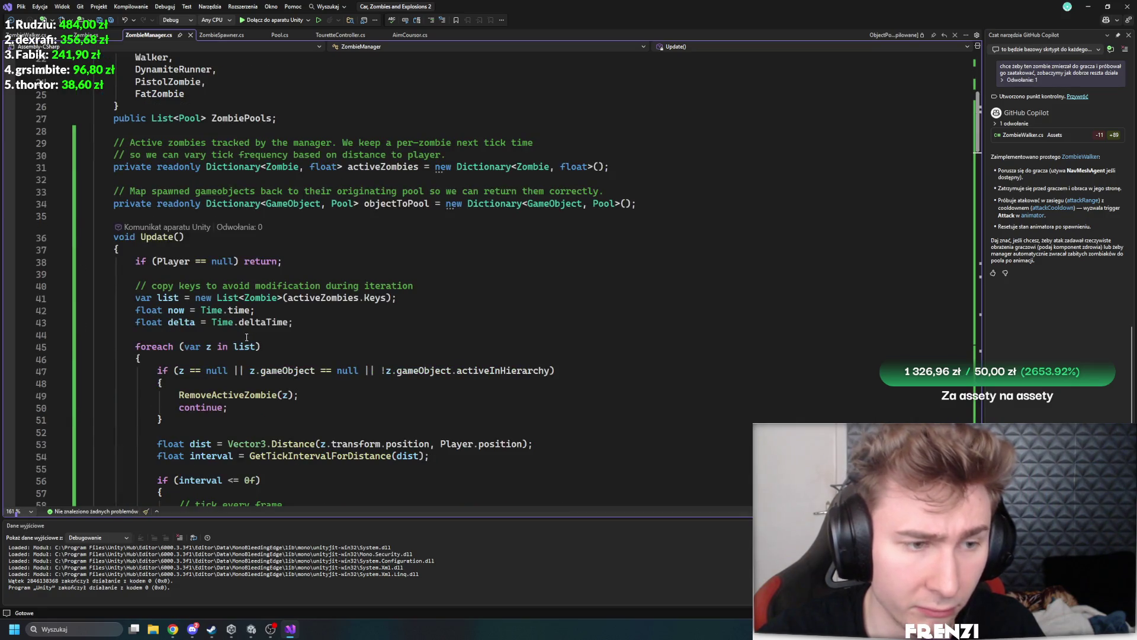
{"action": "scroll", "coordinate": [365, 331], "scroll_direction": "down", "scroll_amount": 6}
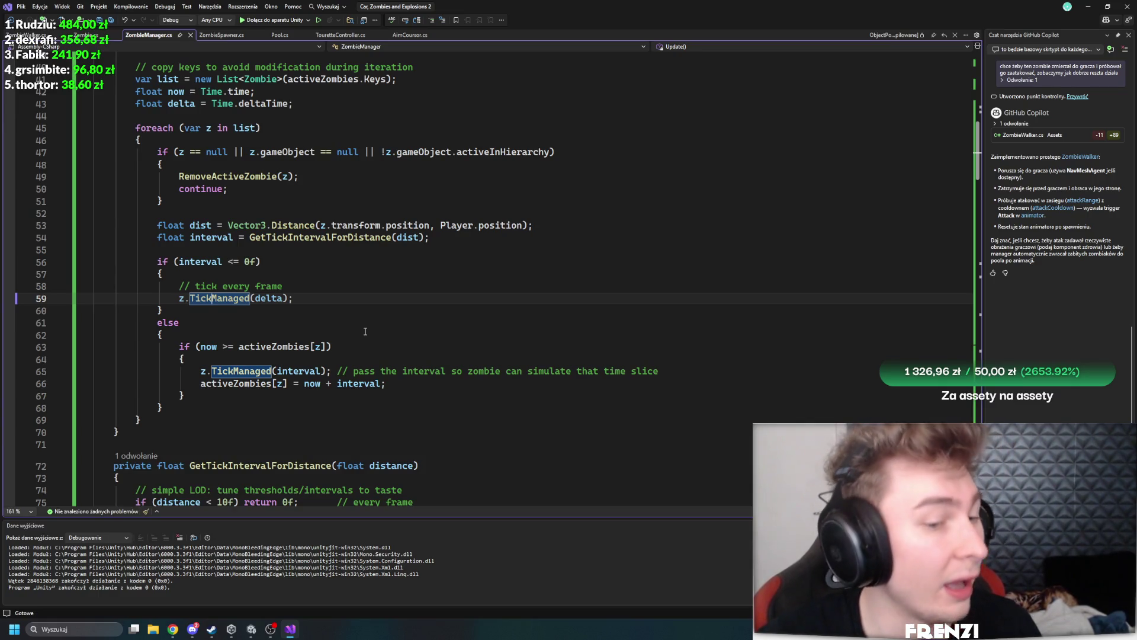
{"action": "scroll", "coordinate": [365, 331], "scroll_direction": "down", "scroll_amount": 4}
{"action": "left_click", "coordinate": [438, 321]}
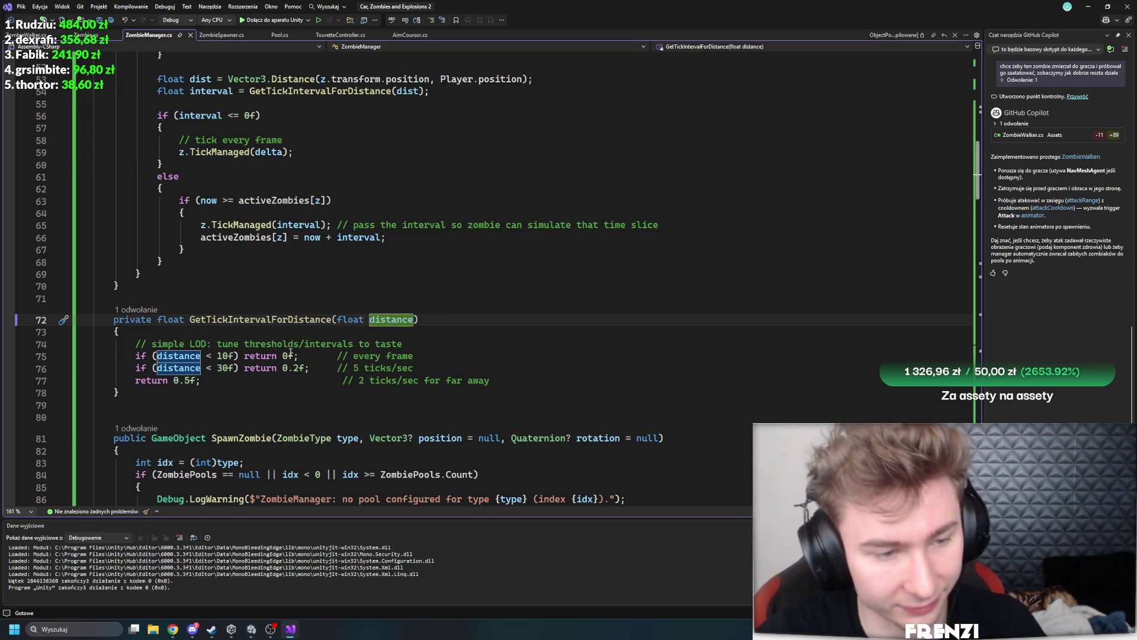
{"action": "key", "text": "shift+alt+equal"}
{"action": "left_click", "coordinate": [349, 303]}
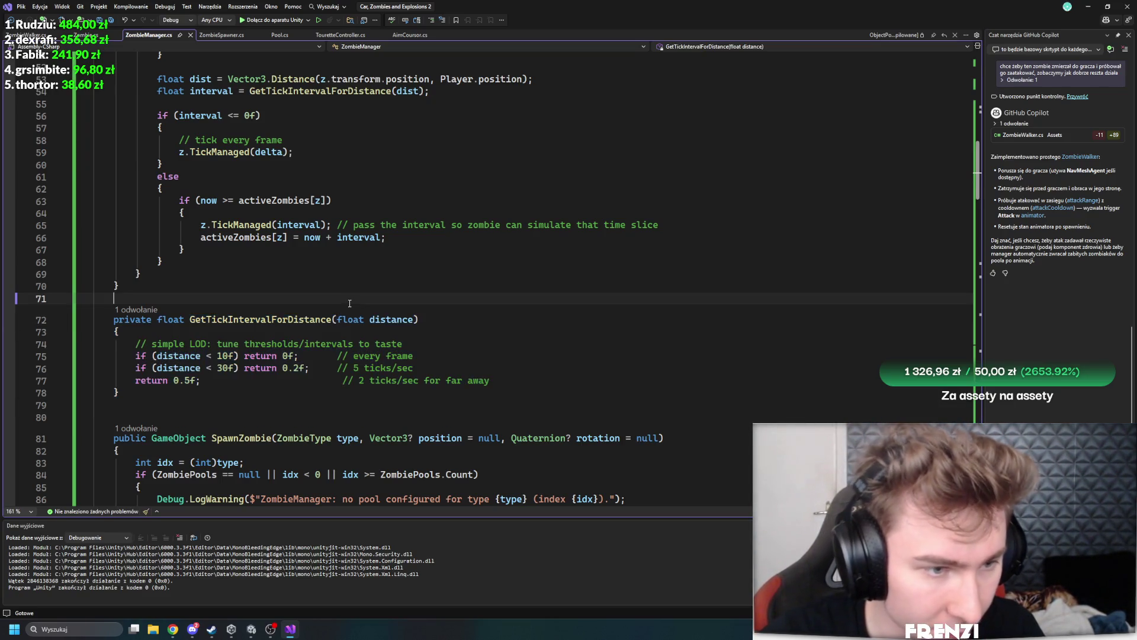
Insert blank lines after the objectToPool declaration, just above Update()
{"action": "scroll", "coordinate": [355, 299], "scroll_direction": "up", "scroll_amount": 13}
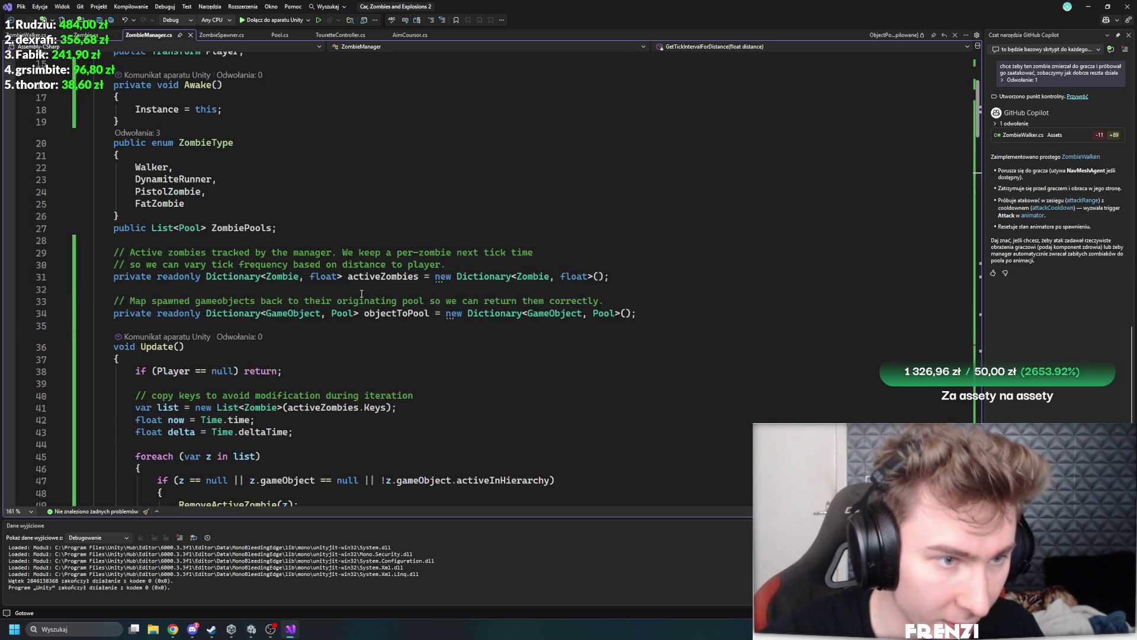
{"action": "left_click", "coordinate": [318, 213]}
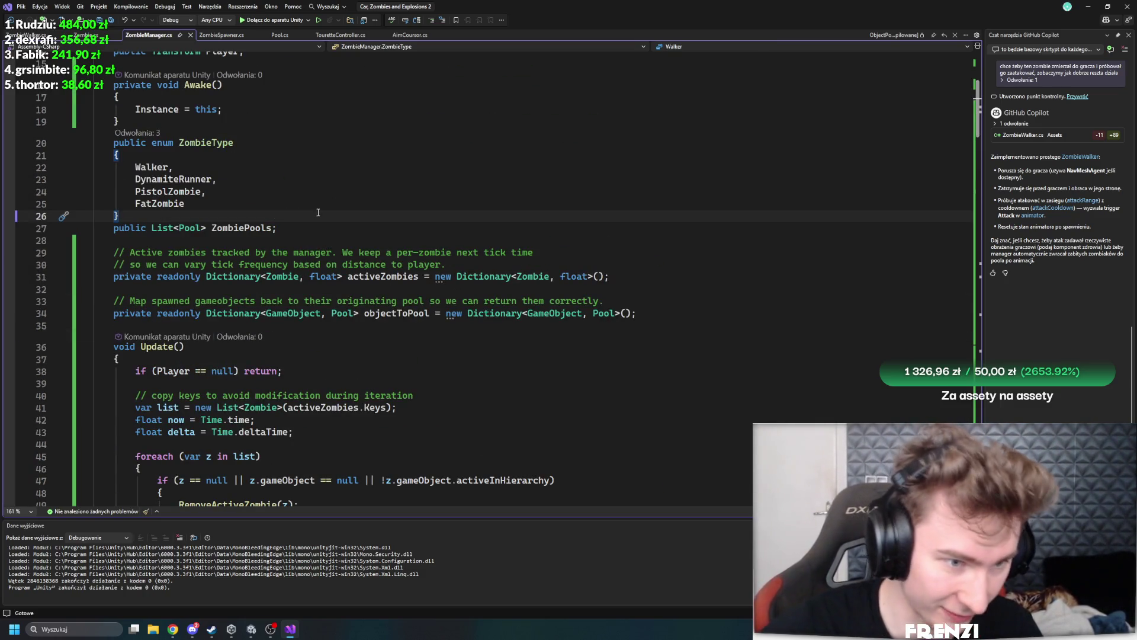
{"action": "left_click", "coordinate": [755, 320]}
{"action": "key", "text": "Return"}
{"action": "key", "text": "Return"}
{"action": "key", "text": "Return"}
{"action": "key", "text": "Up"}
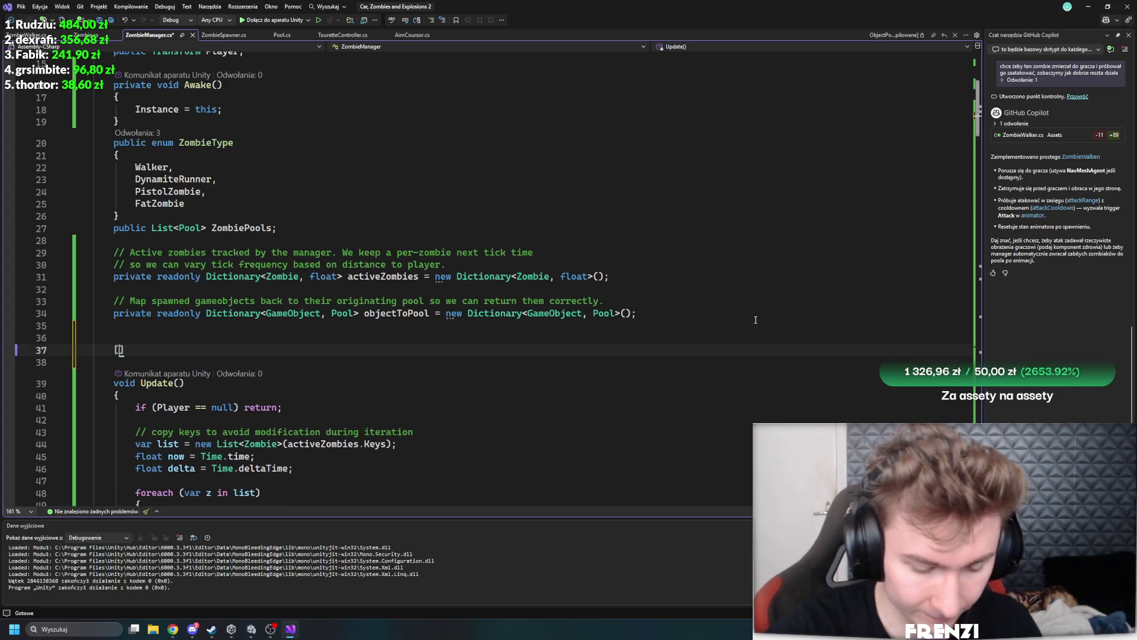
Add a [Header("LOD TICK DISTANCES")] attribute followed by three public float distance fields
{"action": "type", "text": "header"}
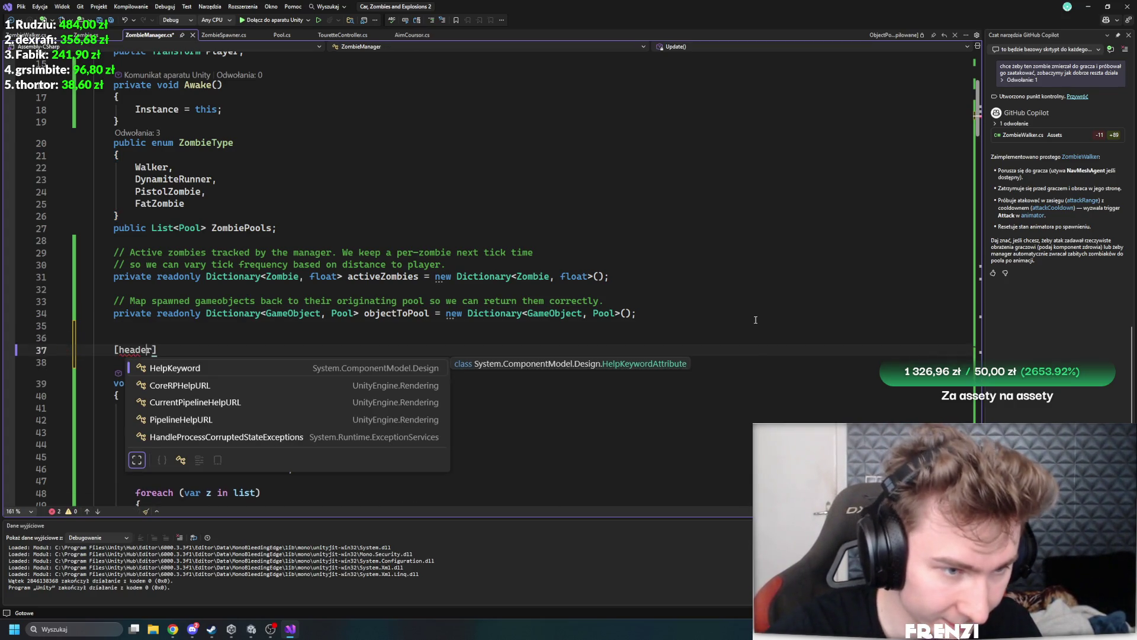
{"action": "key", "text": "BackSpace"}
{"action": "type", "text": "H"}
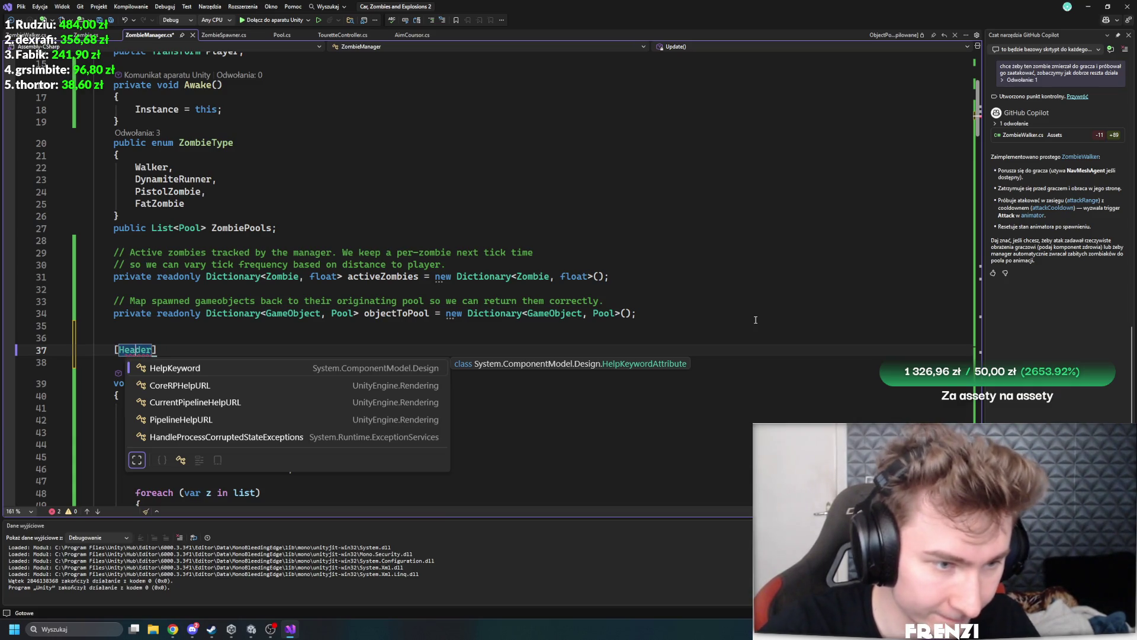
{"action": "type", "text": "()"}
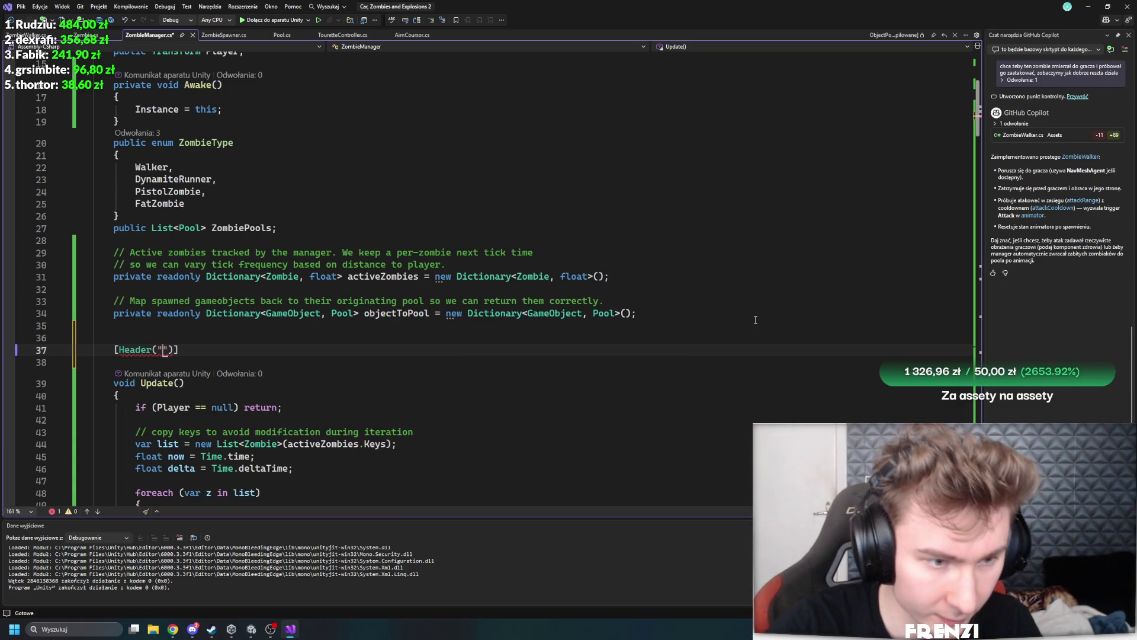
{"action": "type", "text": "LODTIC"}
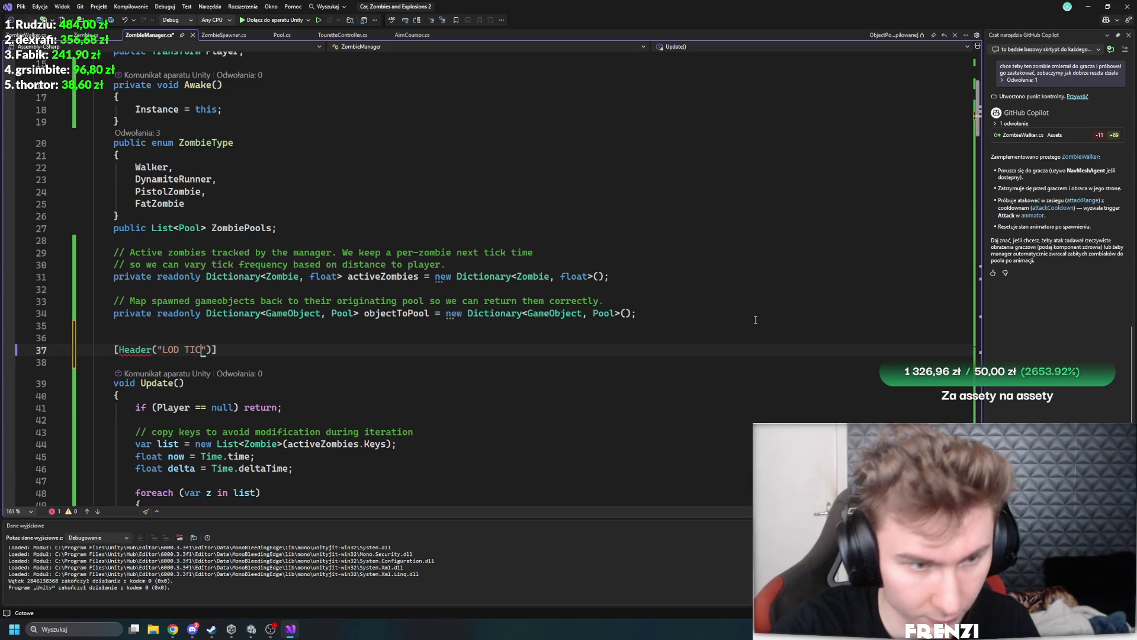
{"action": "type", "text": " DISTANCES"}
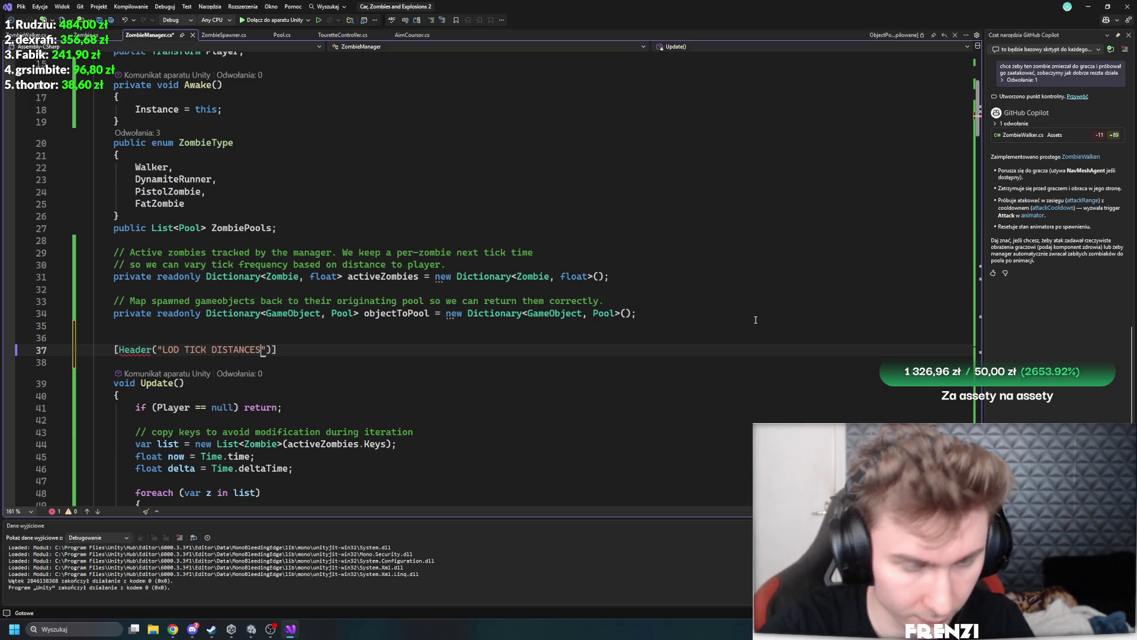
{"action": "key", "text": "Return"}
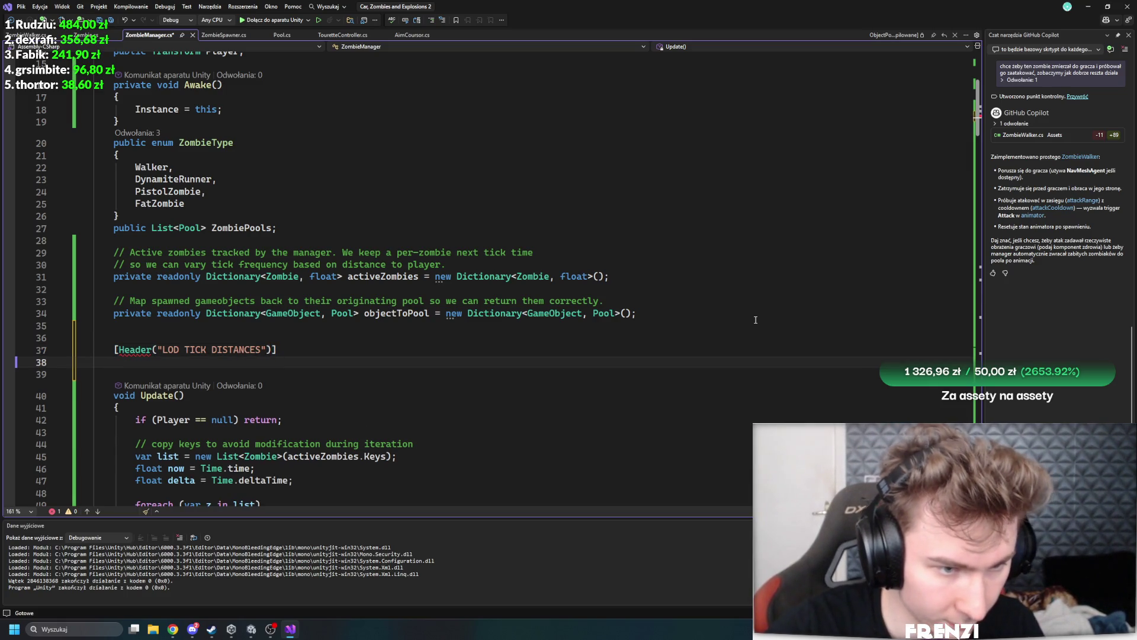
{"action": "type", "text": "public fl"}
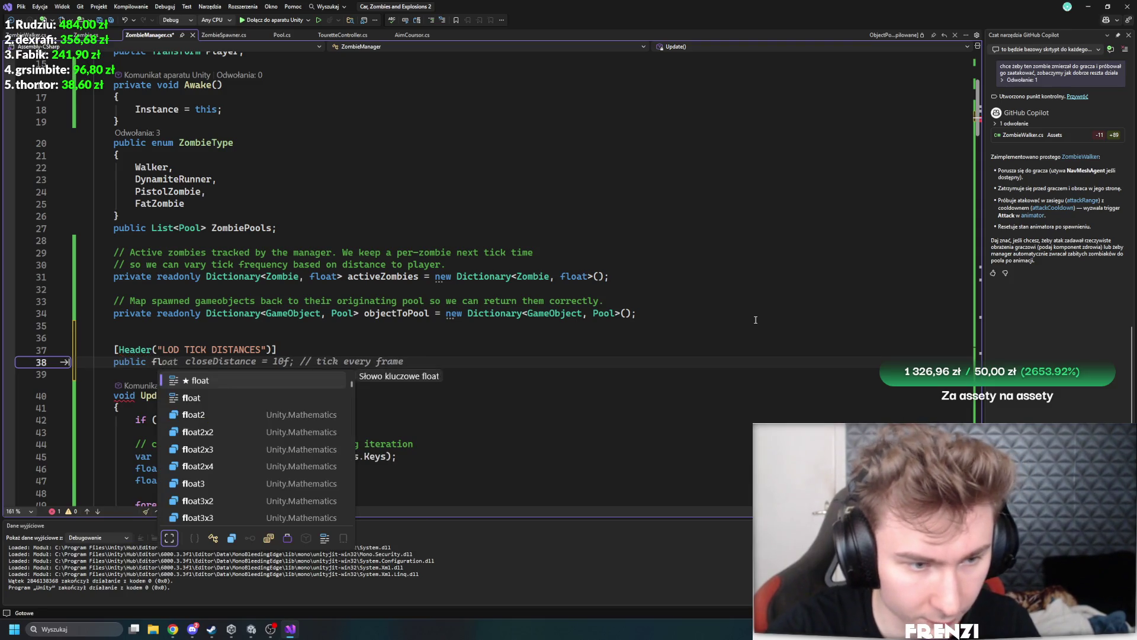
{"action": "key", "text": "Tab"}
{"action": "key", "text": "Tab"}
{"action": "key", "text": "ctrl+d"}
{"action": "key", "text": "ctrl+d"}
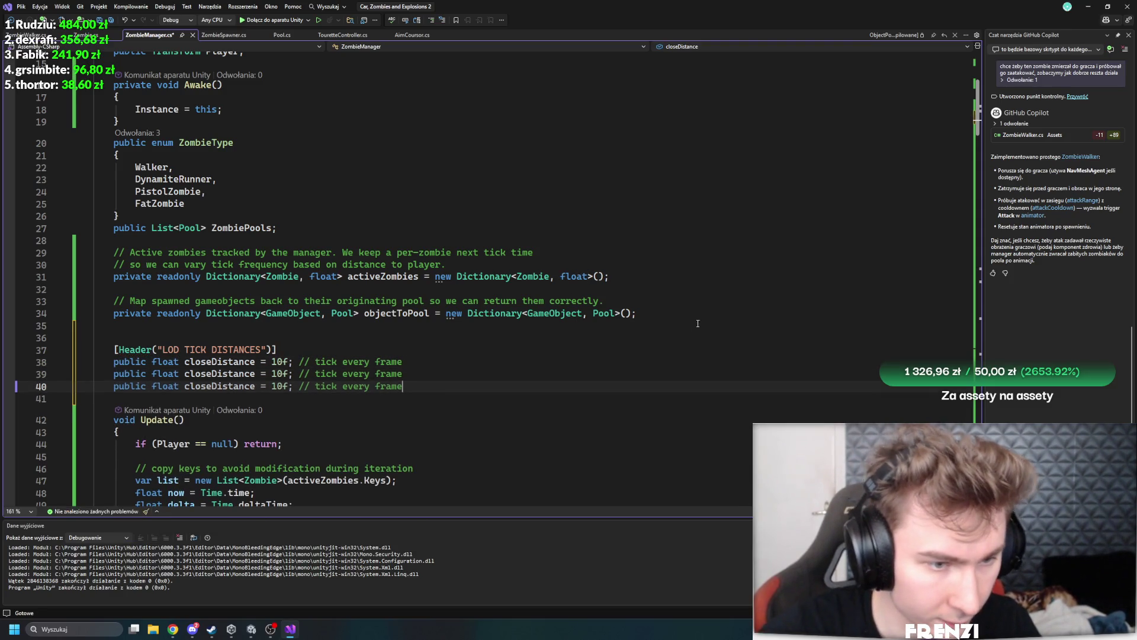
Rename the second and third fields to mediumDistance and farDistance
{"action": "left_click", "coordinate": [212, 377]}
{"action": "double_click", "coordinate": [212, 377]}
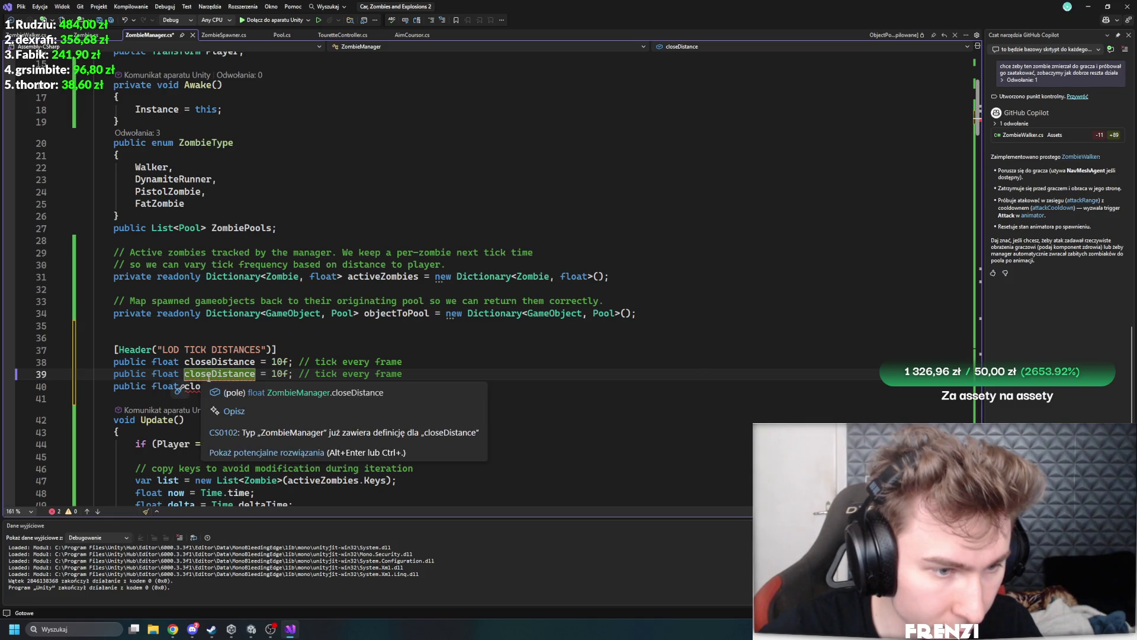
{"action": "type", "text": "mediumDistance"}
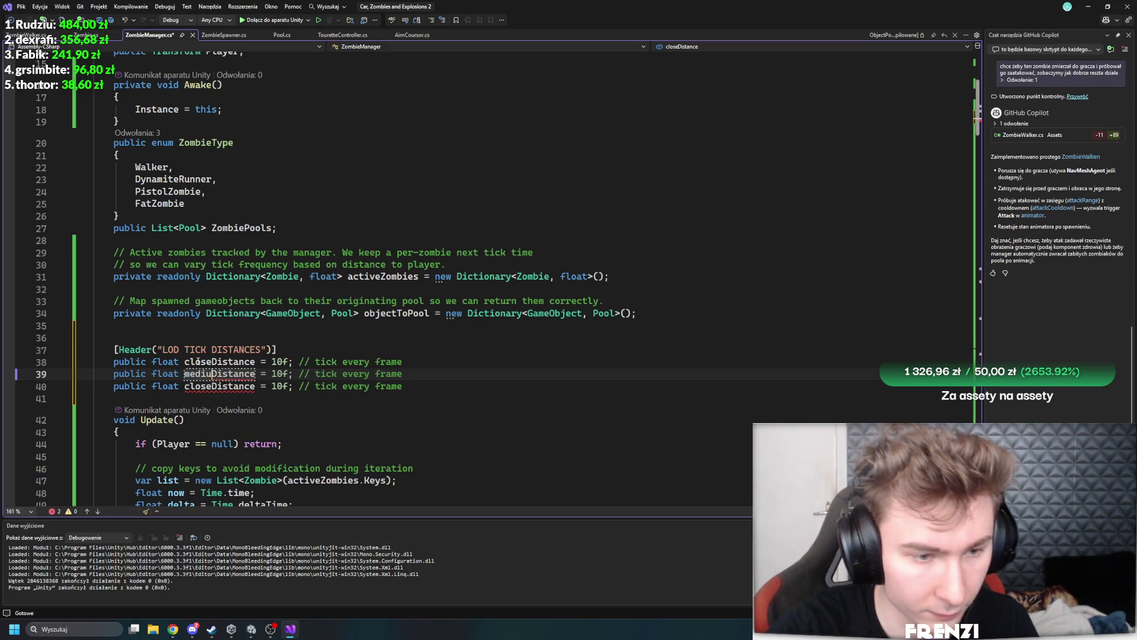
{"action": "double_click", "coordinate": [196, 385]}
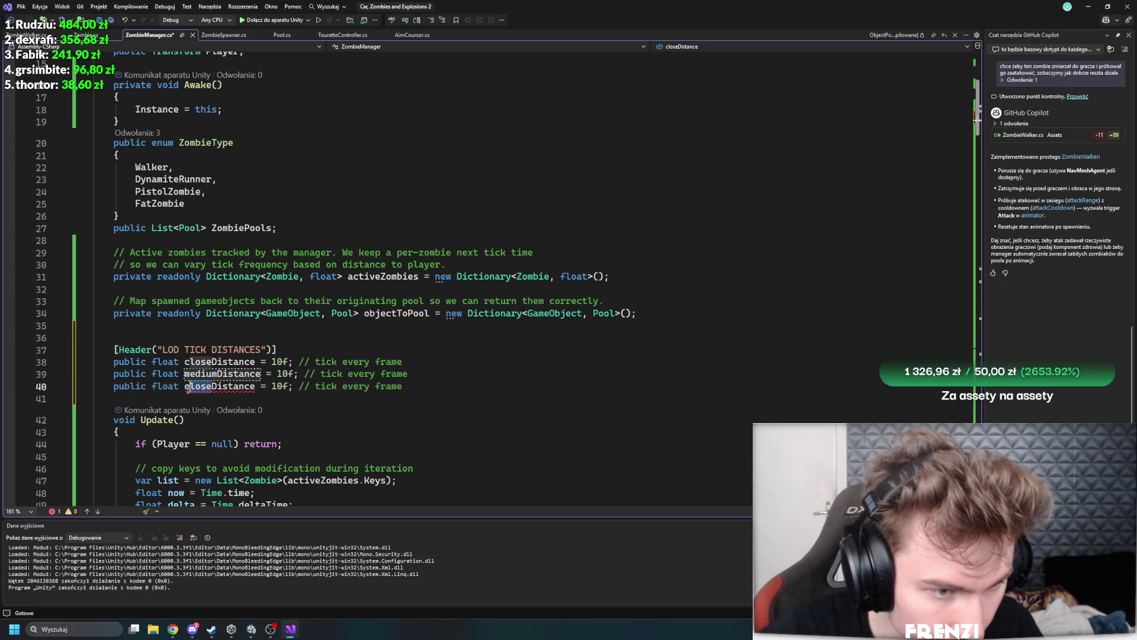
{"action": "type", "text": "farDistance"}
{"action": "key", "text": "Down"}
{"action": "key", "text": "Down"}
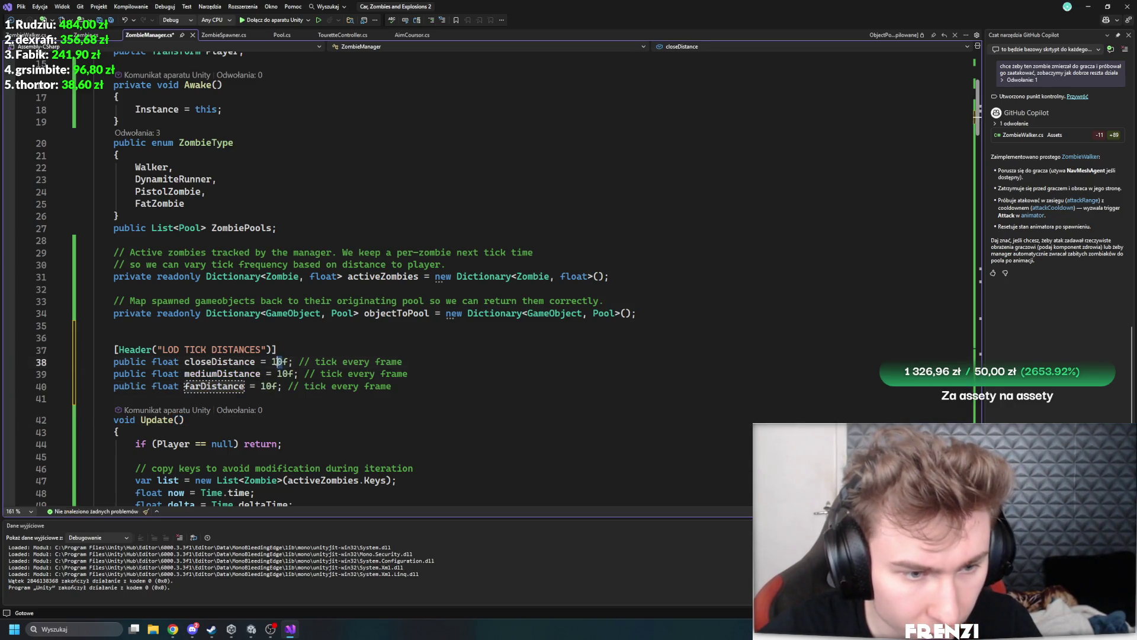
Set closeDistance to 20f and select the middle threshold value in GetTickIntervalForDistance
{"action": "left_click_drag", "start_coordinate": [272, 362], "coordinate": [289, 383]}
{"action": "type", "text": "20"}
{"action": "left_click", "coordinate": [288, 374]}
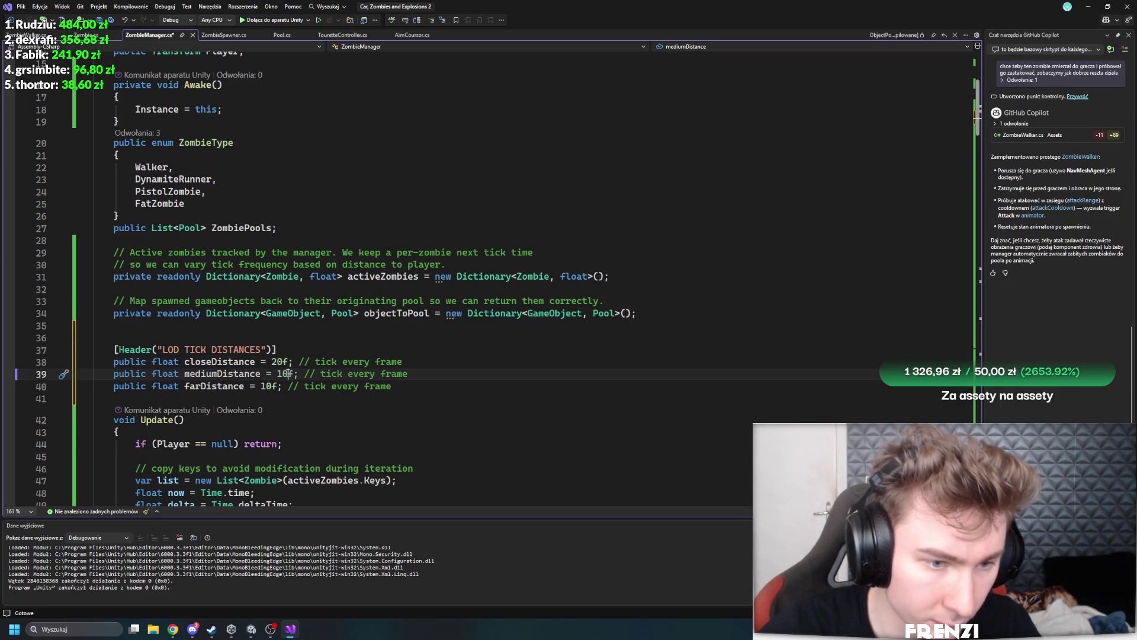
{"action": "scroll", "coordinate": [284, 379], "scroll_direction": "down", "scroll_amount": 15}
{"action": "double_click", "coordinate": [224, 332]}
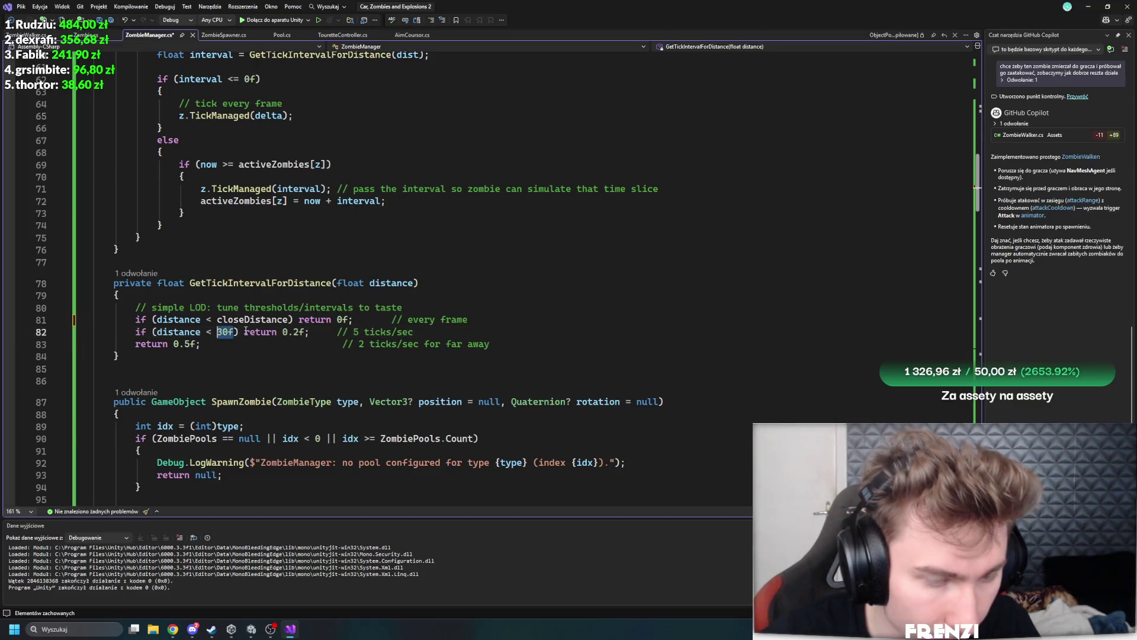
Make the middle distance threshold check mediumDistance
{"action": "type", "text": "me"}
{"action": "key", "text": "Tab"}
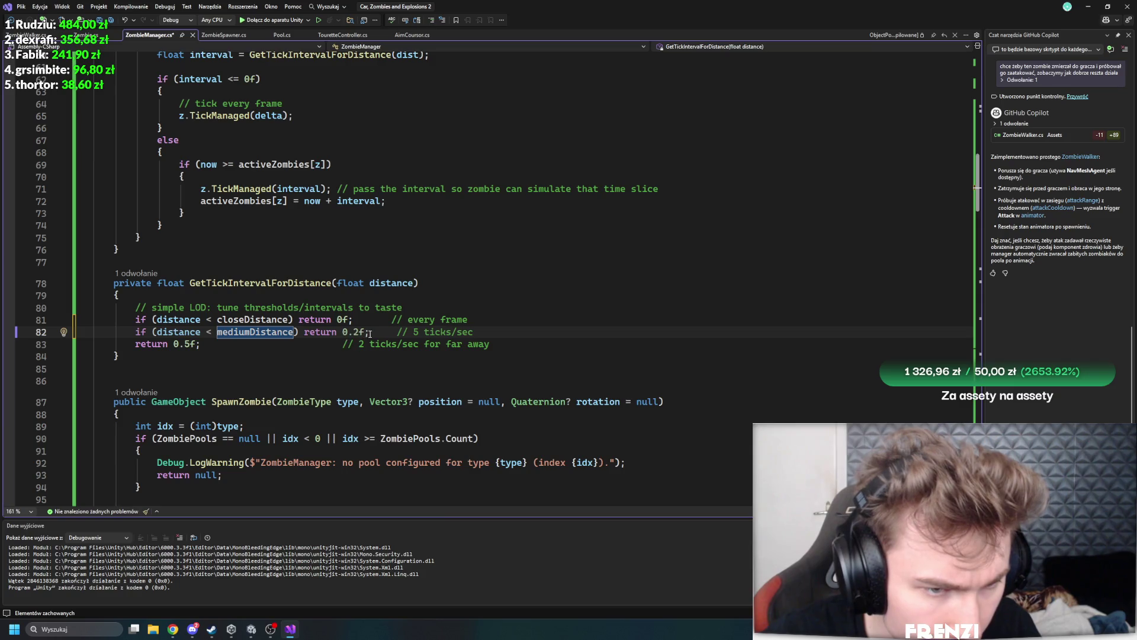
{"action": "left_click", "coordinate": [389, 333]}
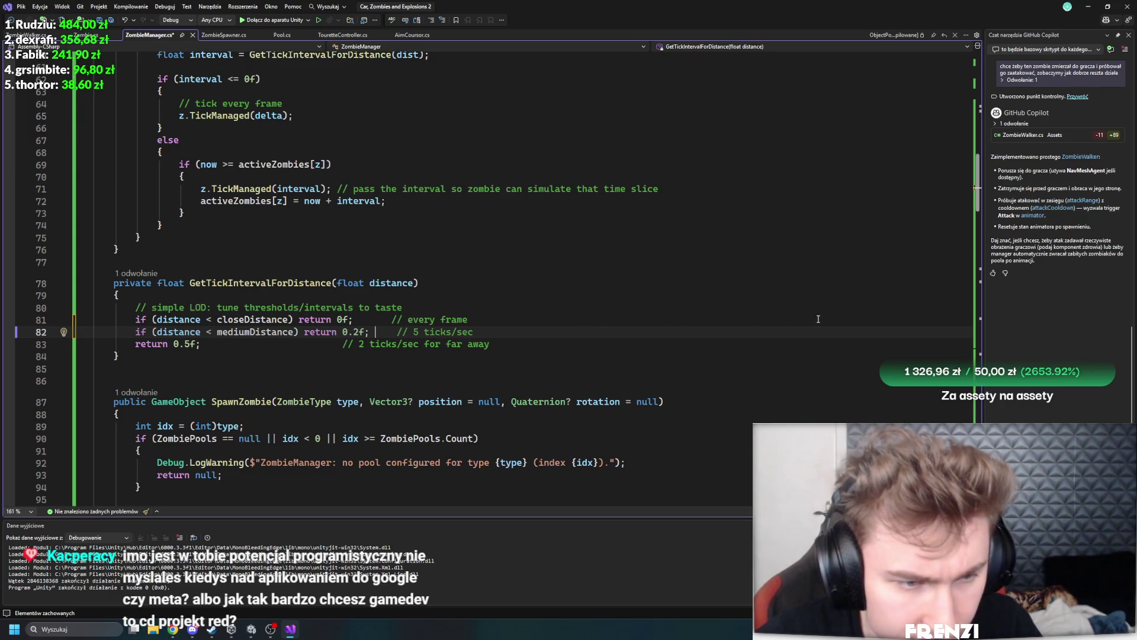
Duplicate the threshold line as a farDistance tier returning 0.5f, and save
{"action": "key", "text": "ctrl+d"}
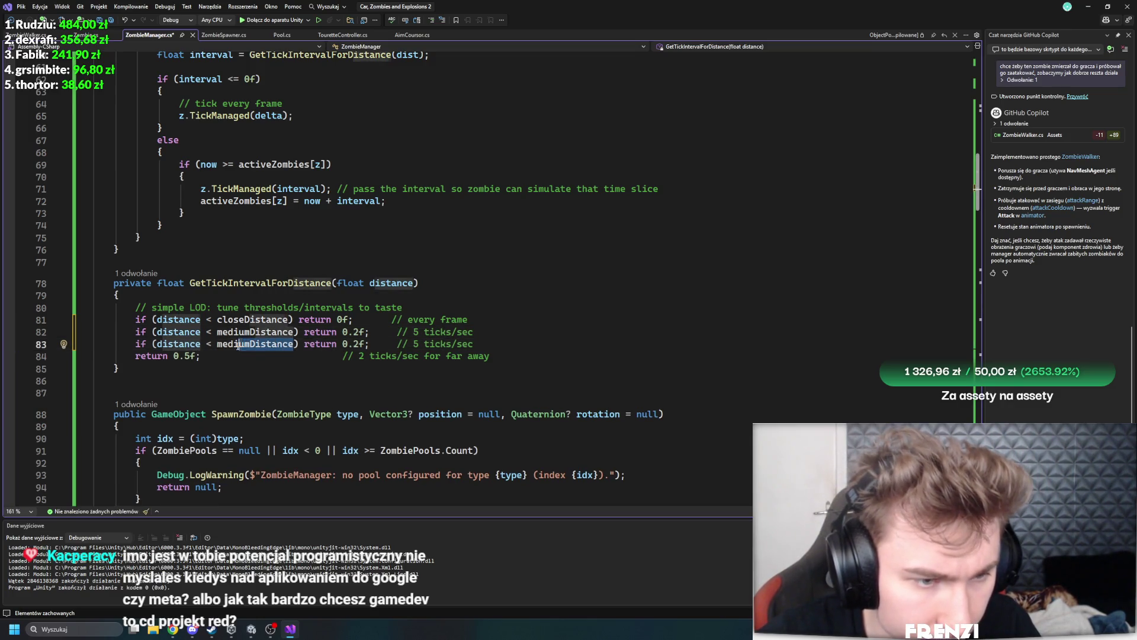
{"action": "double_click", "coordinate": [225, 344]}
{"action": "type", "text": "far"}
{"action": "key", "text": "Tab"}
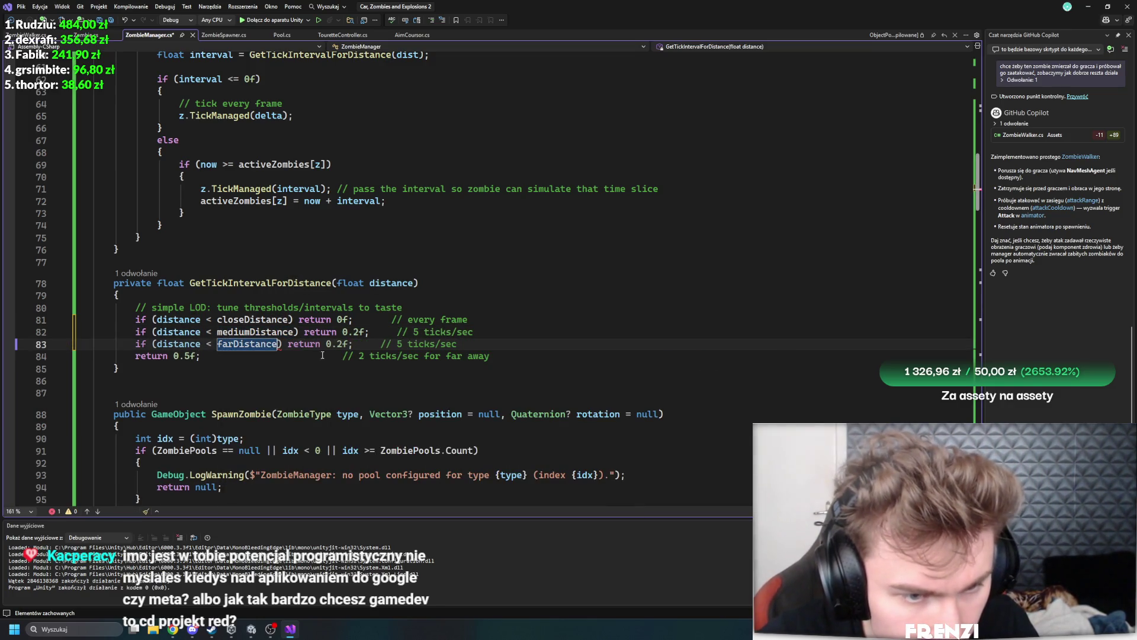
{"action": "key", "text": "Tab"}
{"action": "left_click", "coordinate": [350, 373]}
{"action": "key", "text": "ctrl+s"}
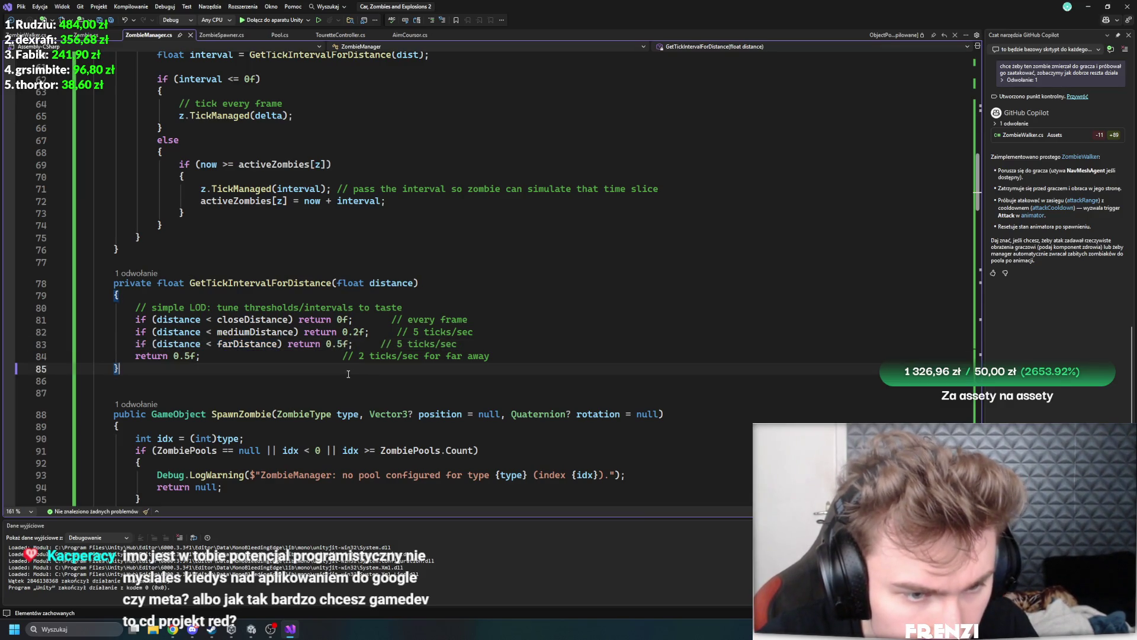
{"action": "key", "text": "ctrl+z"}
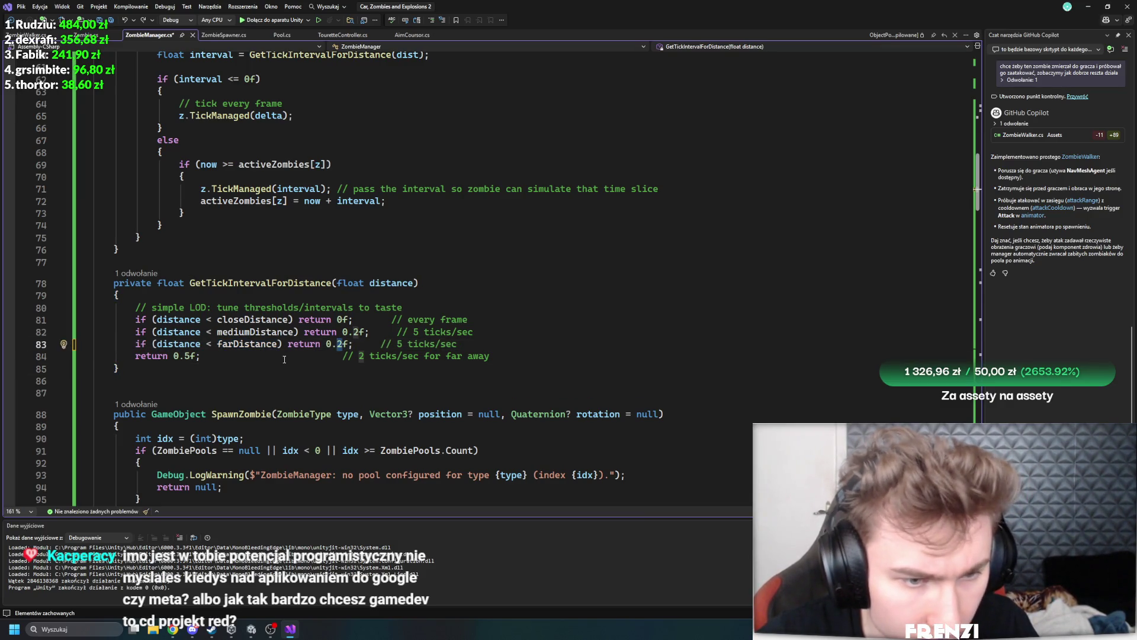
{"action": "key", "text": "ctrl+y"}
{"action": "left_click", "coordinate": [300, 368]}
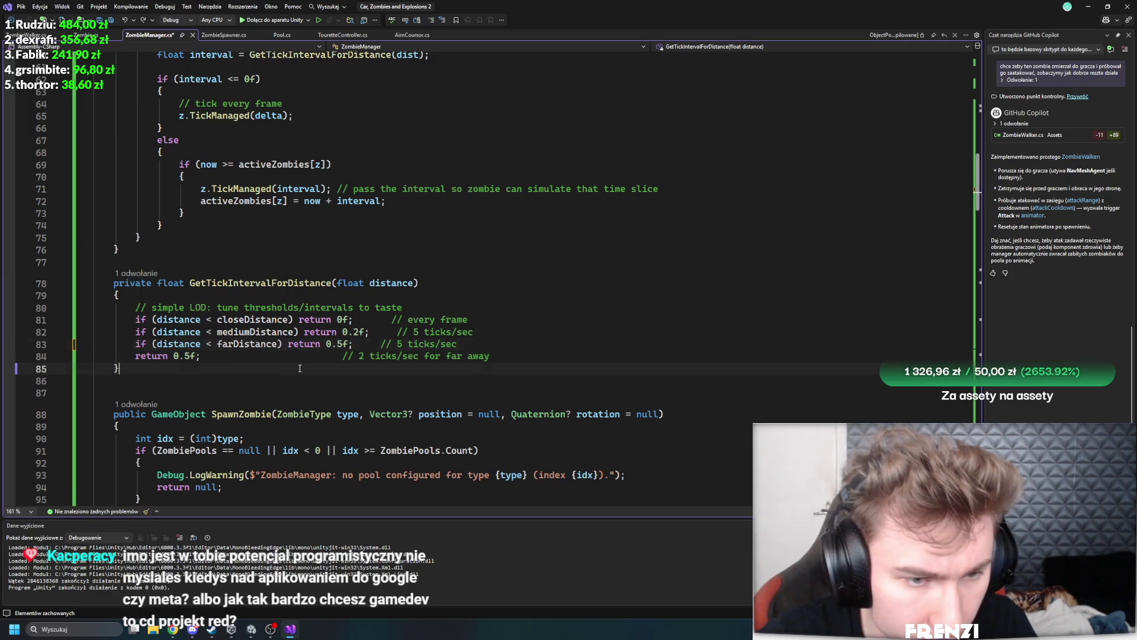
Change the far-away fallback return value to 1f and save
{"action": "left_click", "coordinate": [188, 356]}
{"action": "key", "text": "BackSpace"}
{"action": "type", "text": "1"}
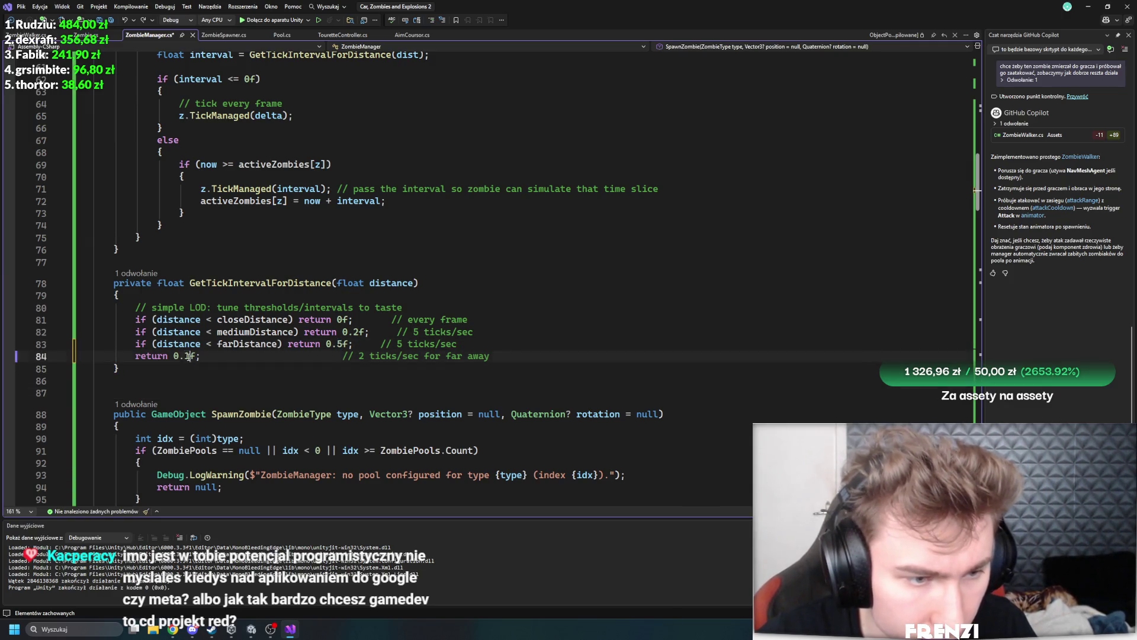
{"action": "key", "text": "Left"}
{"action": "key", "text": "BackSpace"}
{"action": "key", "text": "BackSpace"}
{"action": "left_click", "coordinate": [251, 377]}
{"action": "key", "text": "ctrl+s"}
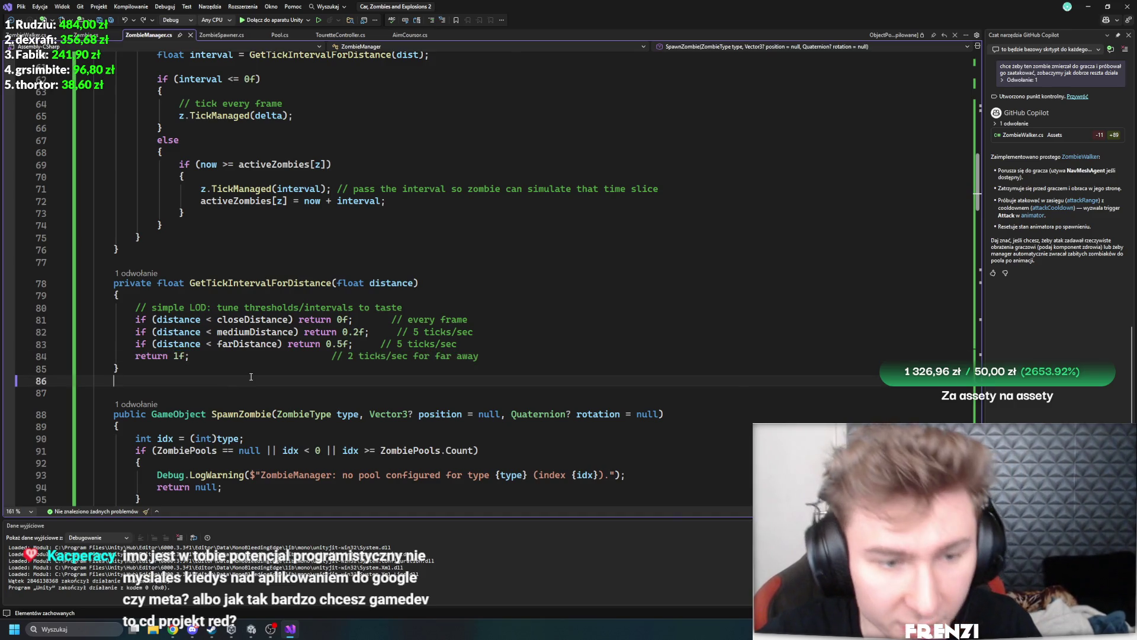
Correct the far-away comment to 1 ticks/sec, keeping the 1f fallback, and save
{"action": "double_click", "coordinate": [351, 355]}
{"action": "type", "text": "4"}
{"action": "left_click", "coordinate": [367, 392]}
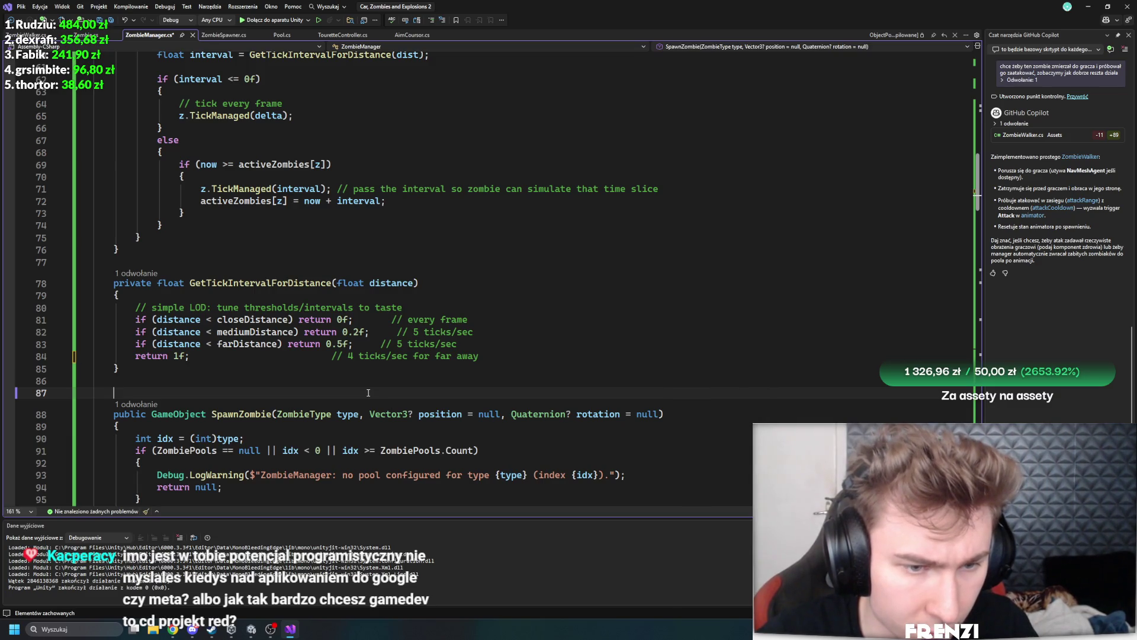
{"action": "key", "text": "ctrl+z"}
{"action": "key", "text": "ctrl+z"}
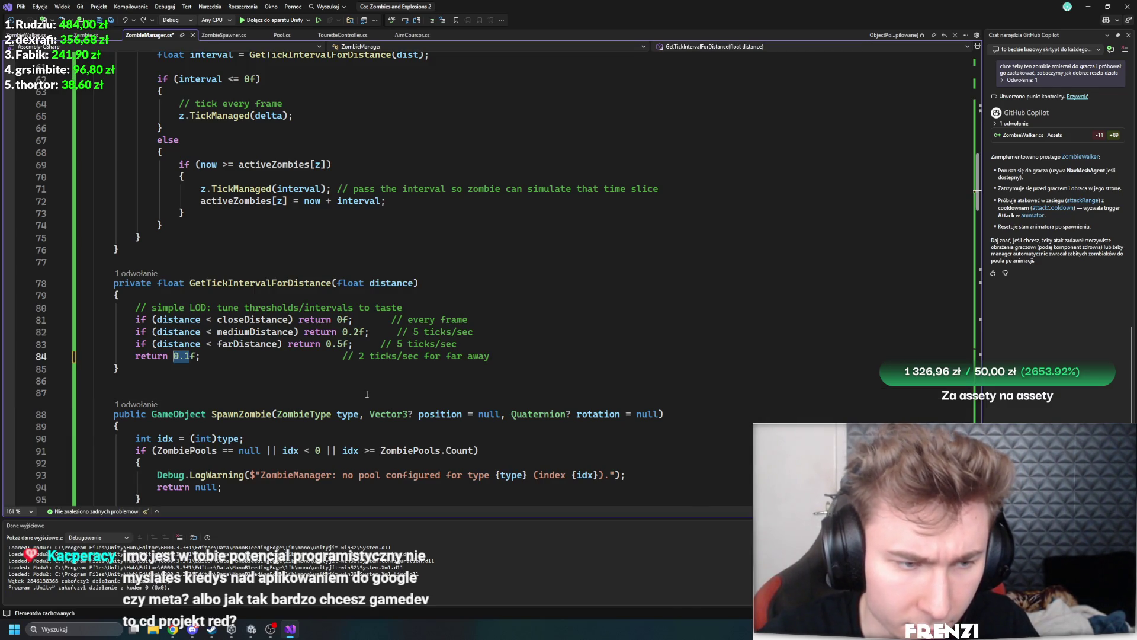
{"action": "key", "text": "ctrl+z"}
{"action": "left_click", "coordinate": [367, 393]}
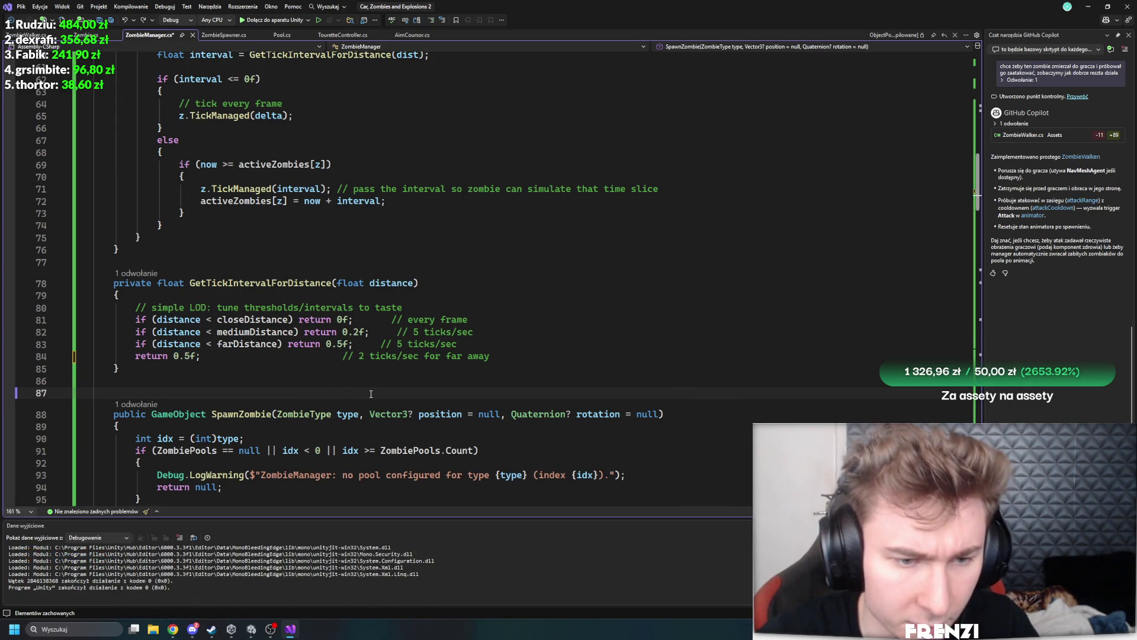
{"action": "key", "text": "ctrl+y"}
{"action": "key", "text": "ctrl+y"}
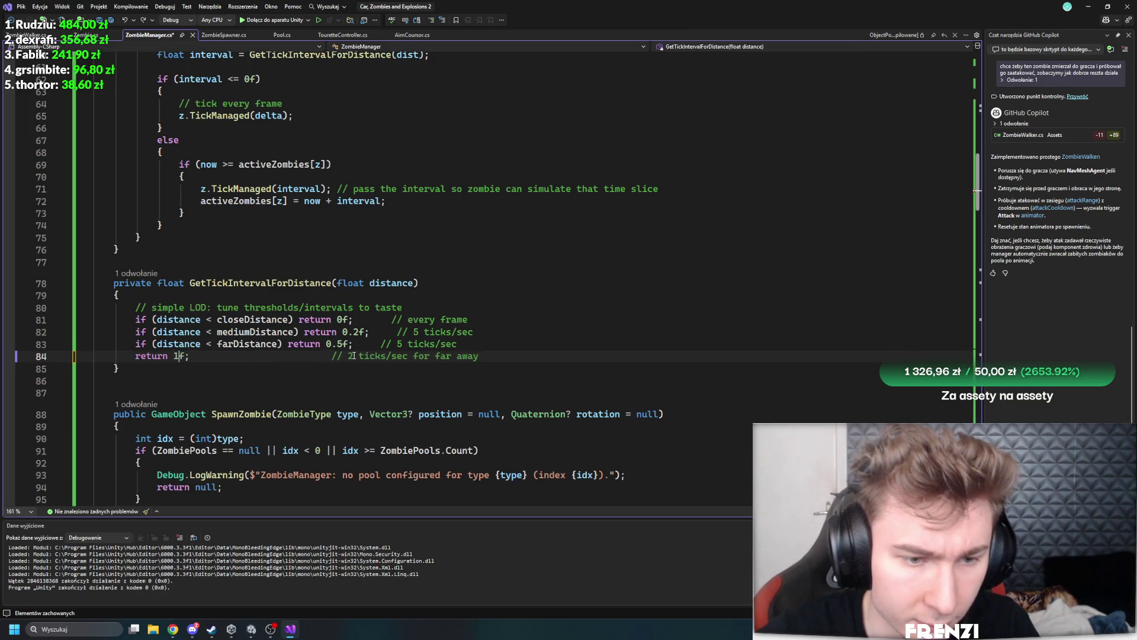
{"action": "left_click", "coordinate": [354, 358]}
{"action": "key", "text": "BackSpace"}
{"action": "type", "text": "1"}
{"action": "key", "text": "ctrl+s"}
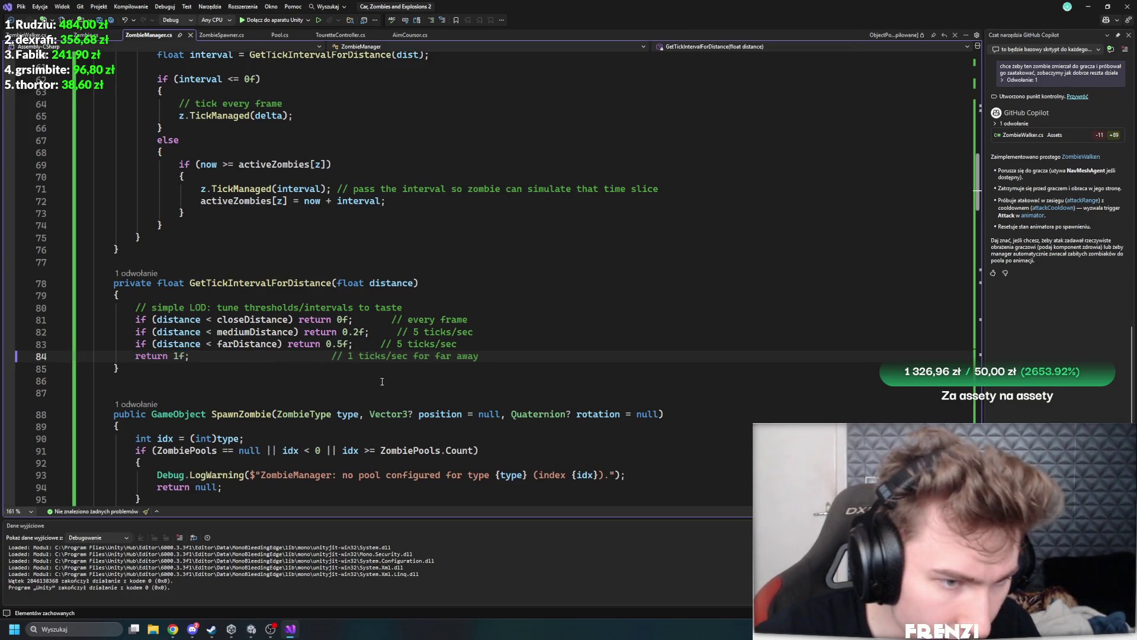
{"action": "left_click", "coordinate": [385, 382]}
{"action": "left_click", "coordinate": [322, 392]}
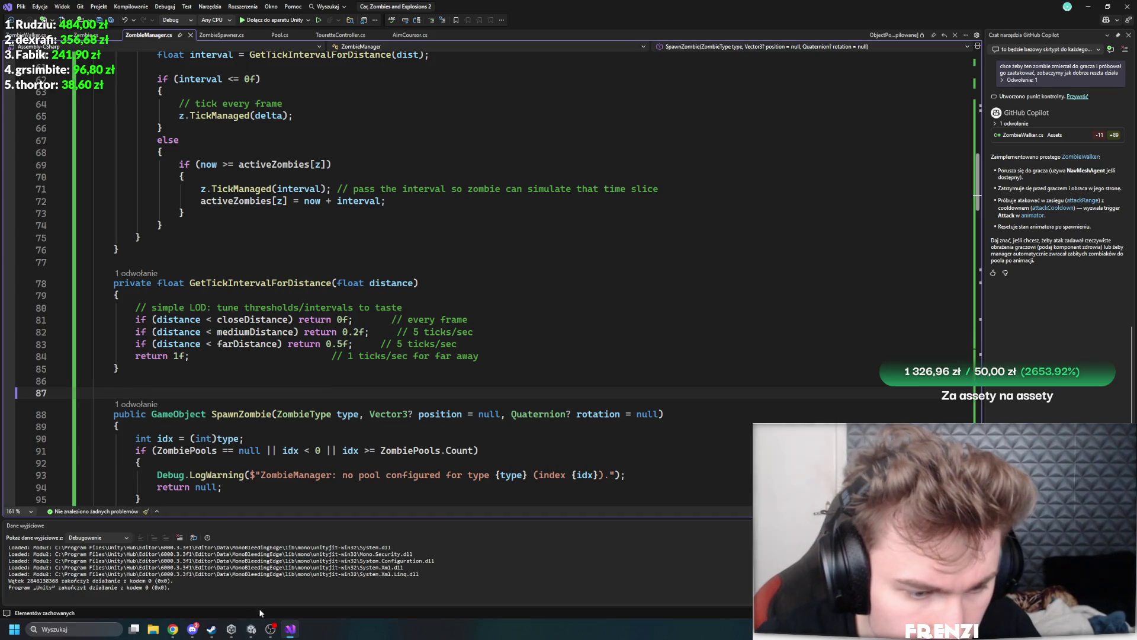
{"action": "mouse_move", "coordinate": [251, 629]}
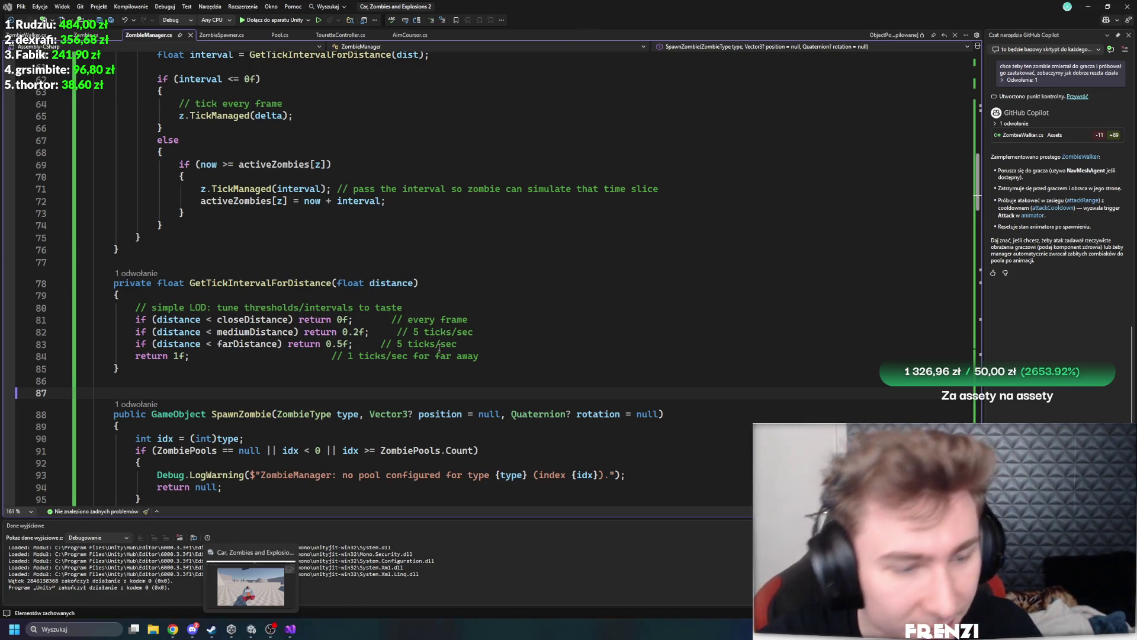
{"action": "left_click", "coordinate": [251, 586]}
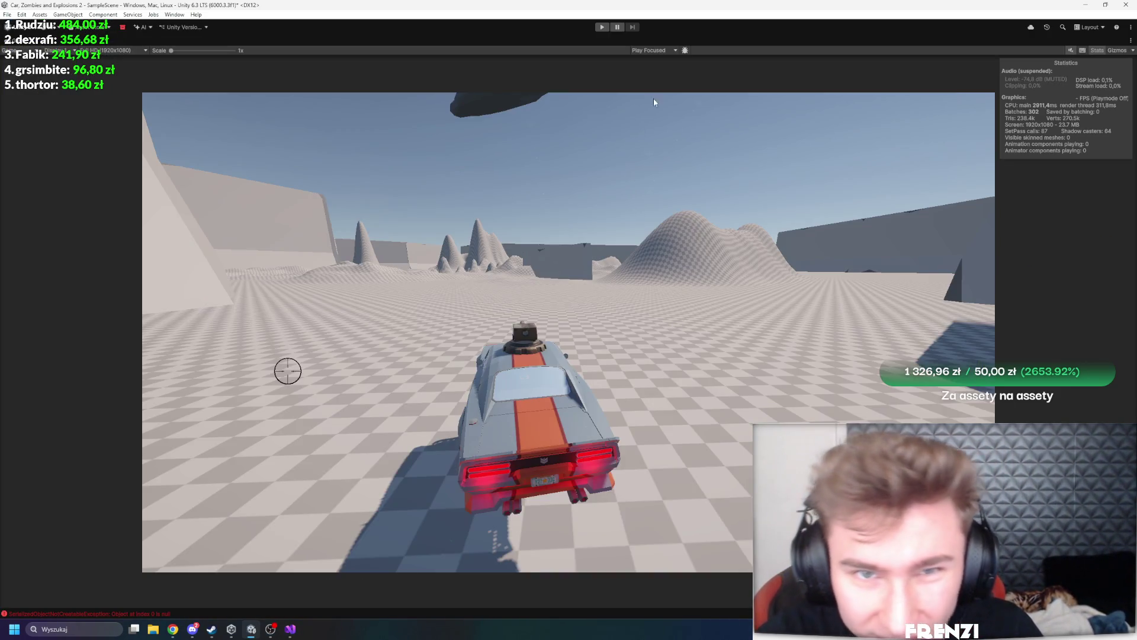
Un-maximize the Game view, widen and heighten the Scene view, and orbit its camera toward the horizon
{"action": "key", "text": "shift+space"}
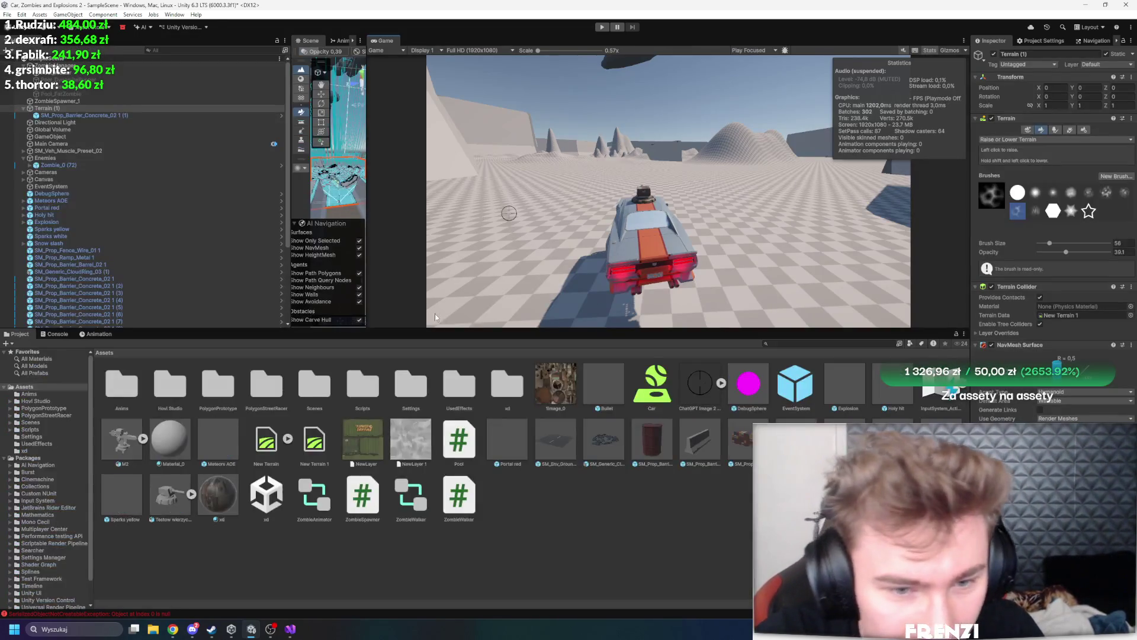
{"action": "mouse_move", "coordinate": [368, 142]}
{"action": "left_mouse_down"}
{"action": "mouse_move", "coordinate": [624, 190]}
{"action": "mouse_move", "coordinate": [571, 329]}
{"action": "left_mouse_up"}
{"action": "left_click_drag", "start_coordinate": [675, 328], "coordinate": [676, 366]}
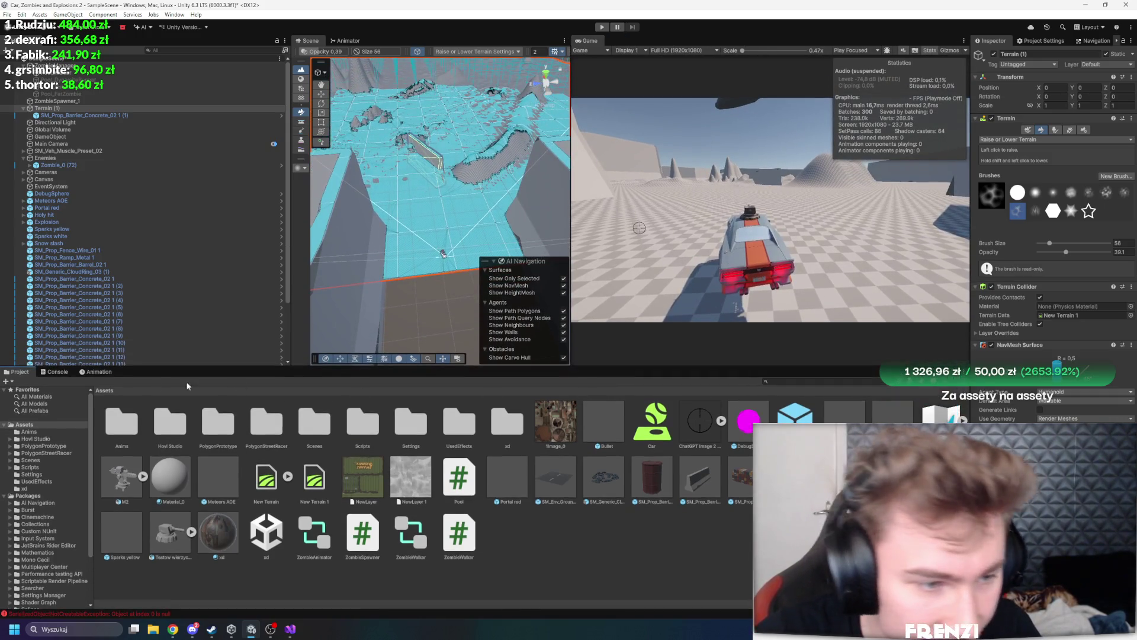
{"action": "left_click", "coordinate": [57, 371]}
{"action": "left_click", "coordinate": [19, 371]}
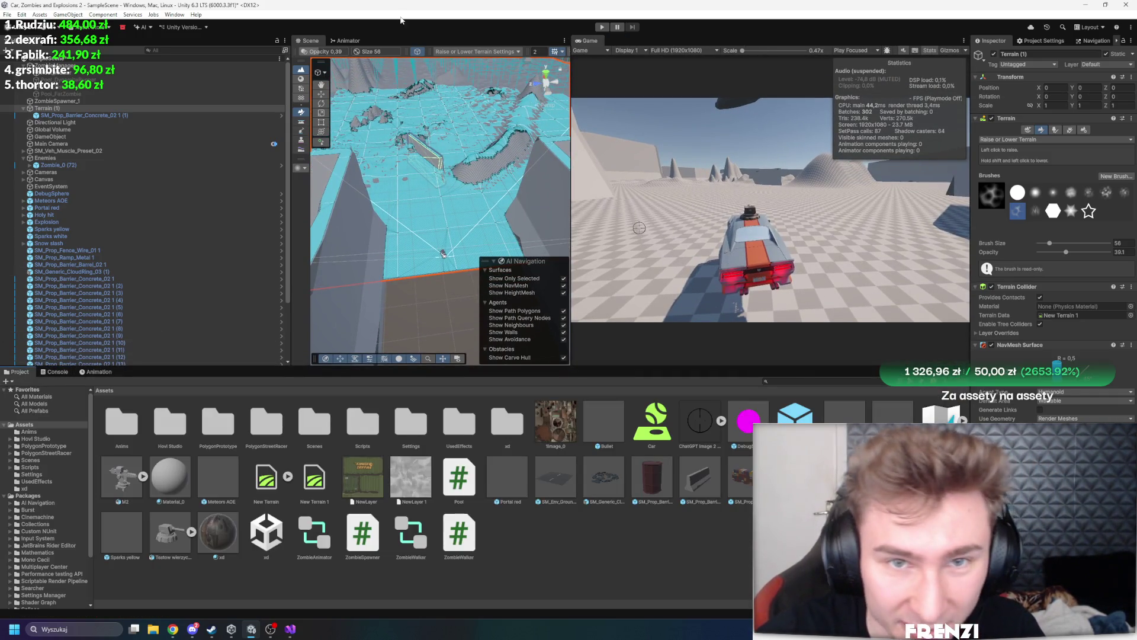
{"action": "left_click_drag", "start_coordinate": [455, 133], "coordinate": [473, 83]}
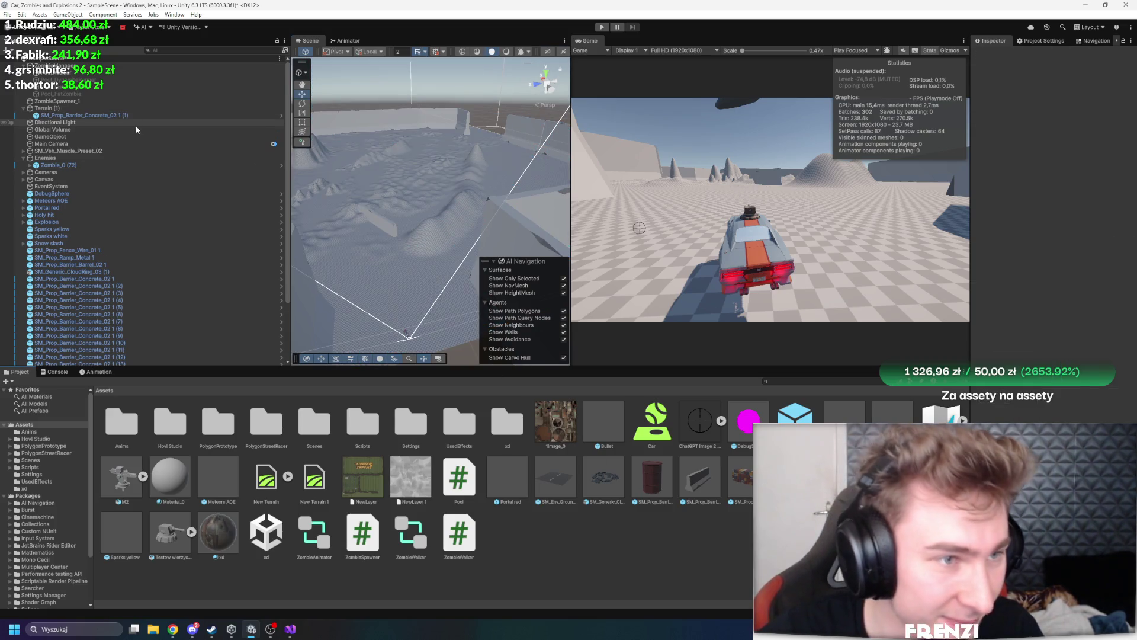
Edit ZombieManager's Max Active Zombies and the Pool_Walker pool's Max Pool Size values
{"action": "left_click", "coordinate": [78, 109]}
{"action": "left_click", "coordinate": [65, 101]}
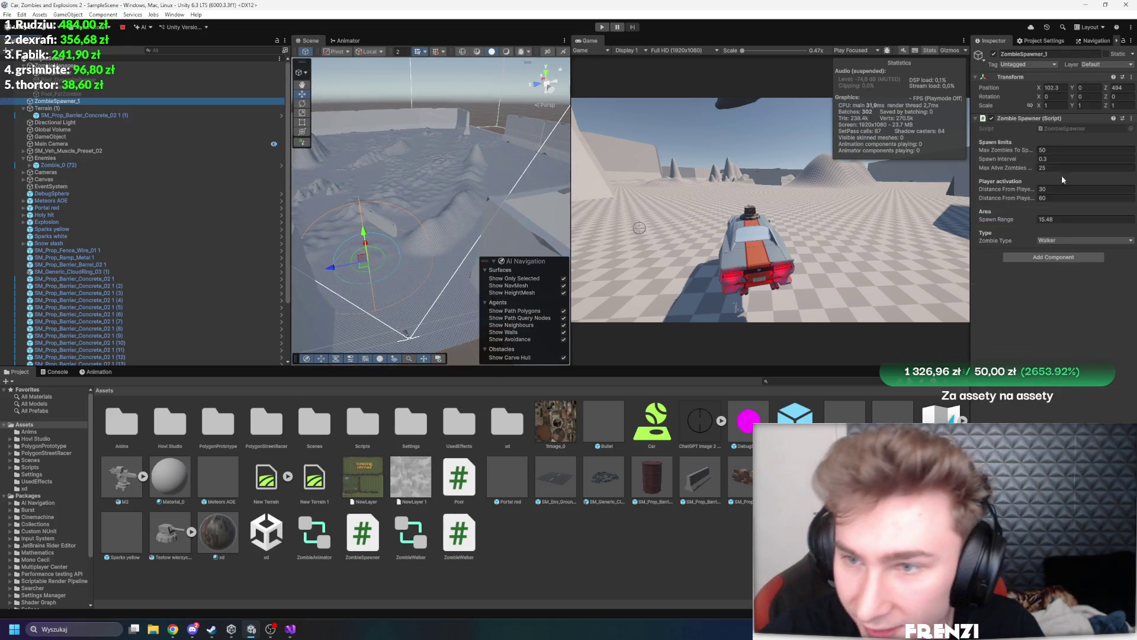
{"action": "left_click", "coordinate": [66, 66]}
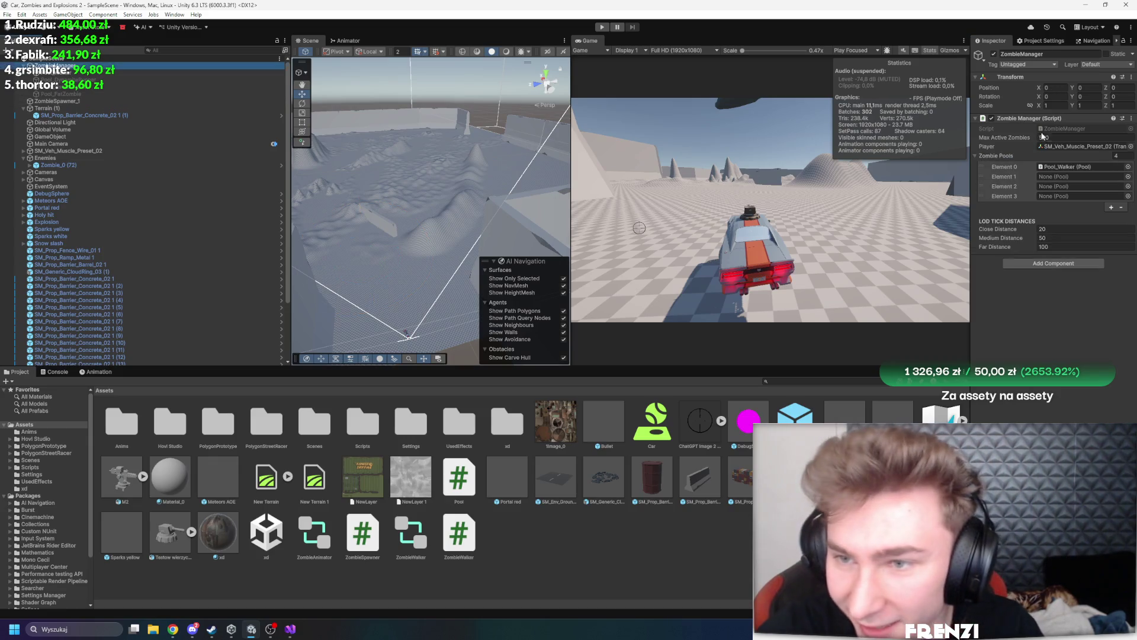
{"action": "left_click", "coordinate": [1063, 128]}
{"action": "left_click", "coordinate": [1070, 137]}
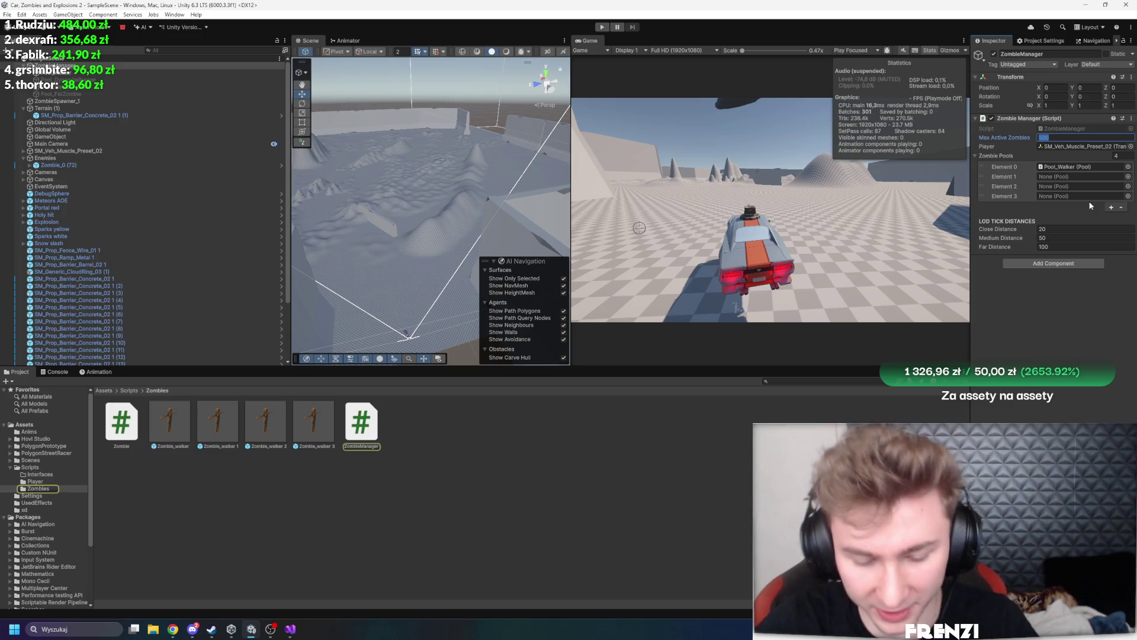
{"action": "type", "text": "7"}
{"action": "left_click", "coordinate": [1066, 166]}
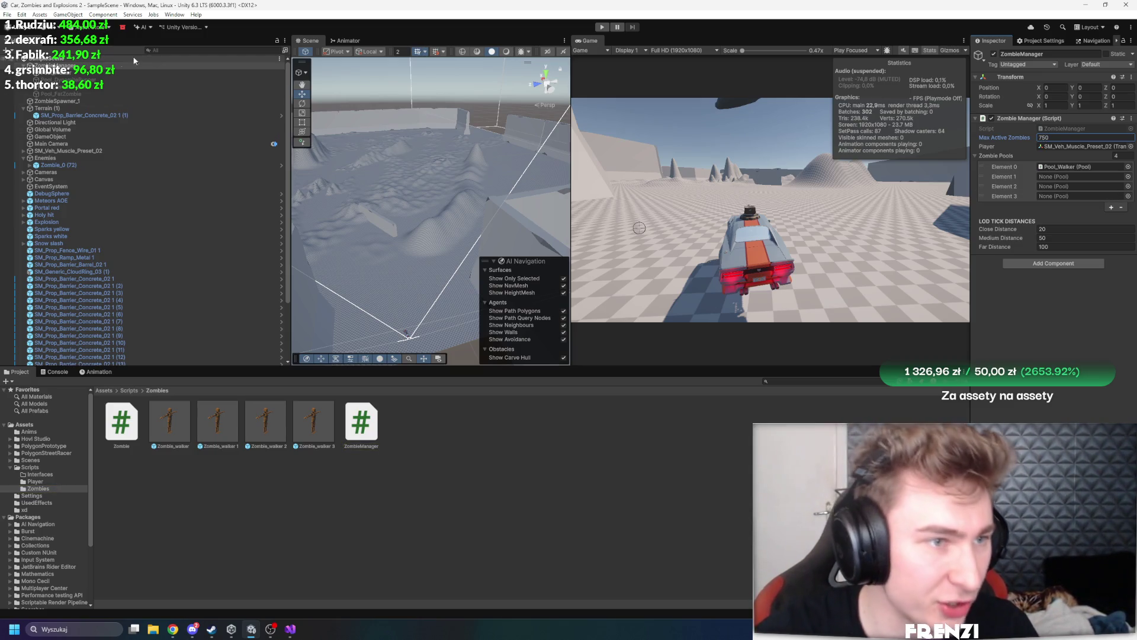
{"action": "double_click", "coordinate": [1066, 167]}
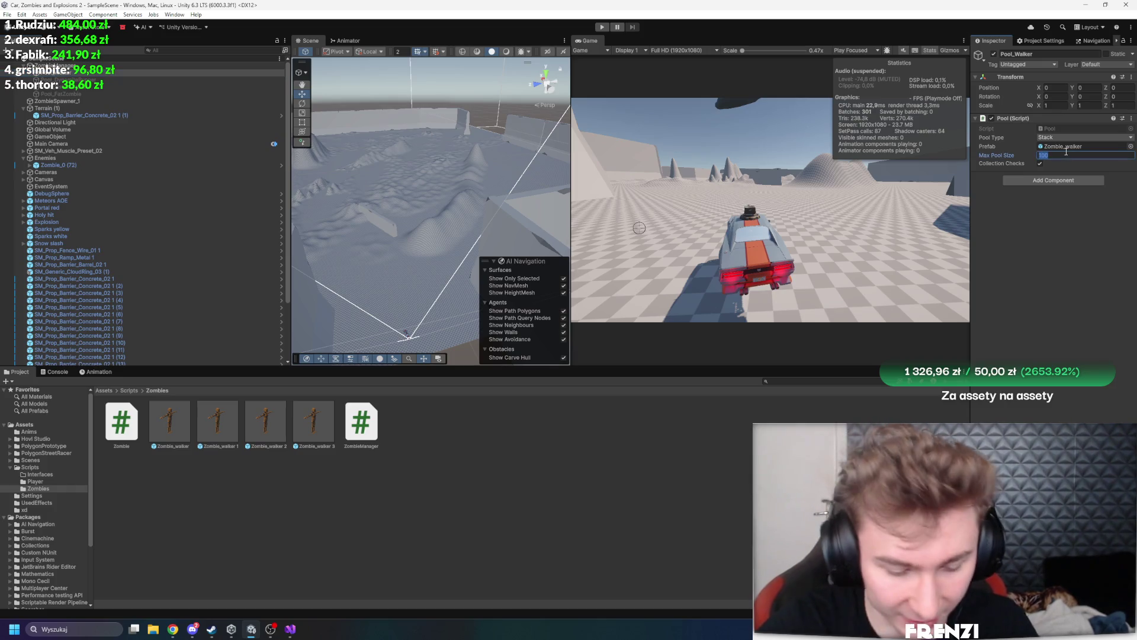
{"action": "type", "text": "750"}
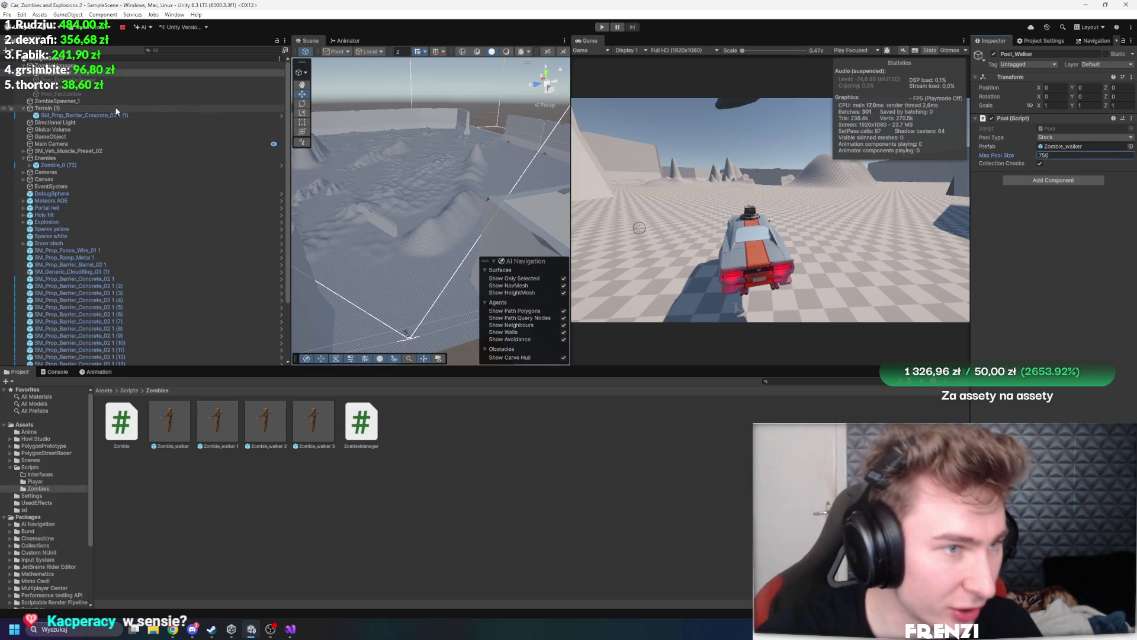
Set ZombieSpawner_1 to 750 zombies, 250 alive, interval 0.1, range 23.5, distances 61.2/94.8, then play
{"action": "left_click", "coordinate": [105, 101]}
{"action": "left_click", "coordinate": [1083, 149]}
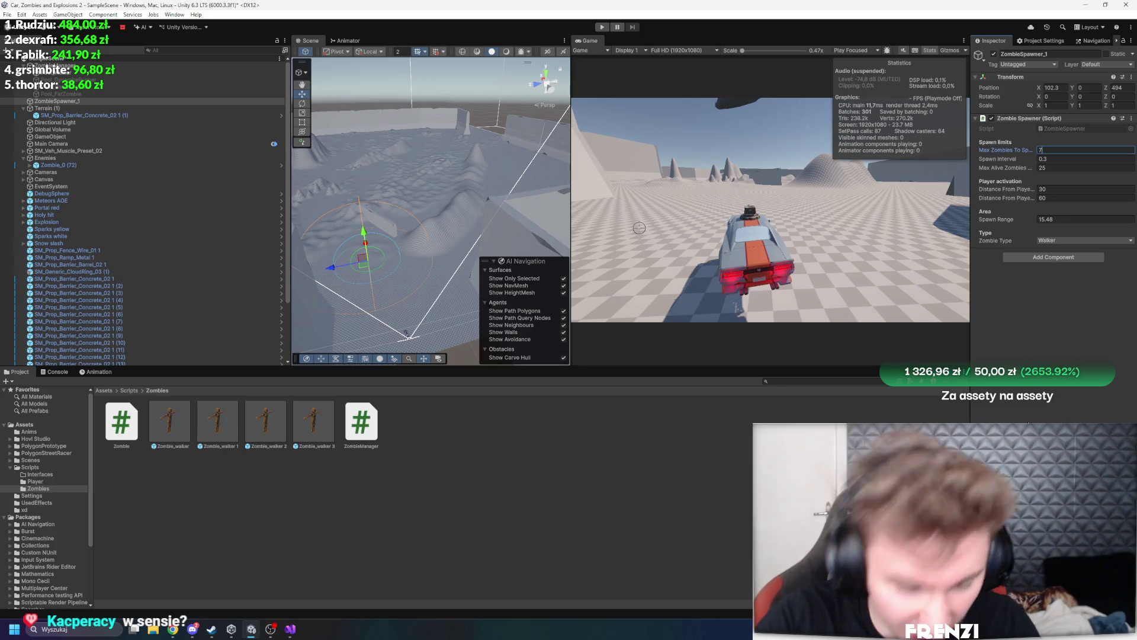
{"action": "type", "text": "750"}
{"action": "left_click", "coordinate": [1063, 167]}
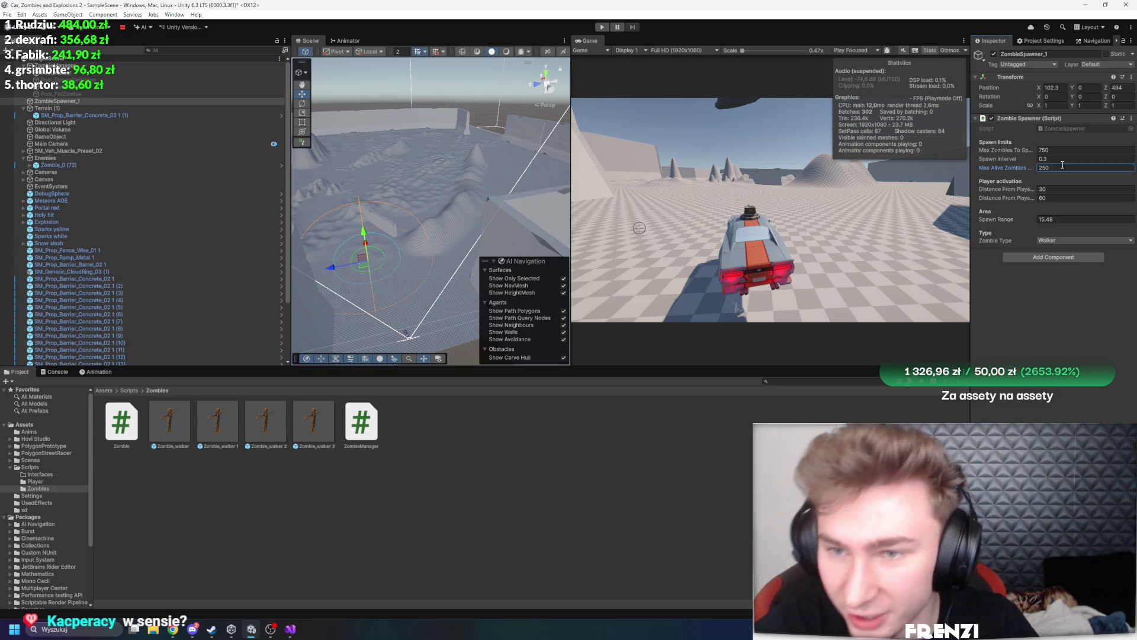
{"action": "left_click", "coordinate": [1064, 160]}
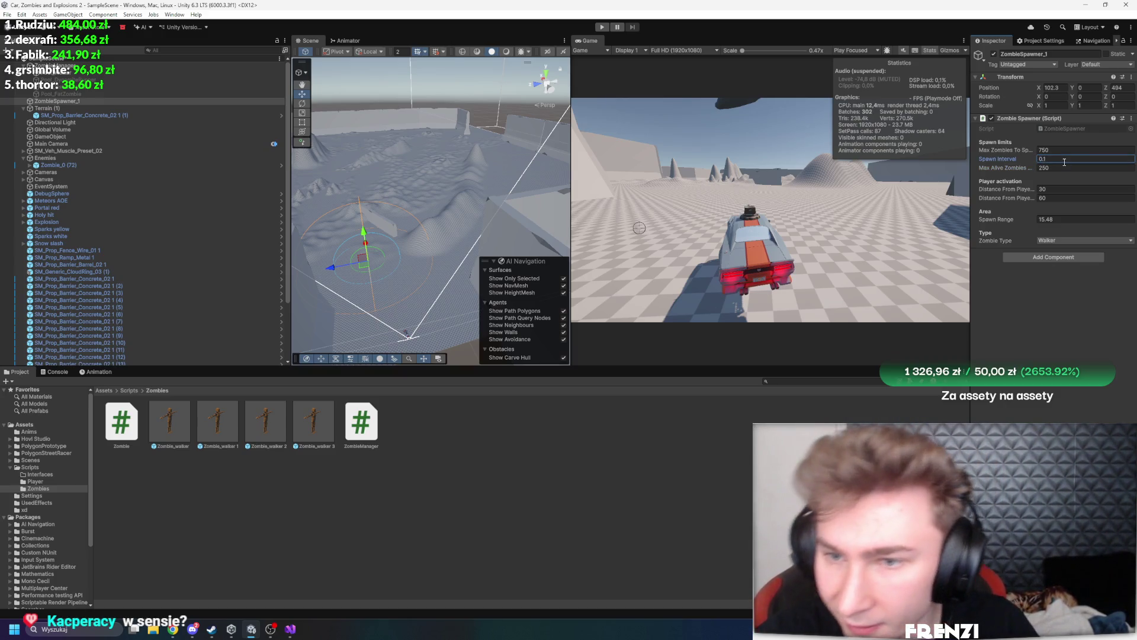
{"action": "mouse_move", "coordinate": [994, 220]}
{"action": "left_mouse_down"}
{"action": "mouse_move", "coordinate": [1021, 225]}
{"action": "mouse_move", "coordinate": [1013, 191]}
{"action": "mouse_move", "coordinate": [1101, 194]}
{"action": "left_mouse_up"}
{"action": "left_click_drag", "start_coordinate": [1010, 199], "coordinate": [1129, 207]}
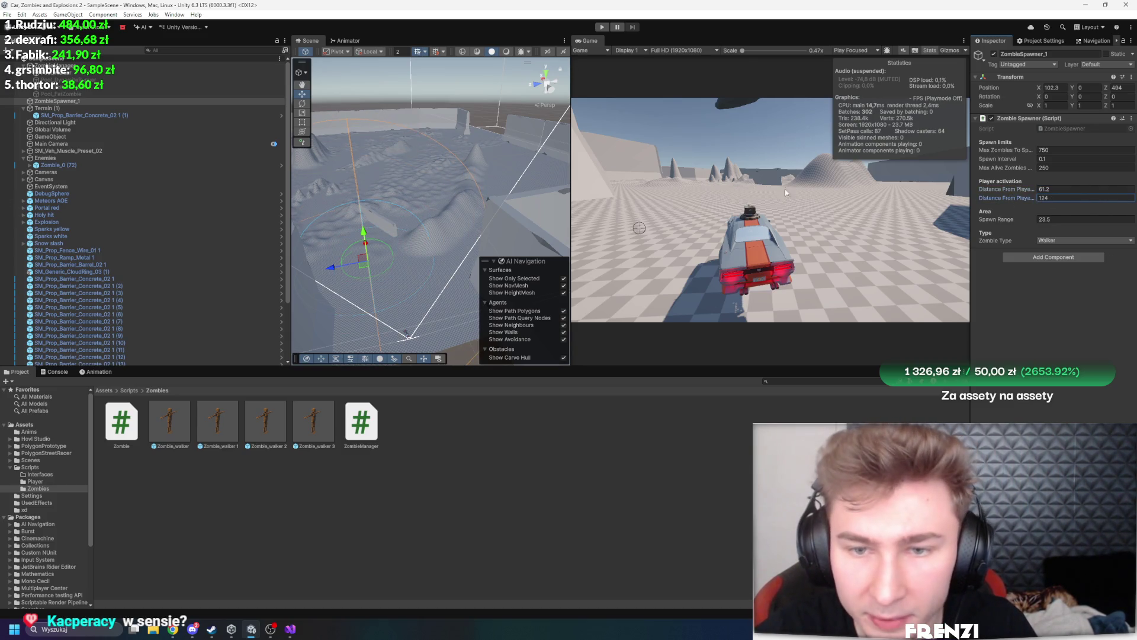
{"action": "left_click_drag", "start_coordinate": [975, 199], "coordinate": [971, 203]}
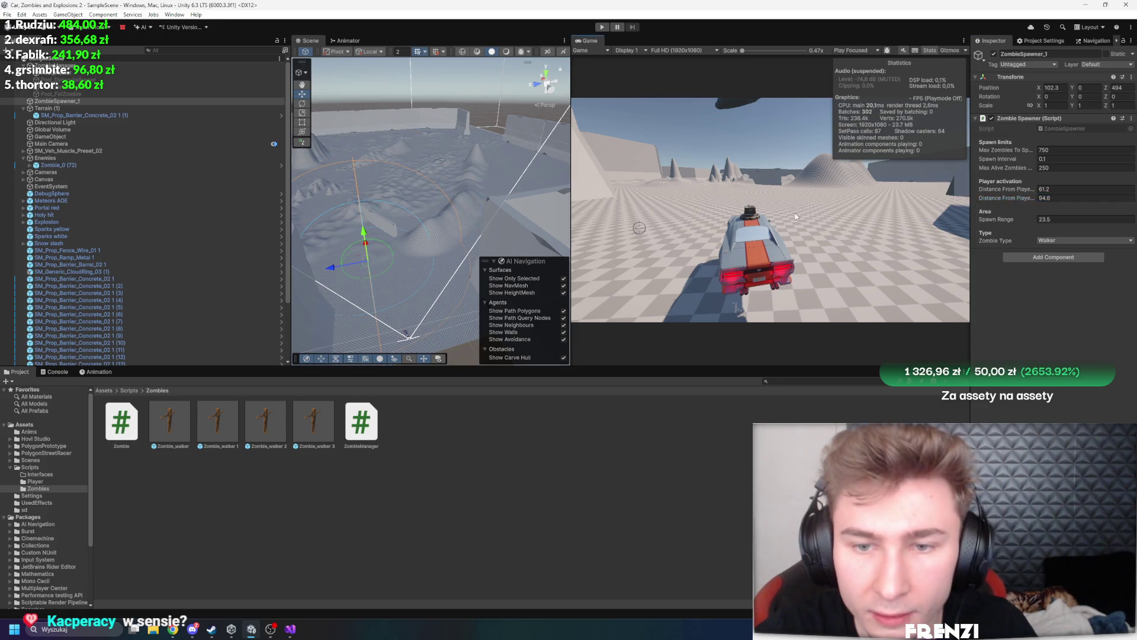
{"action": "key", "text": "shift+space"}
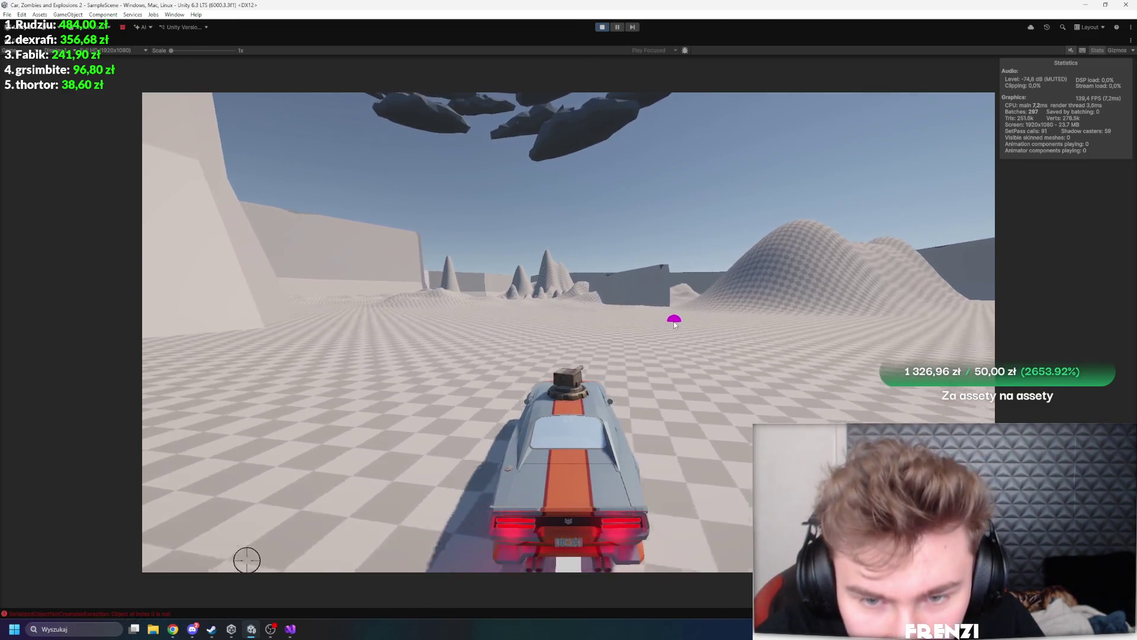
Drive the car left and right around the zombie crowd while watching the framerate
{"action": "key", "text": "a"}
{"action": "key", "text": "a"}
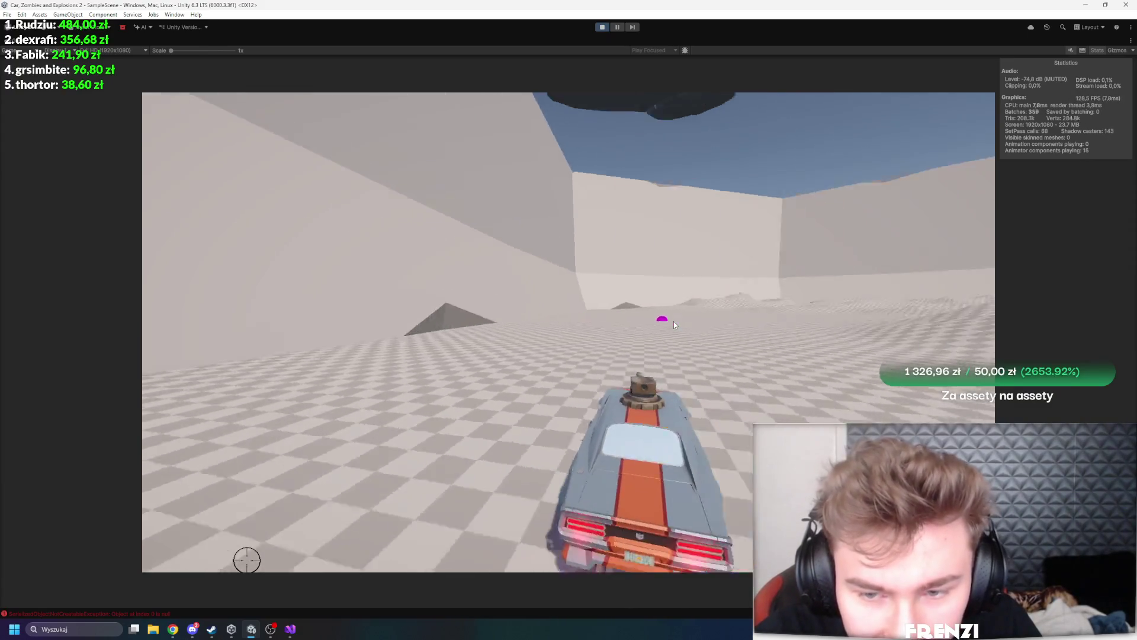
{"action": "key", "text": "a"}
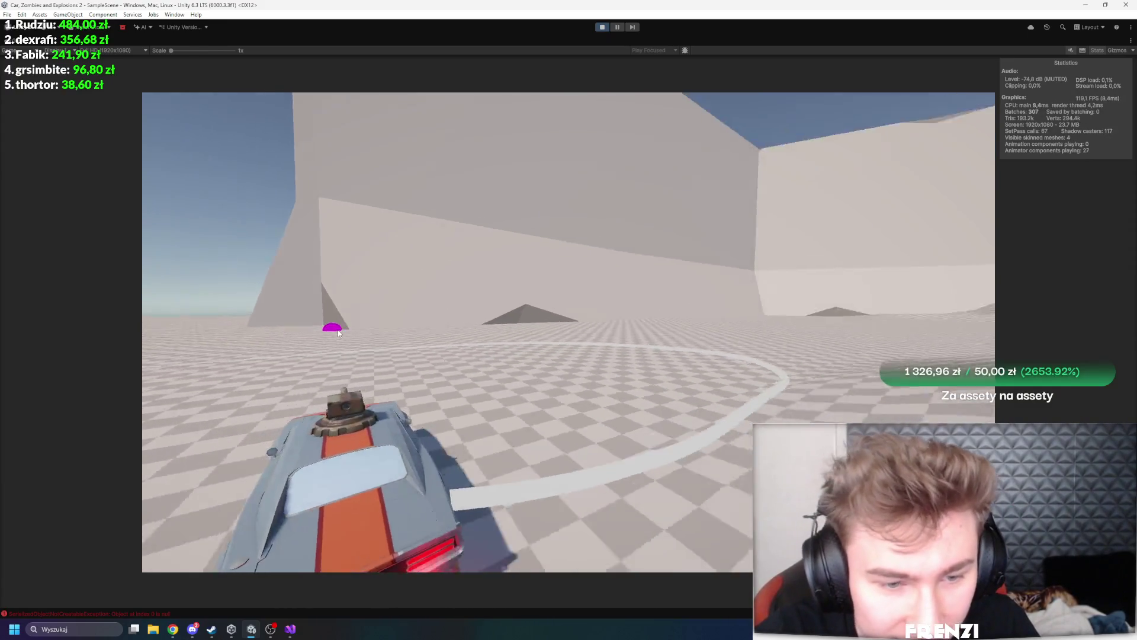
{"action": "key", "text": "a"}
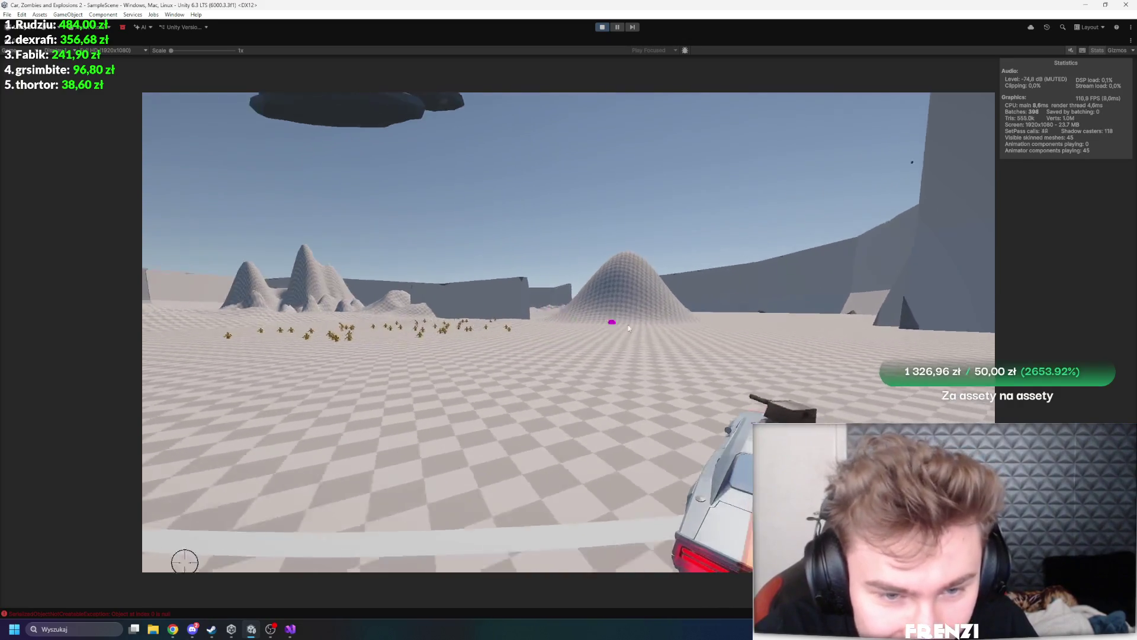
{"action": "key", "text": "a"}
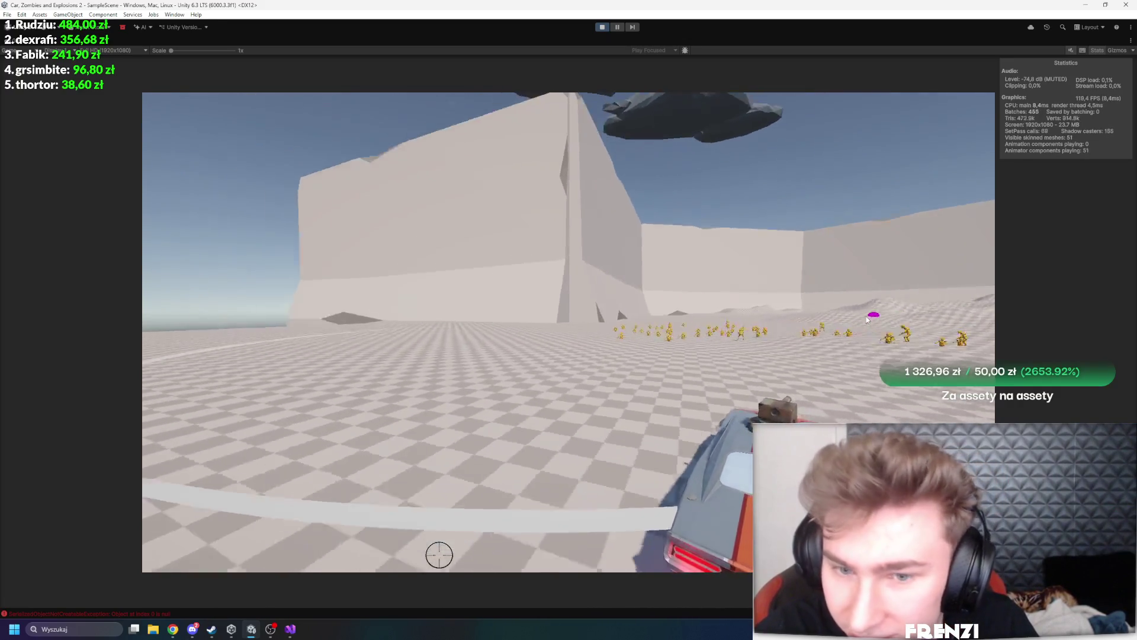
{"action": "key", "text": "w"}
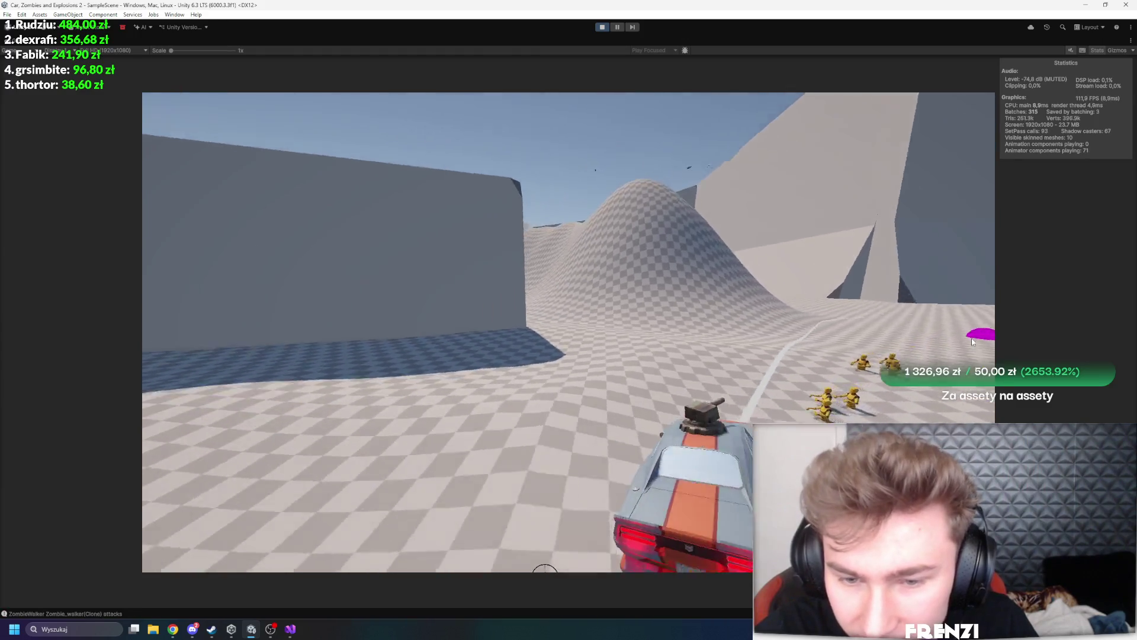
{"action": "key", "text": "a"}
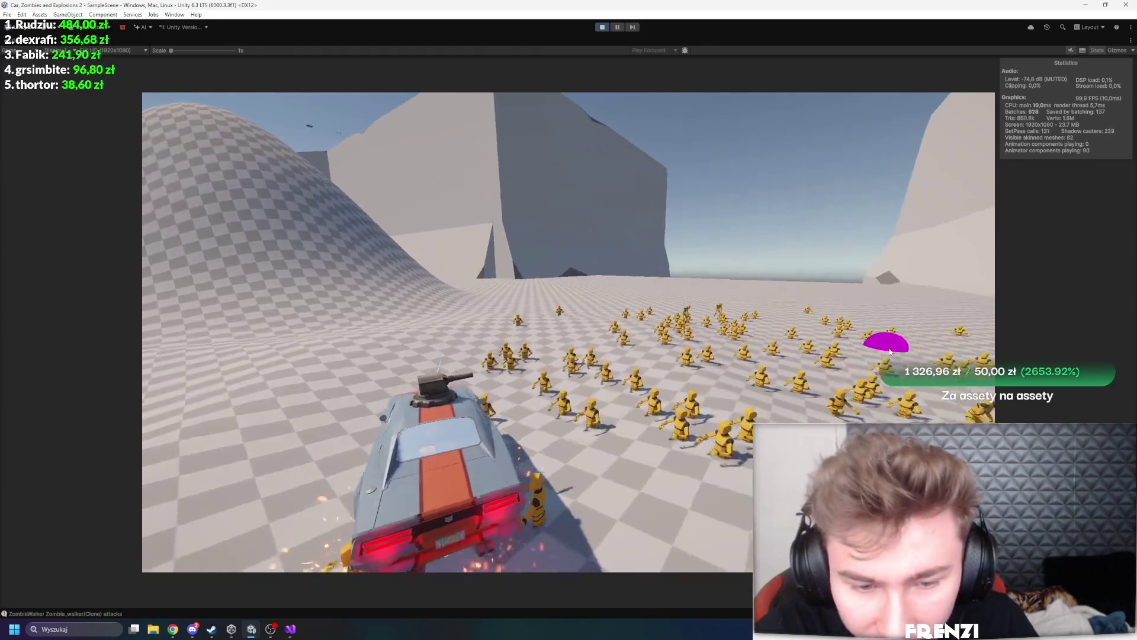
{"action": "key", "text": "d"}
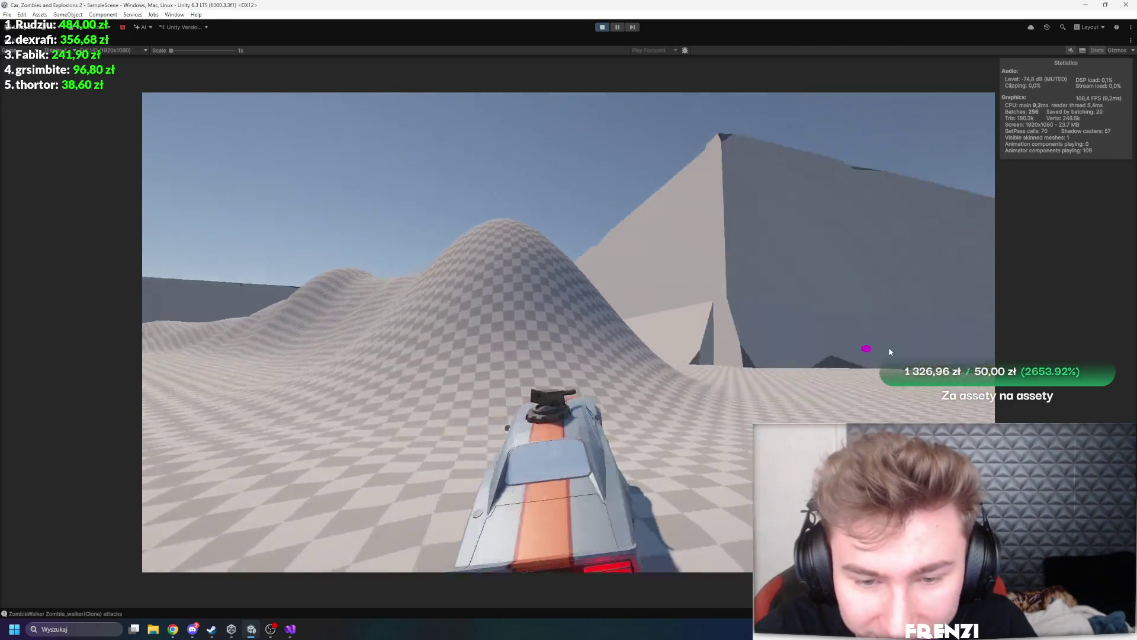
{"action": "key", "text": "d"}
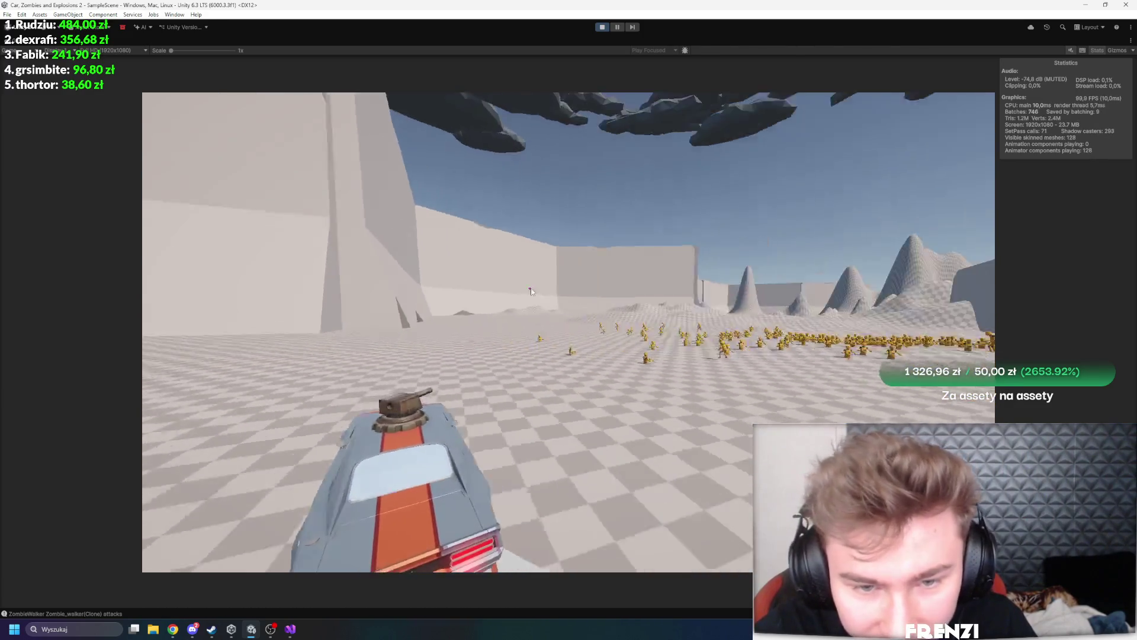
{"action": "key", "text": "d"}
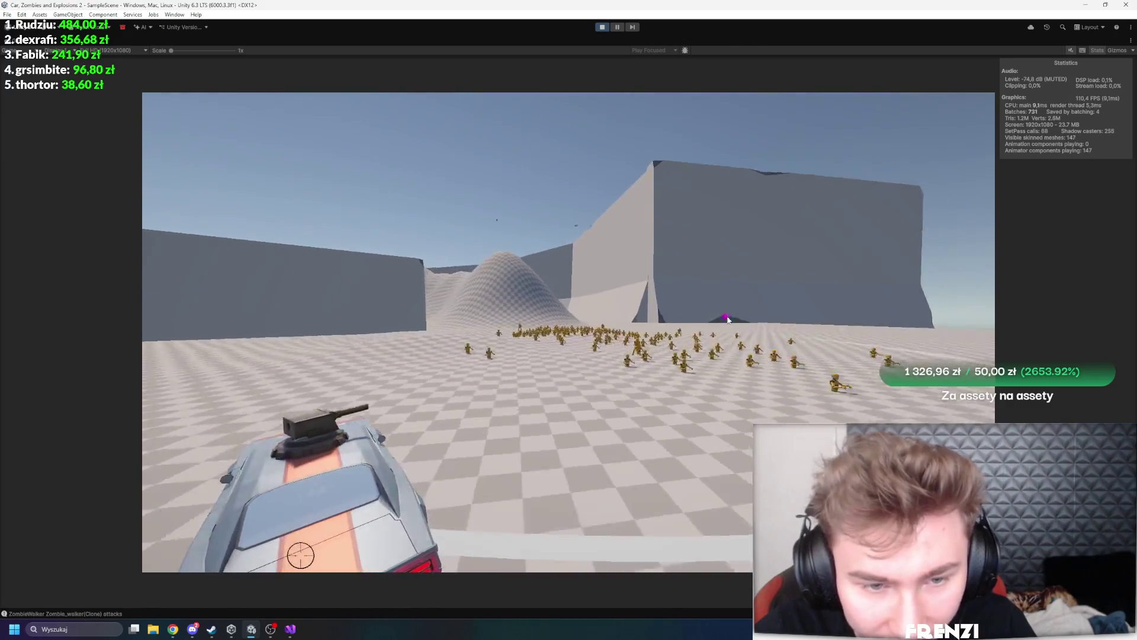
Steer up the checkered hill, edge toward the horde, then restore the full editor layout
{"action": "key", "text": "a"}
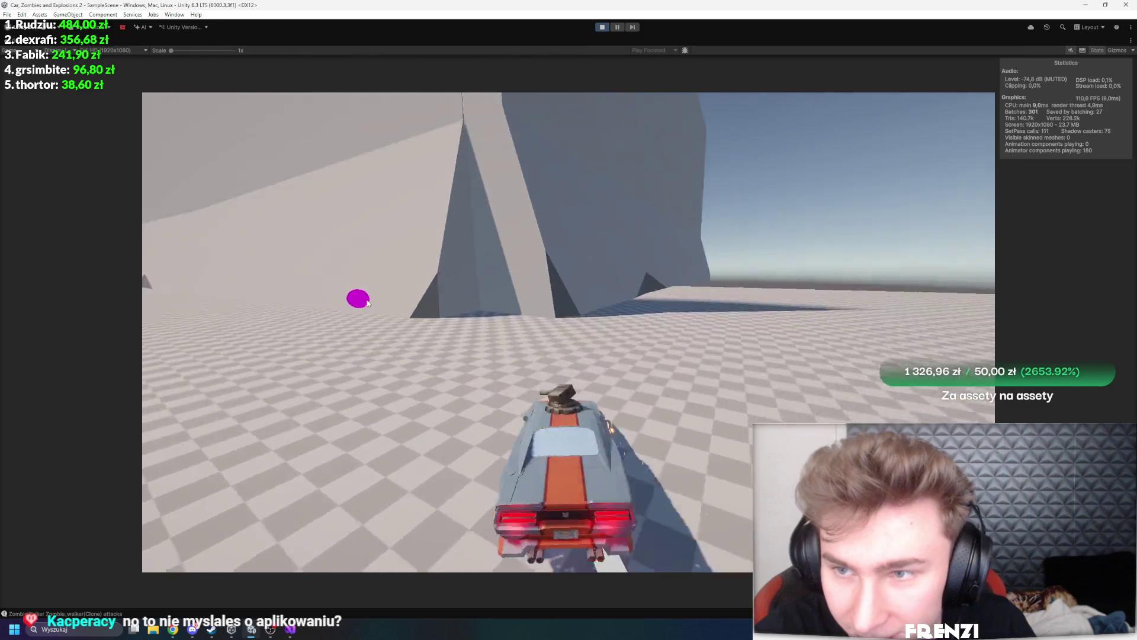
{"action": "key", "text": "d"}
{"action": "key", "text": "d"}
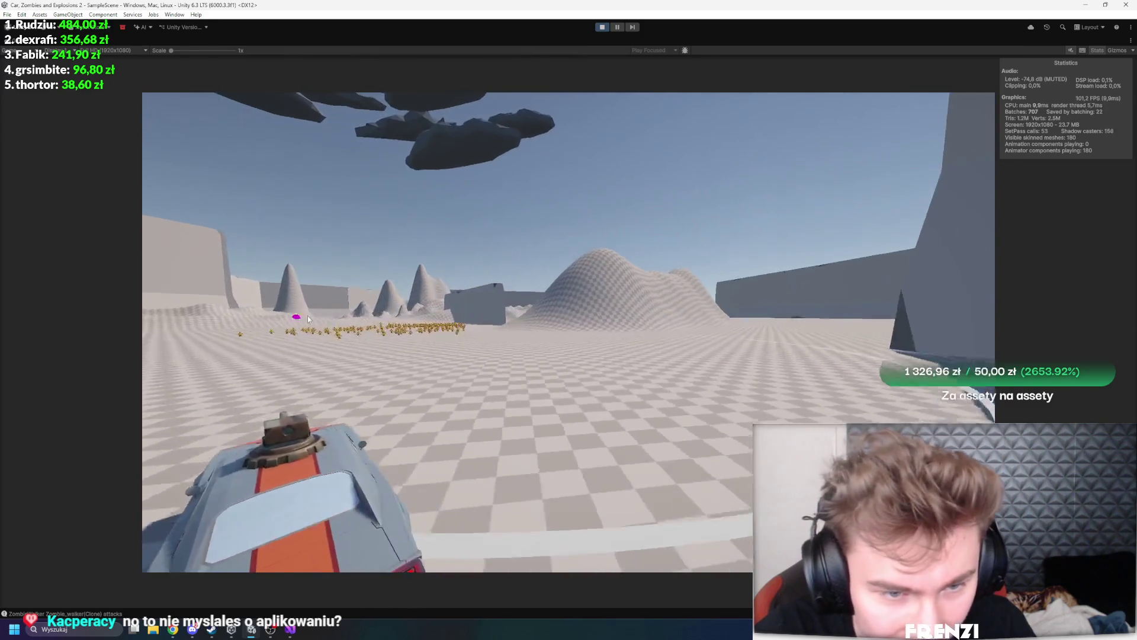
{"action": "key", "text": "a"}
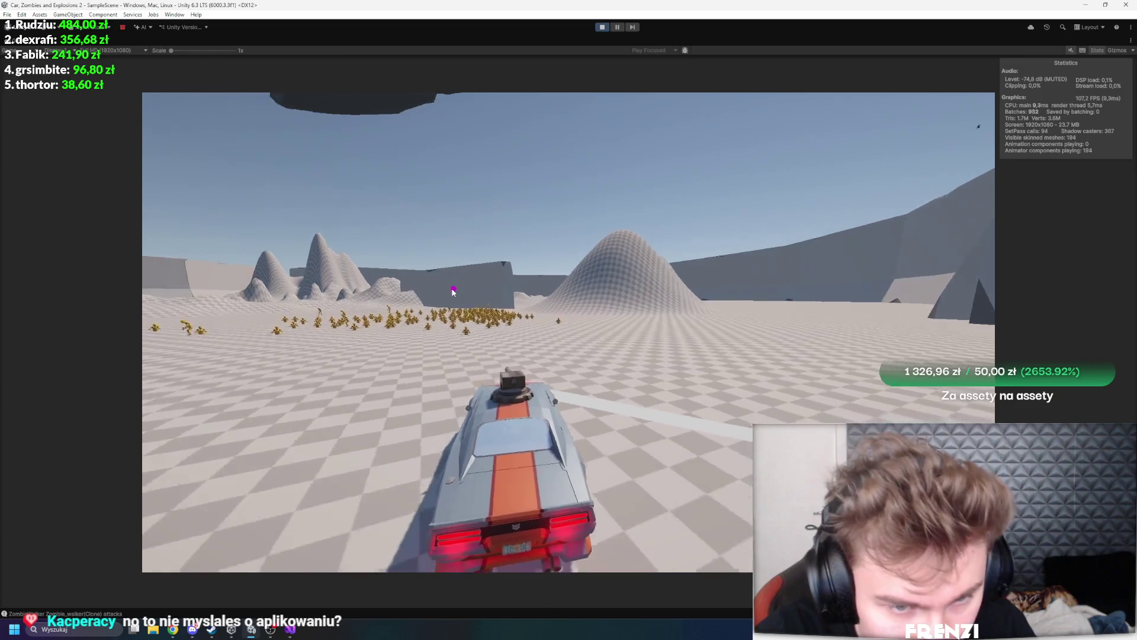
{"action": "key", "text": "d"}
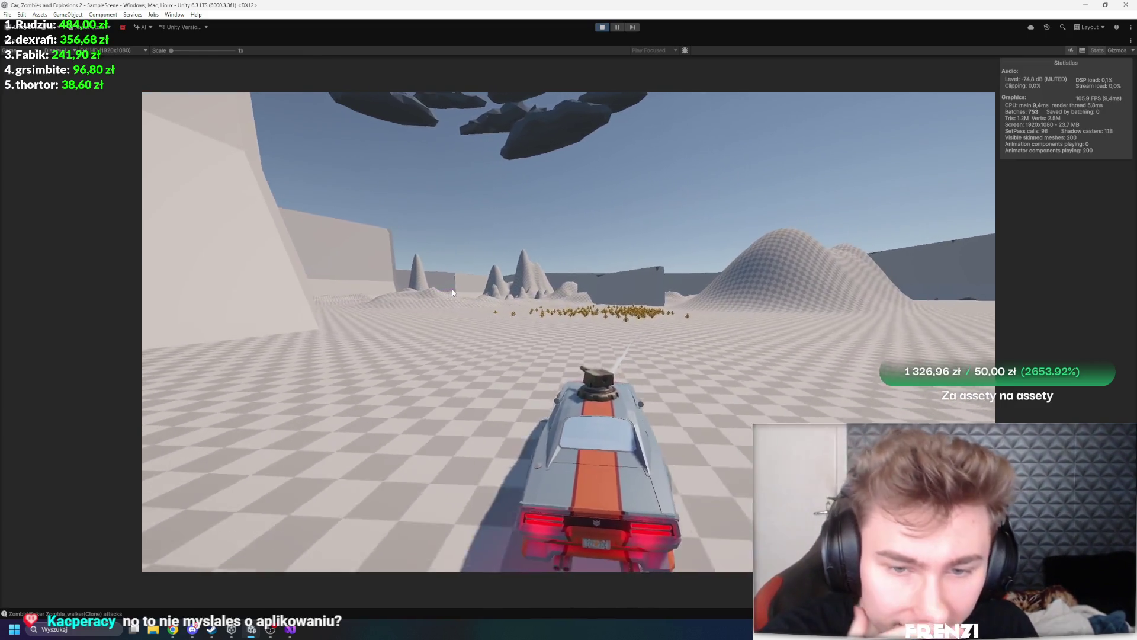
{"action": "key", "text": "w"}
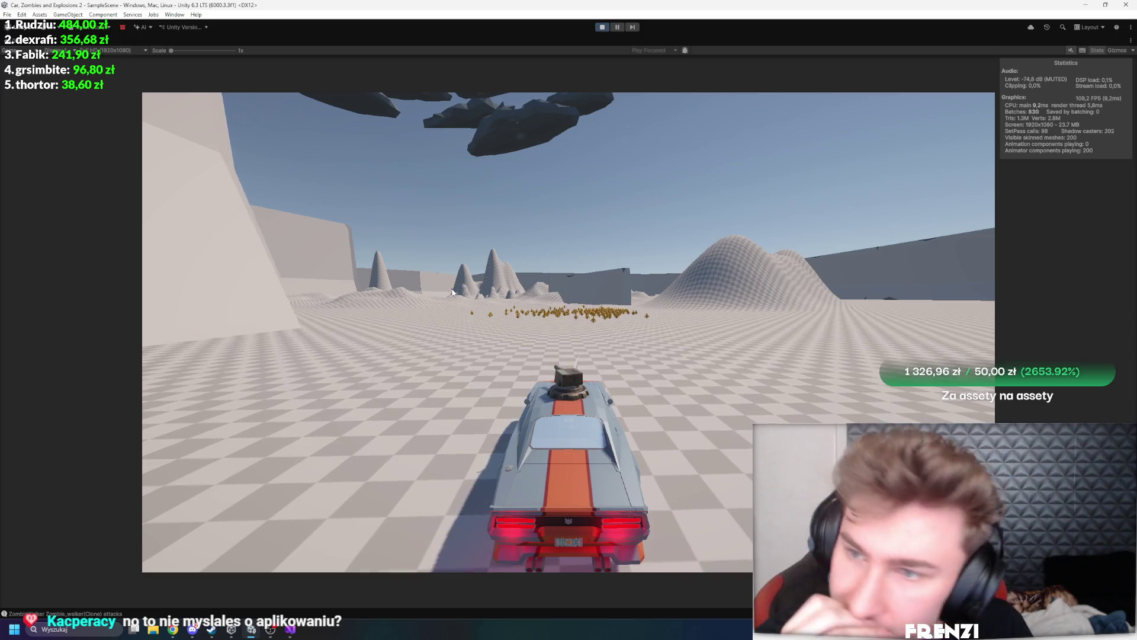
{"action": "key", "text": "w"}
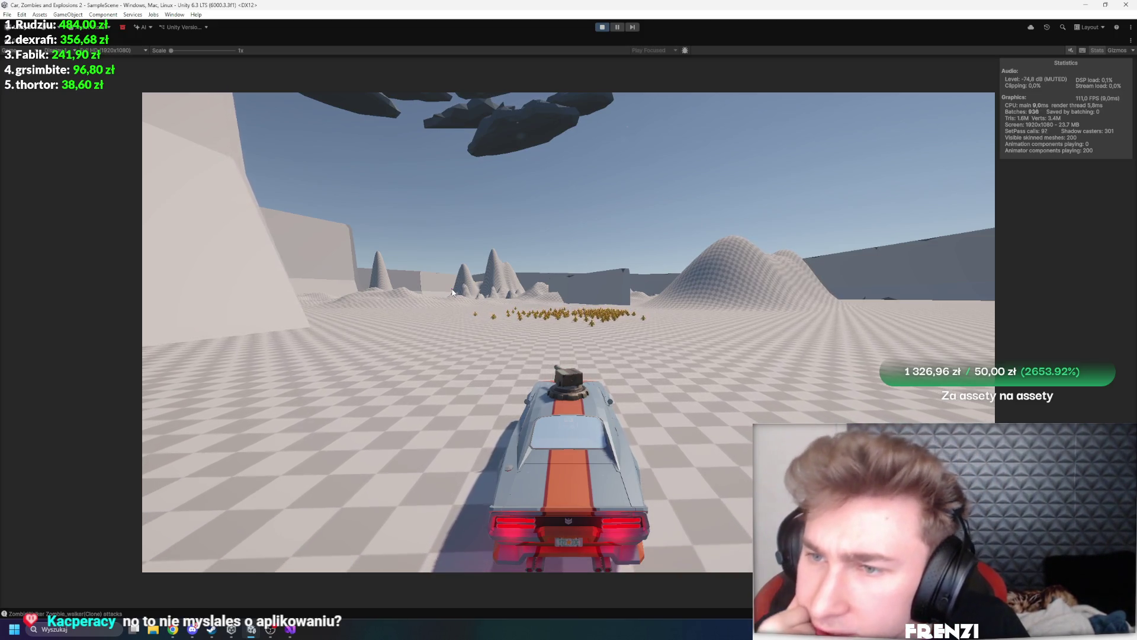
{"action": "key", "text": "w"}
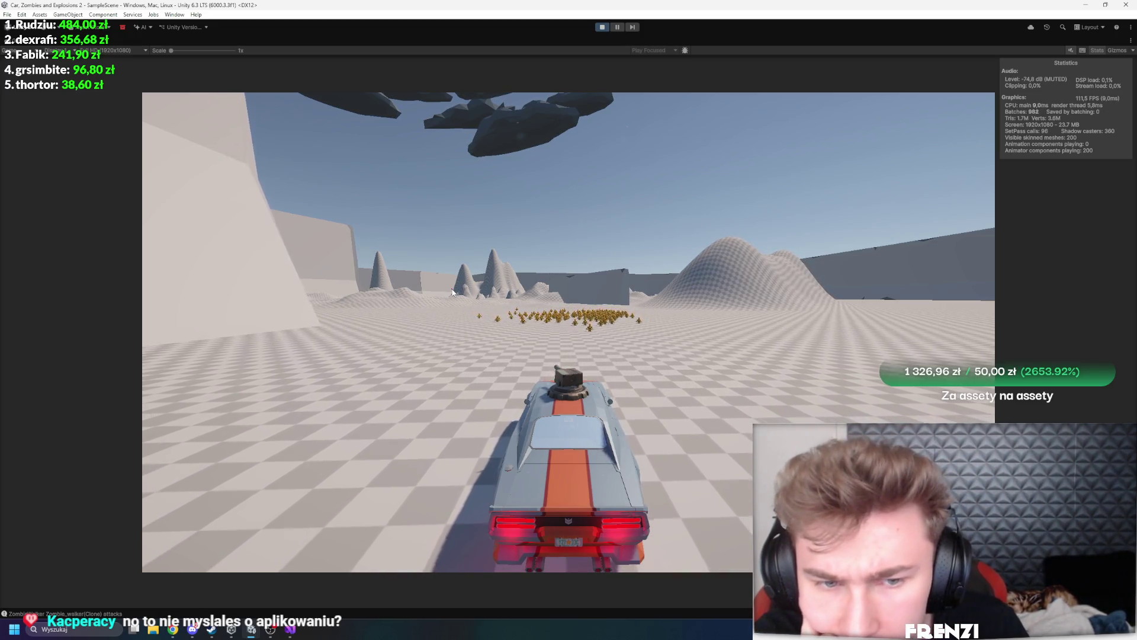
{"action": "key", "text": "w"}
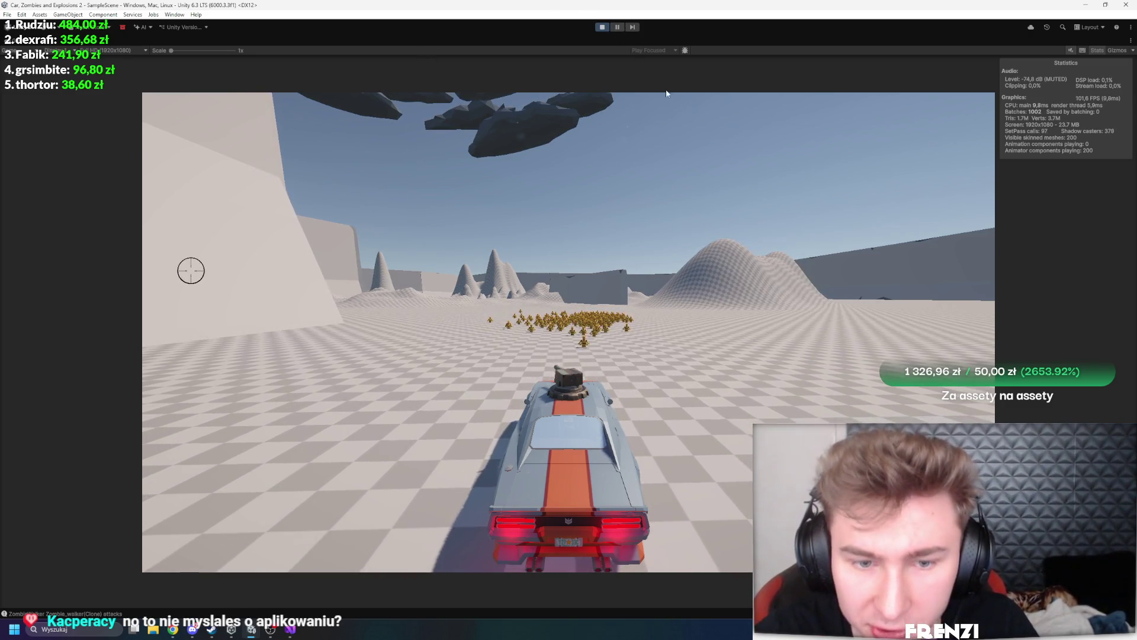
{"action": "key", "text": "shift+space"}
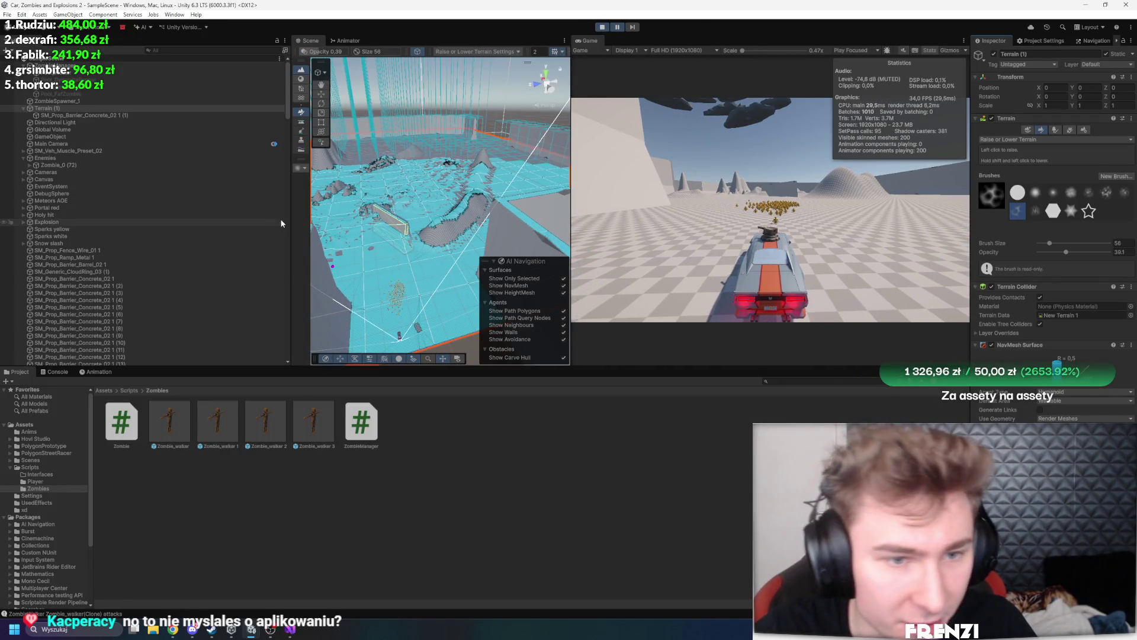
Show a zombie walker clone's state graph in the Animator, inspect its Move state, and stop play mode
{"action": "left_click", "coordinate": [345, 41]}
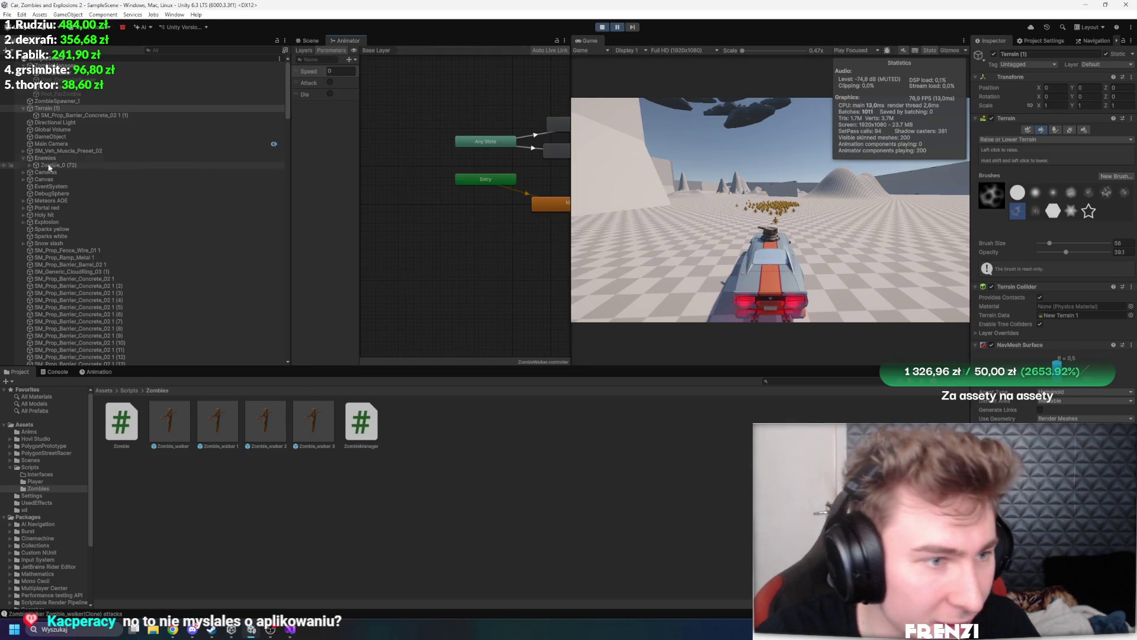
{"action": "left_click", "coordinate": [29, 165]}
{"action": "scroll", "coordinate": [71, 207], "scroll_direction": "down", "scroll_amount": 5}
{"action": "left_click", "coordinate": [115, 232]}
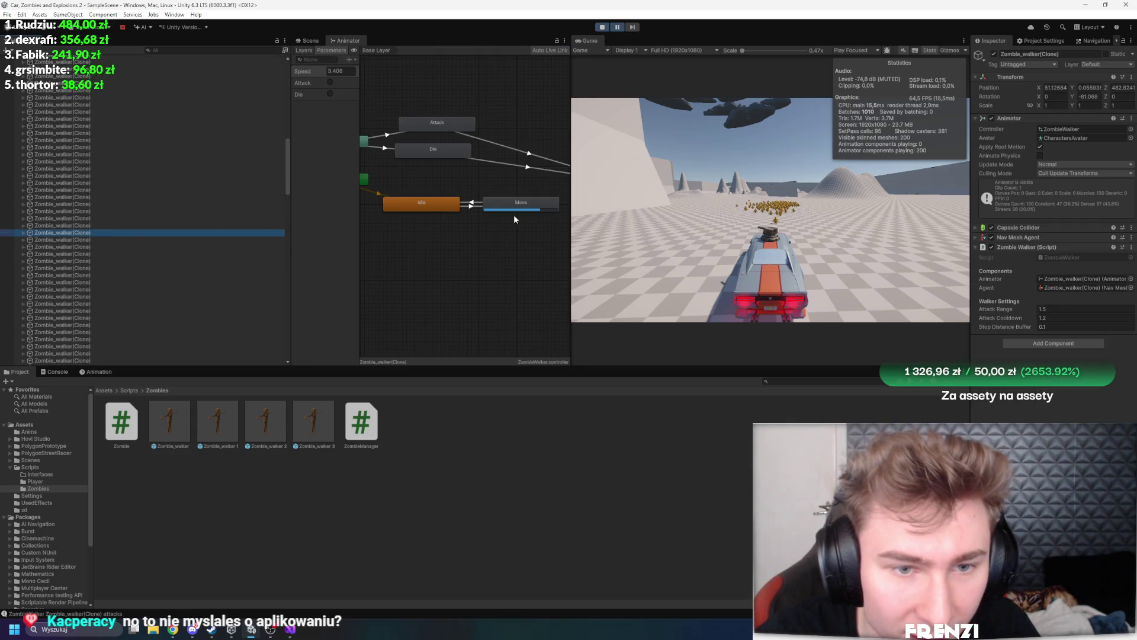
{"action": "left_click", "coordinate": [517, 205]}
{"action": "left_click", "coordinate": [602, 27]}
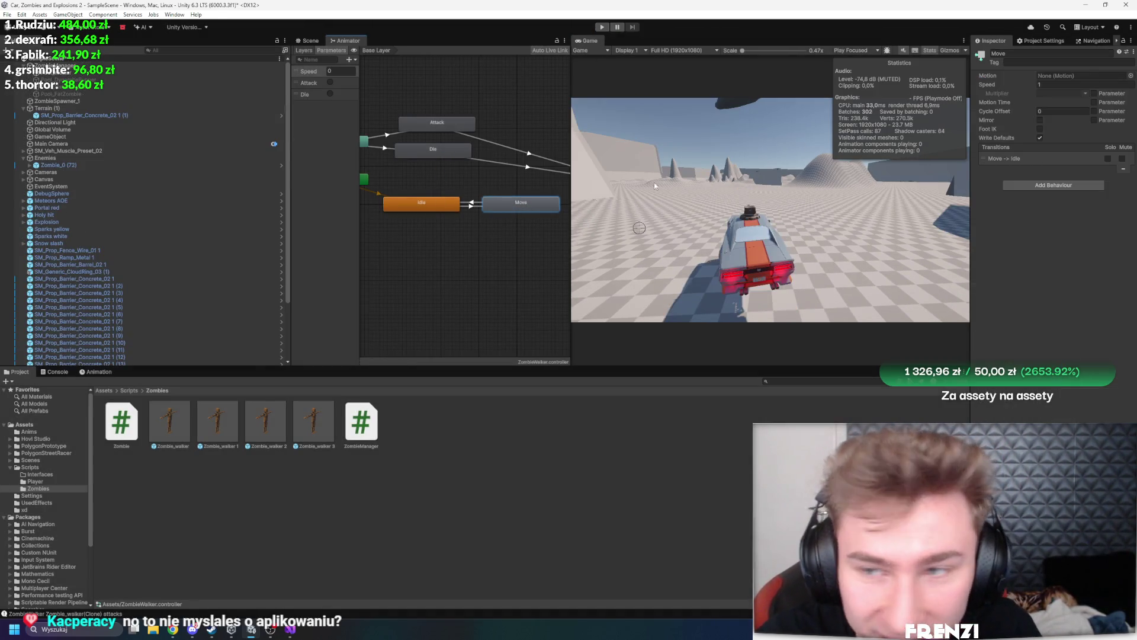
Assign the Zombie Running clip to the Move state and Dead to the Die state
{"action": "left_click", "coordinate": [1130, 75]}
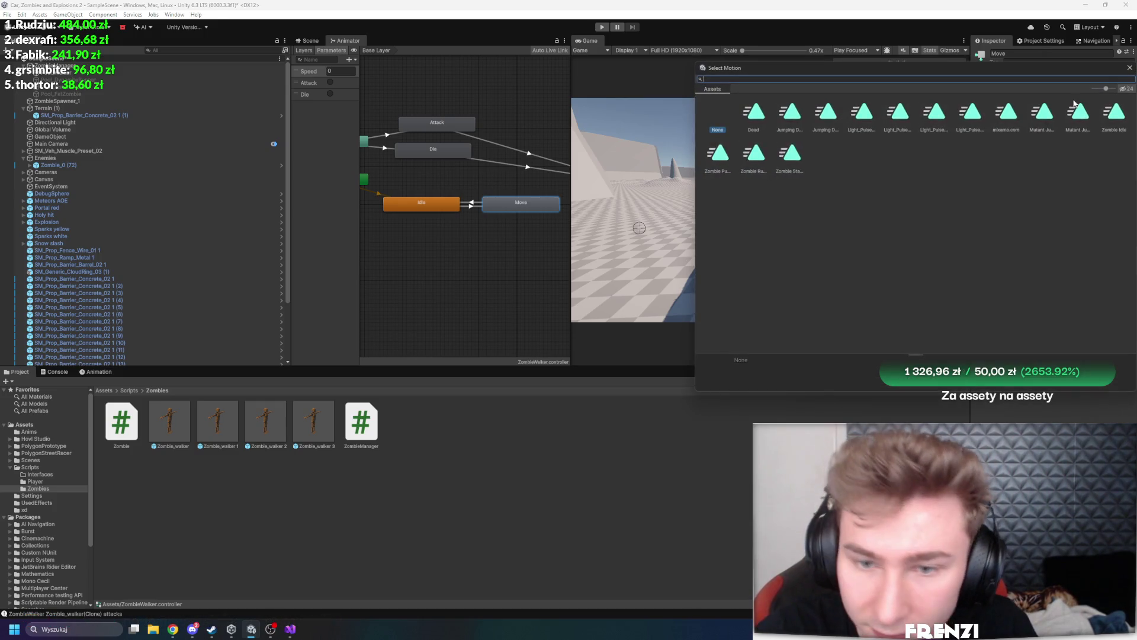
{"action": "left_click", "coordinate": [752, 155]}
{"action": "double_click", "coordinate": [751, 162]}
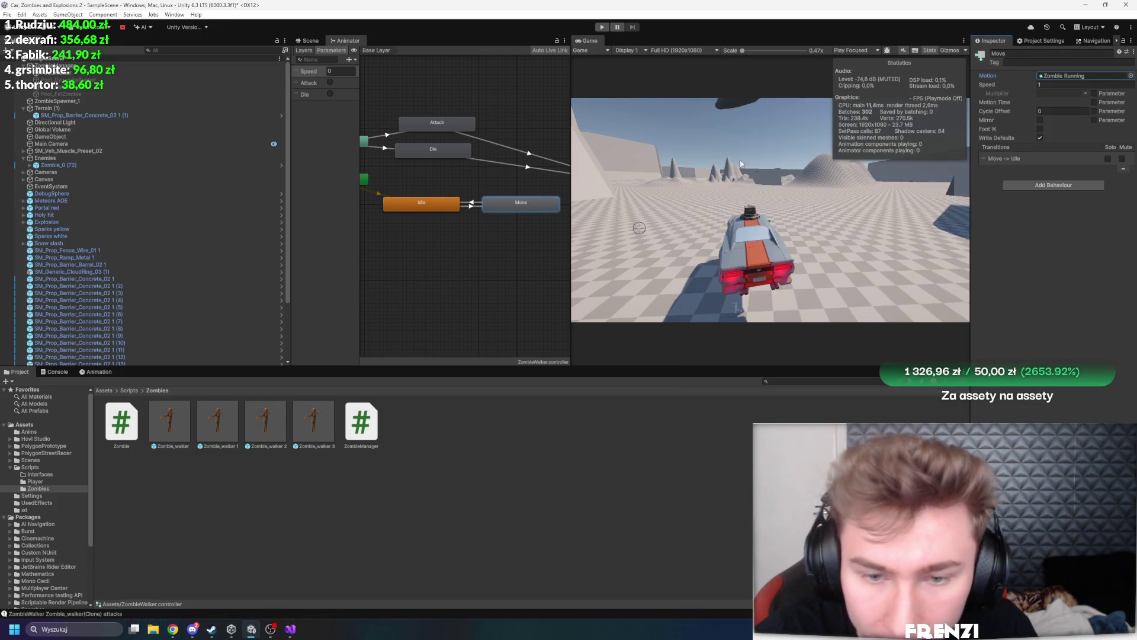
{"action": "left_click", "coordinate": [390, 202]}
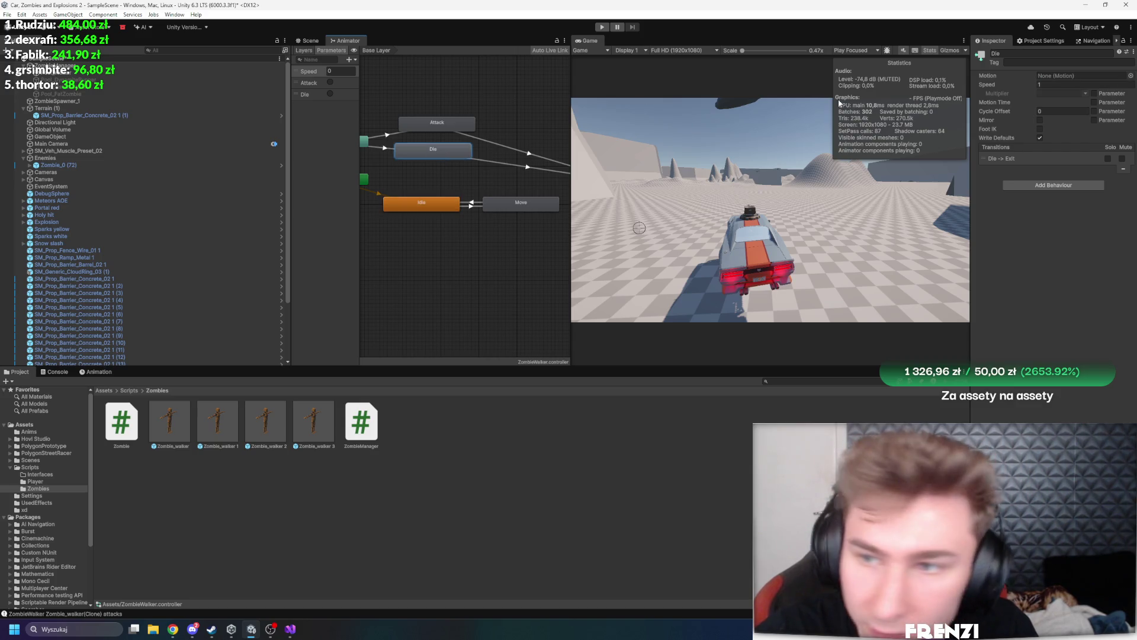
{"action": "left_click", "coordinate": [1130, 76]}
{"action": "key", "text": "Escape"}
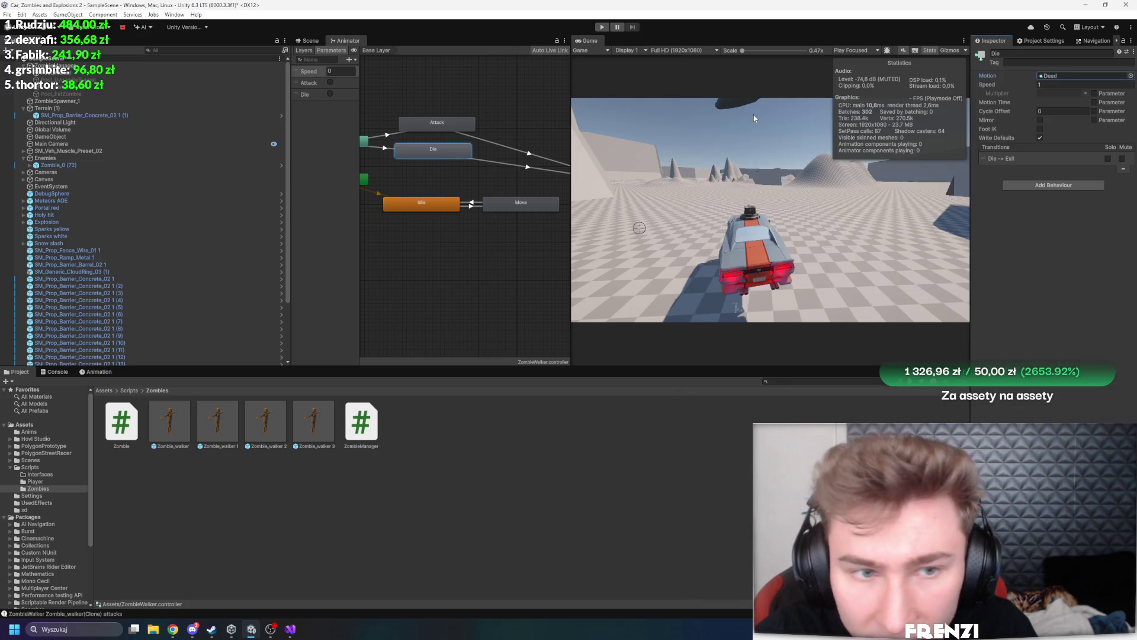
Give the Attack state the Zombie Punching clip and start playing
{"action": "left_click", "coordinate": [465, 125]}
{"action": "left_click", "coordinate": [1129, 76]}
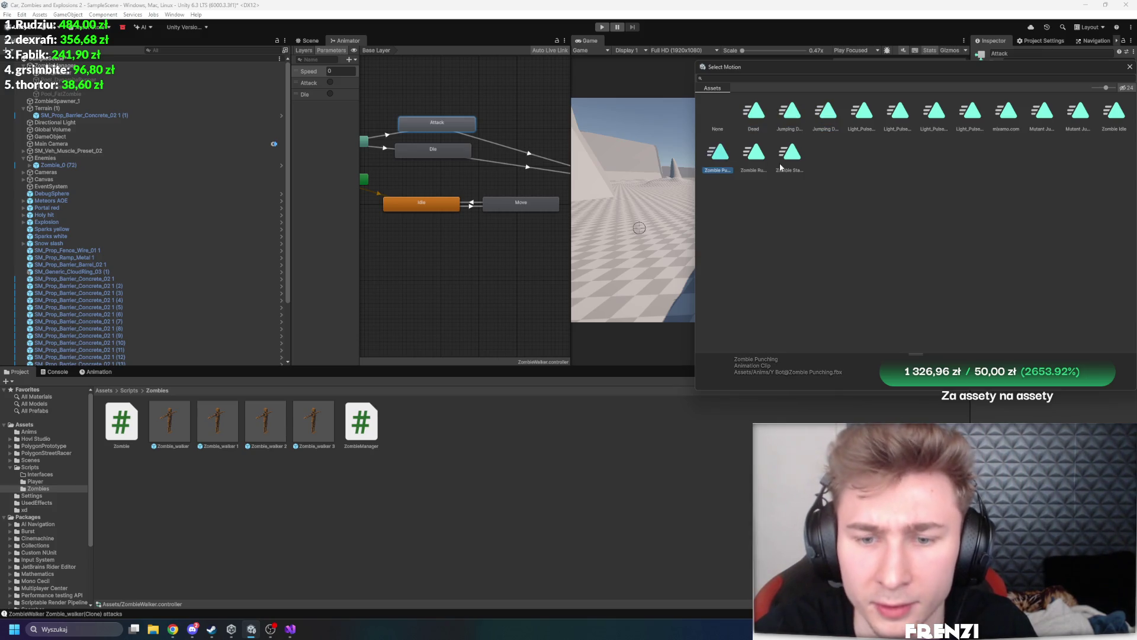
{"action": "double_click", "coordinate": [727, 169]}
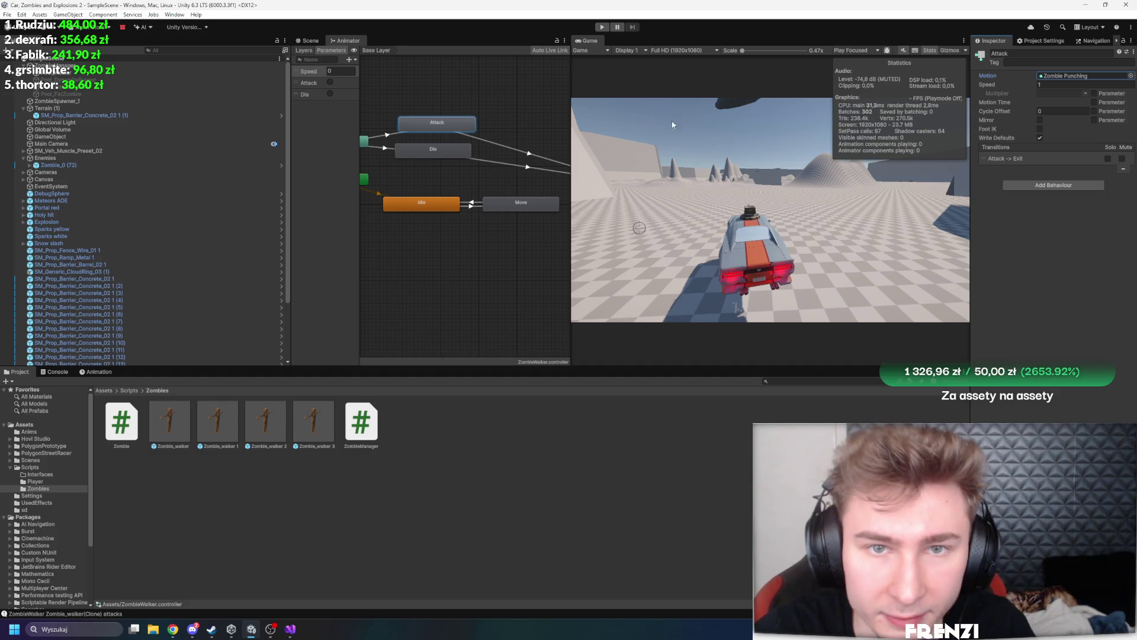
{"action": "left_click", "coordinate": [602, 27]}
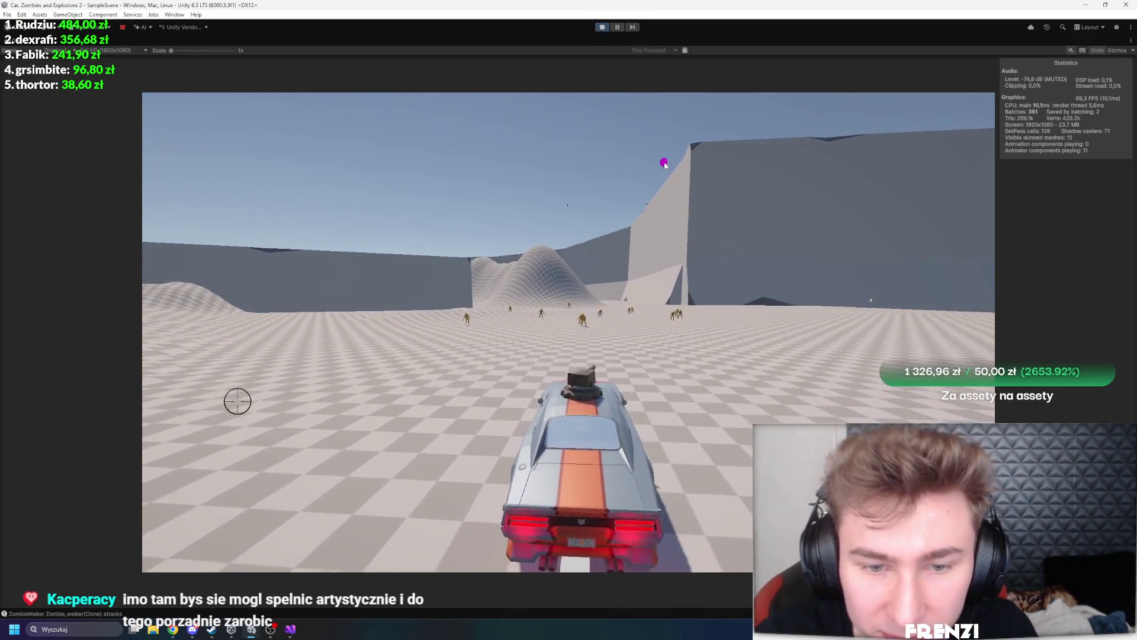
Stop play mode after watching the horde run with its new animations
{"action": "key", "text": "ctrl+p"}
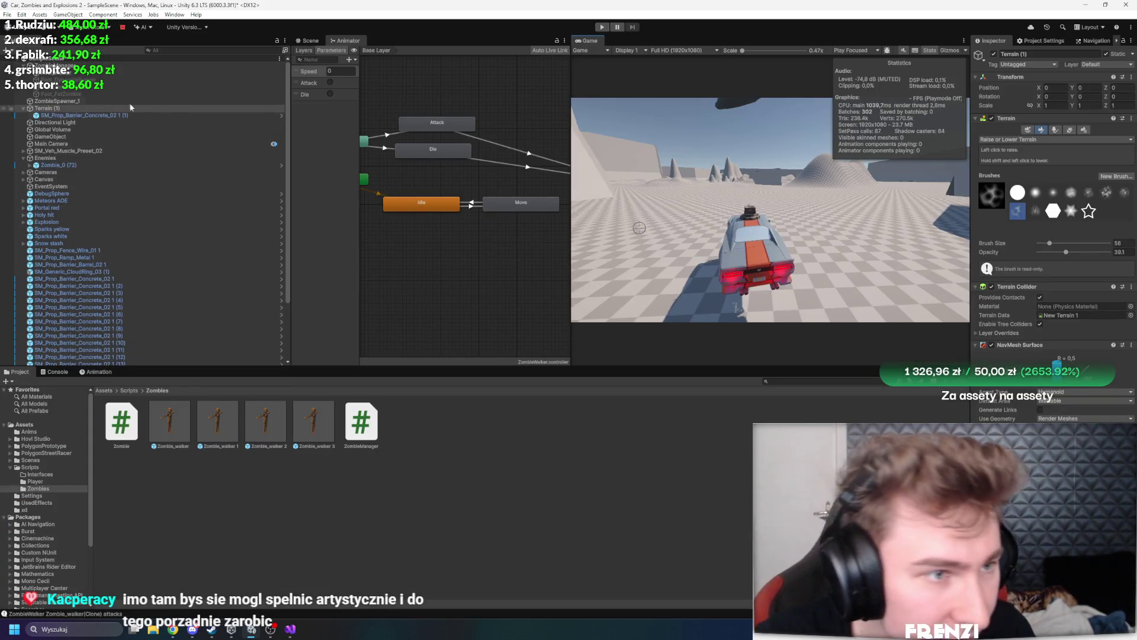
Show ZombieSpawner_1's settings in a wider Inspector, open the Profiler, and play with the Game view maximized
{"action": "left_click", "coordinate": [116, 101]}
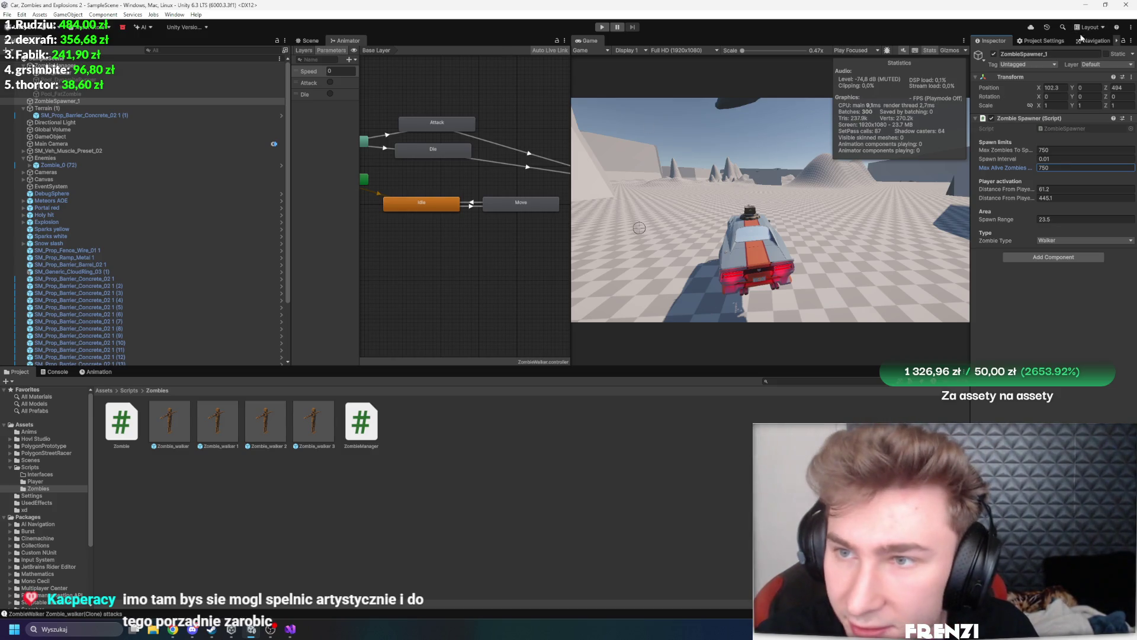
{"action": "left_click_drag", "start_coordinate": [971, 65], "coordinate": [866, 64]}
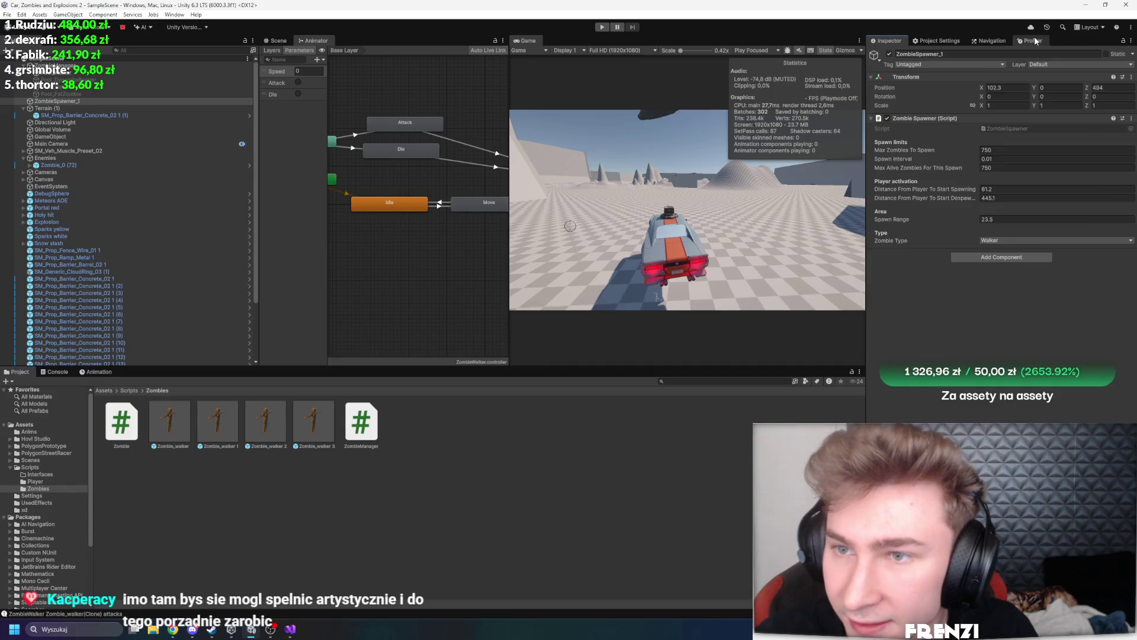
{"action": "left_click", "coordinate": [1035, 40]}
{"action": "key", "text": "shift+space"}
{"action": "left_click", "coordinate": [600, 29]}
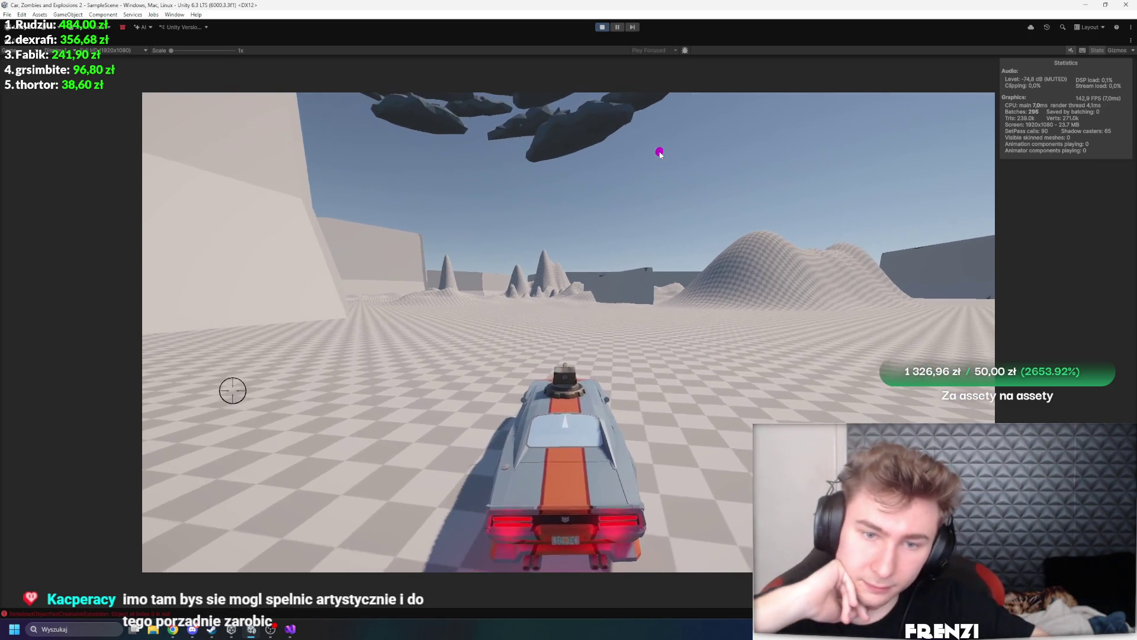
Drive the car in wide left turns around the chasing horde, backing away once
{"action": "key", "text": "w"}
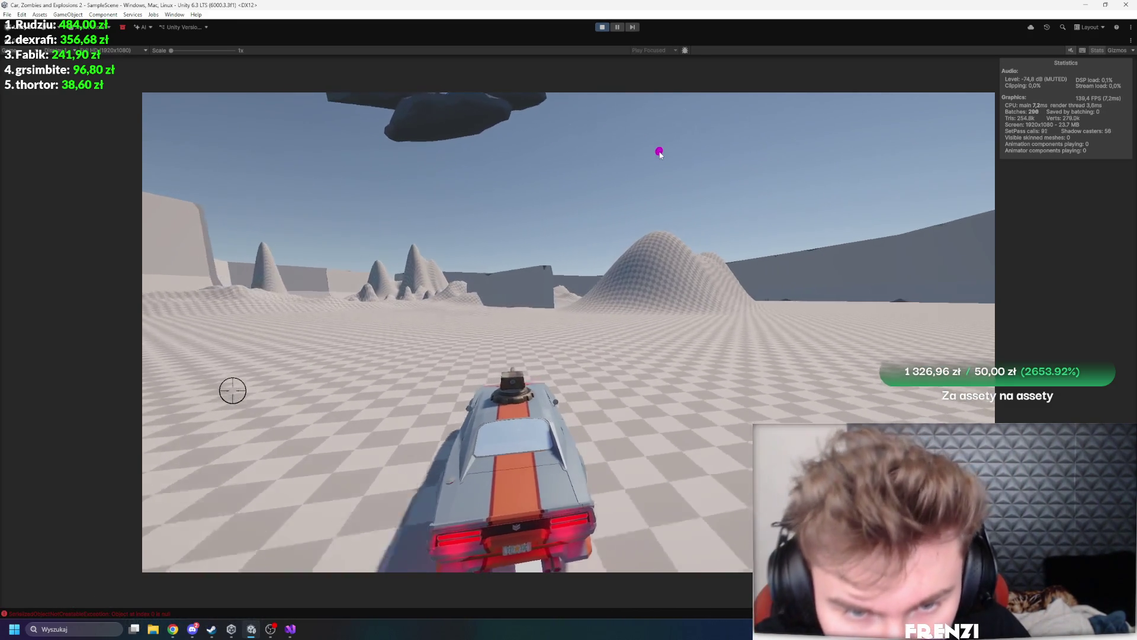
{"action": "key", "text": "w"}
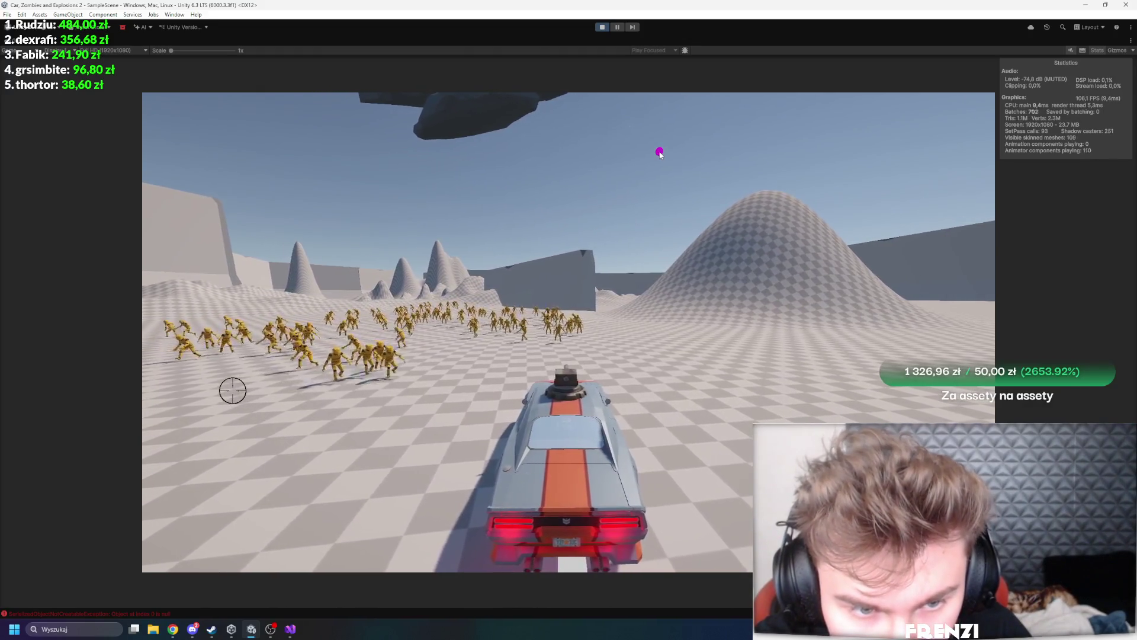
{"action": "key", "text": "a"}
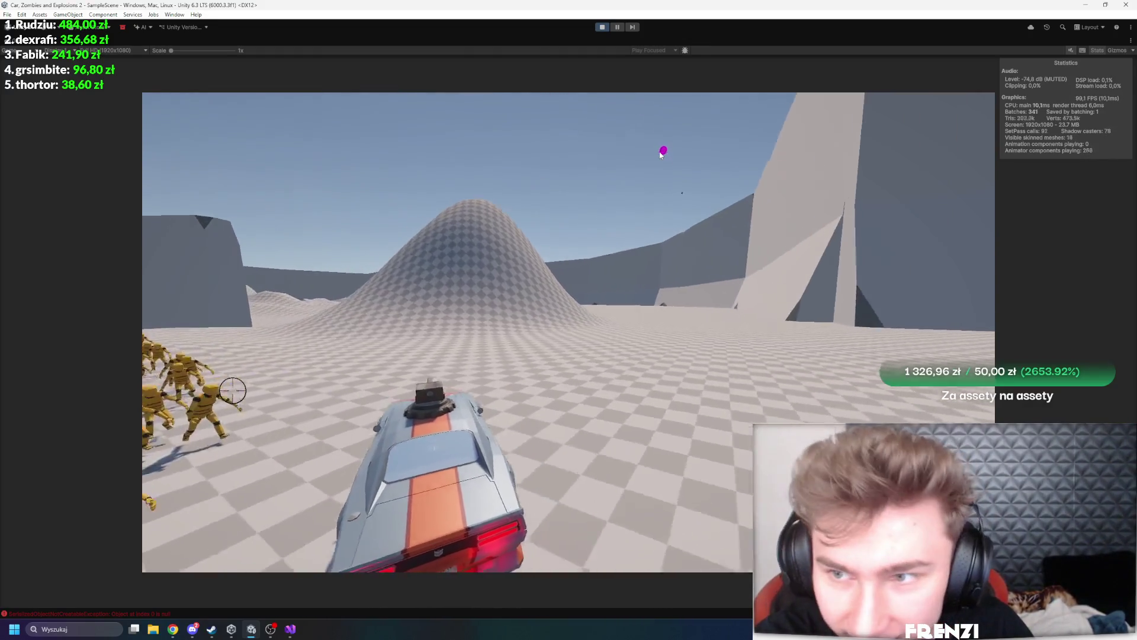
{"action": "key", "text": "a"}
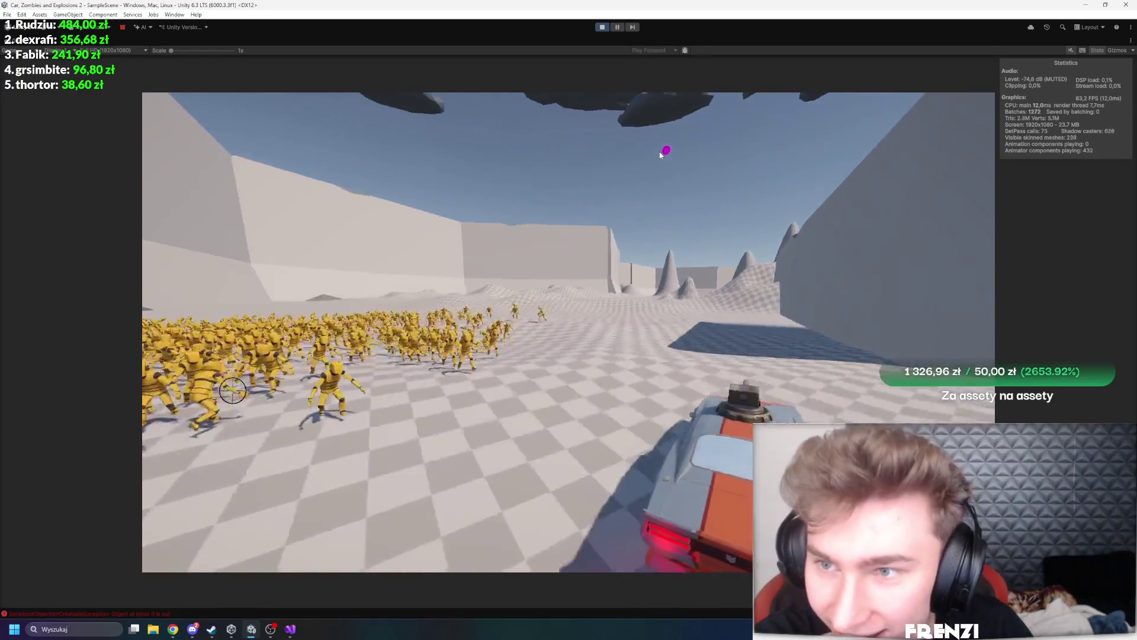
{"action": "key", "text": "a"}
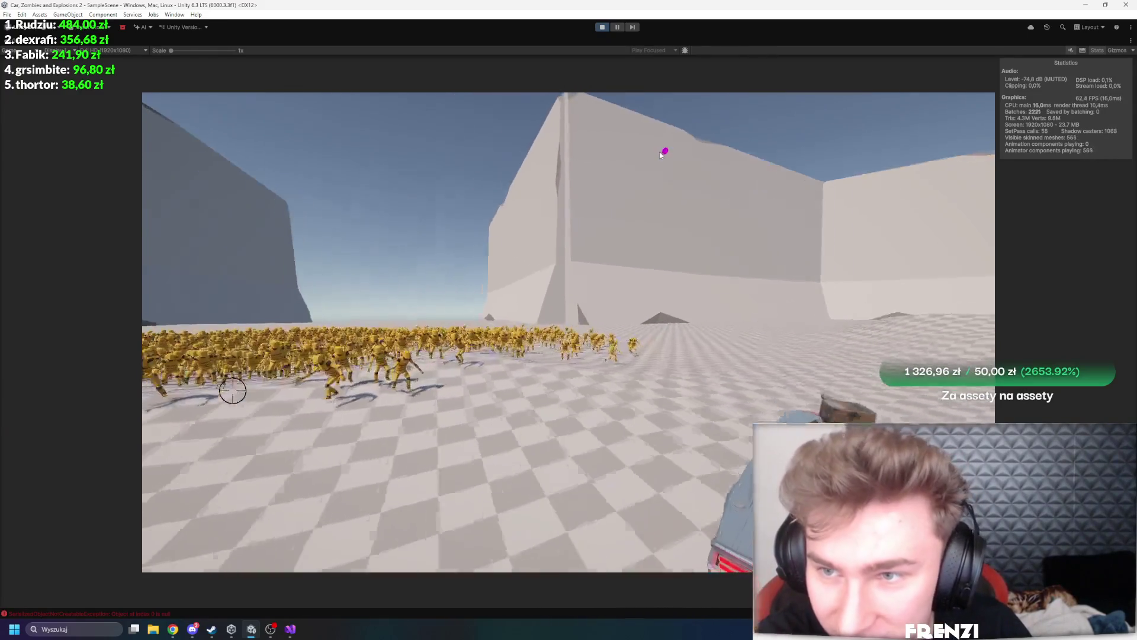
{"action": "key", "text": "a"}
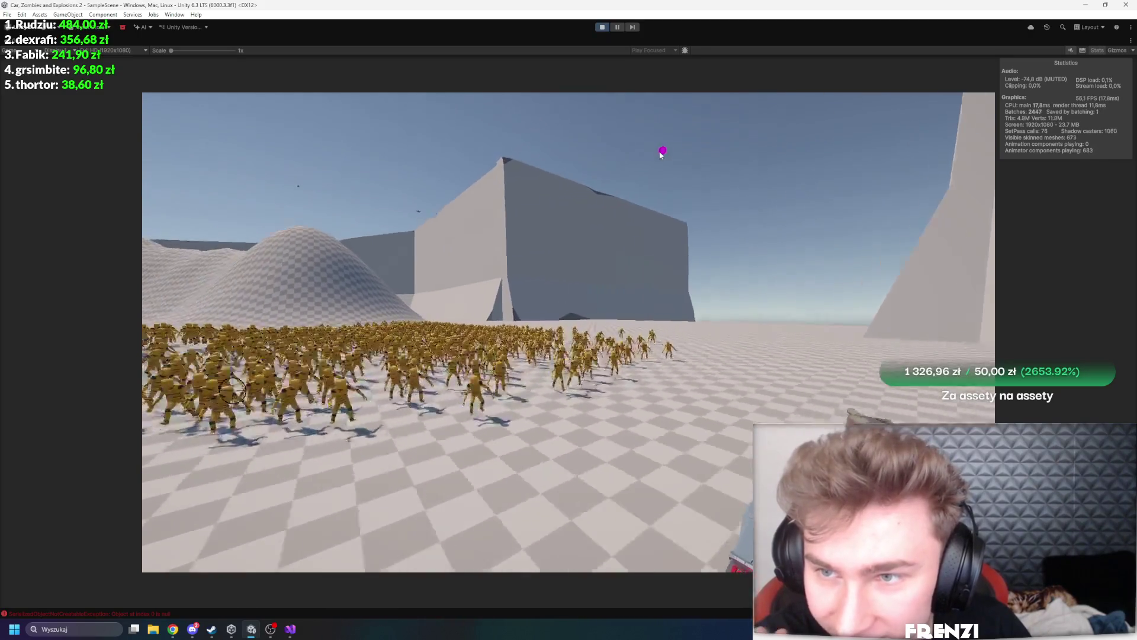
{"action": "key", "text": "a"}
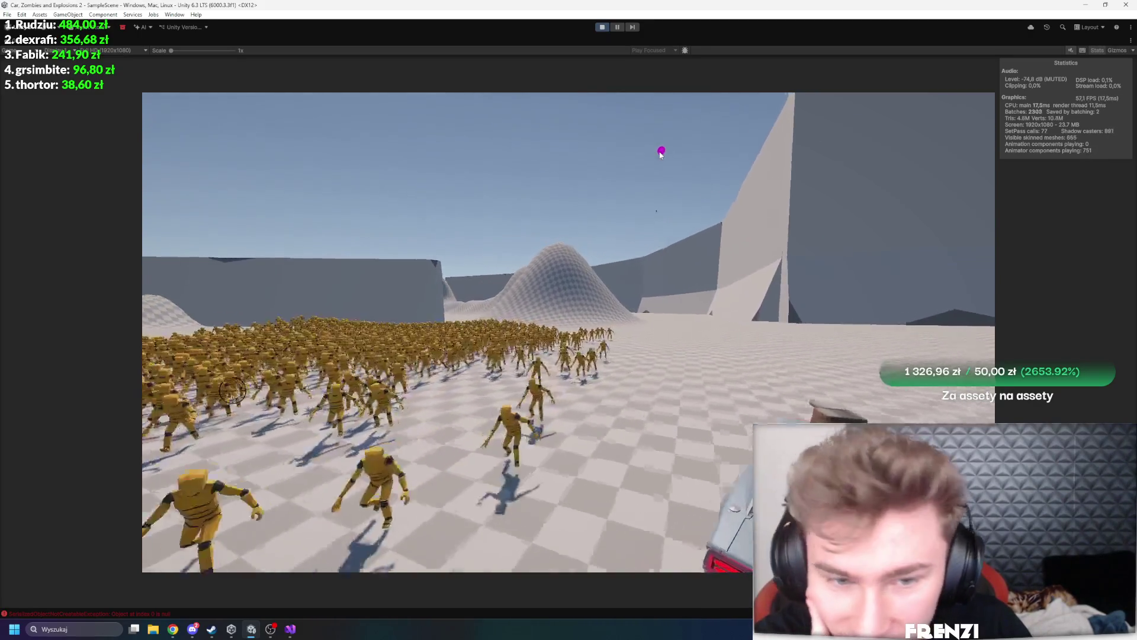
{"action": "key", "text": "a"}
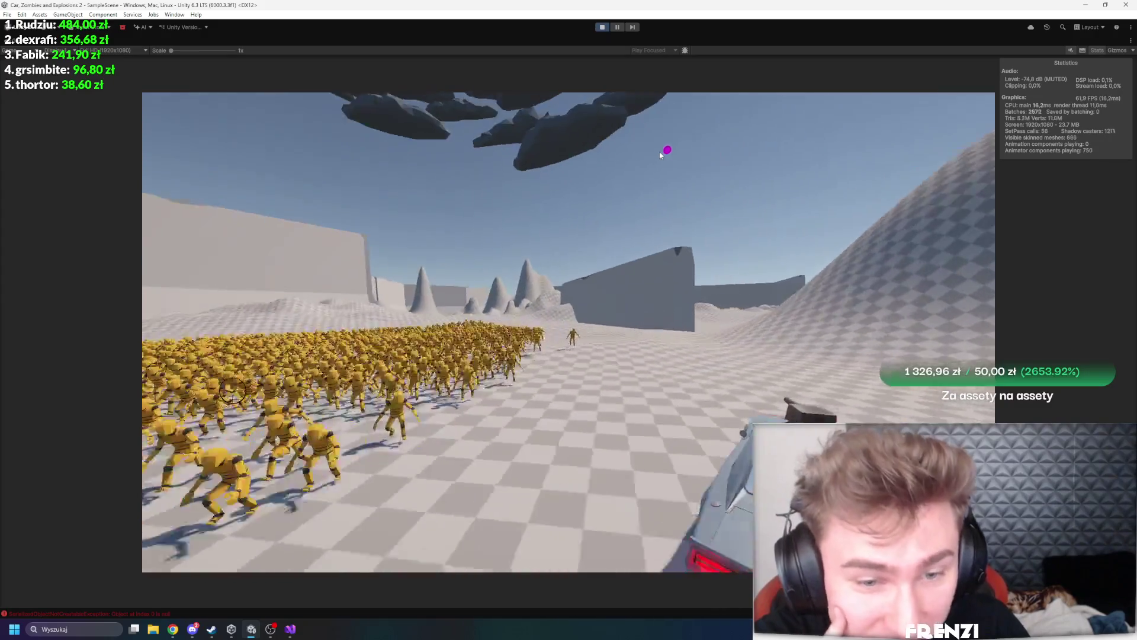
{"action": "key", "text": "d"}
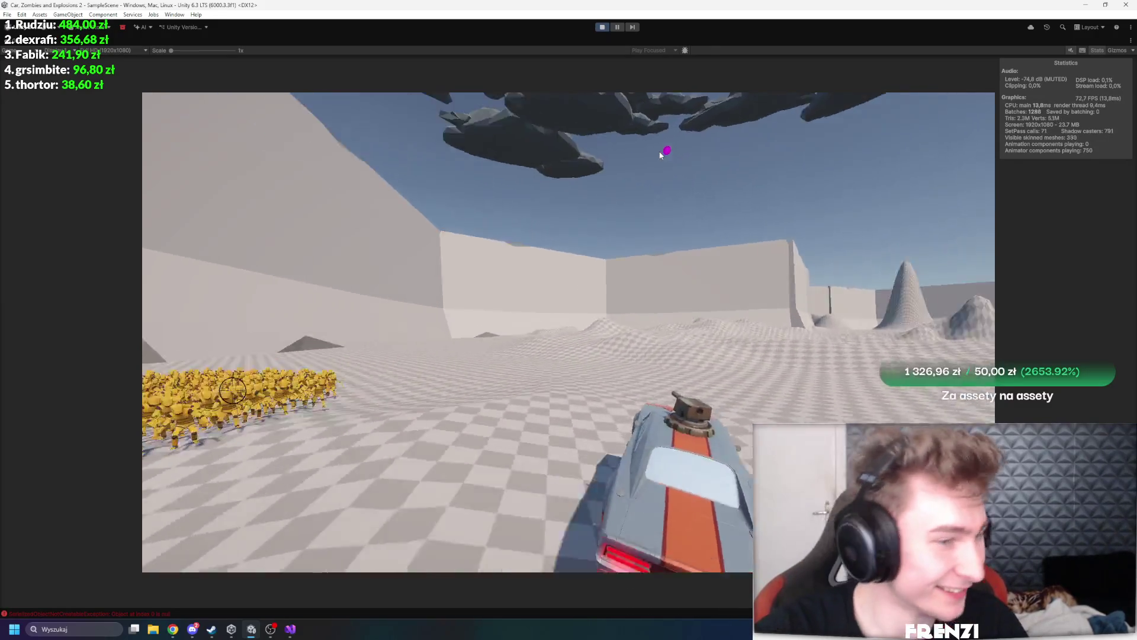
{"action": "key", "text": "a"}
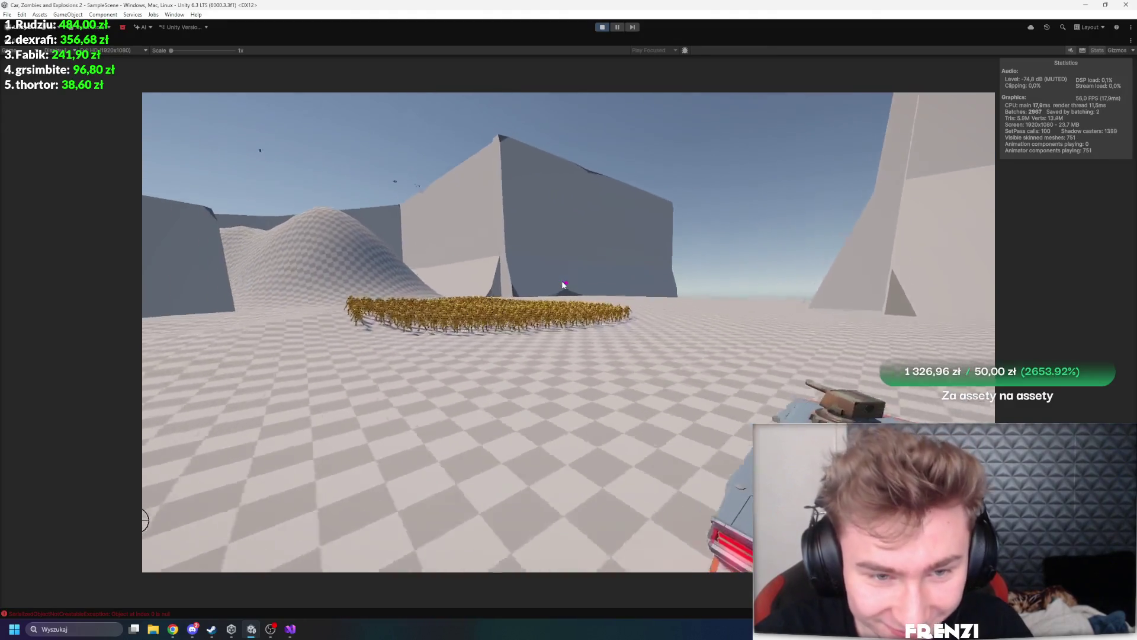
{"action": "key", "text": "d"}
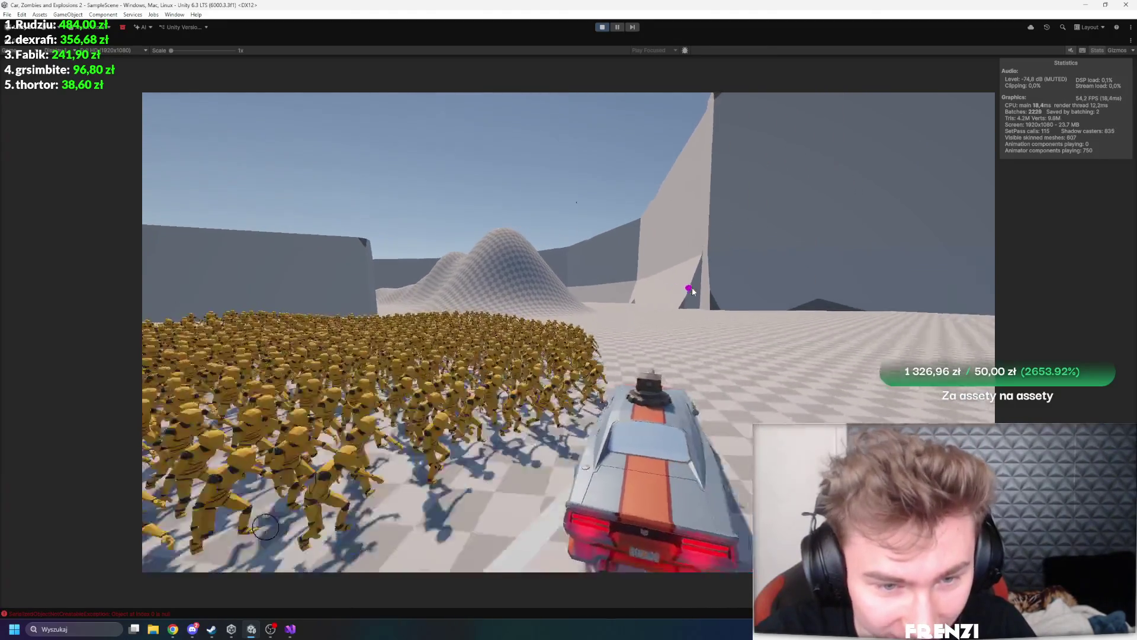
{"action": "key", "text": "s"}
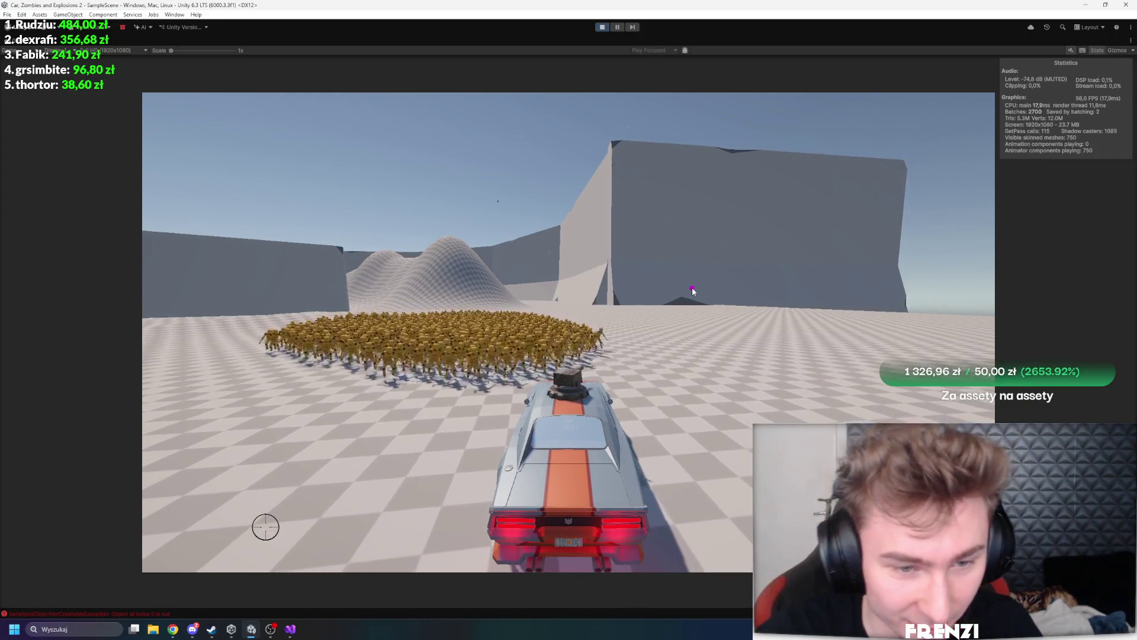
{"action": "key", "text": "w"}
{"action": "key", "text": "a"}
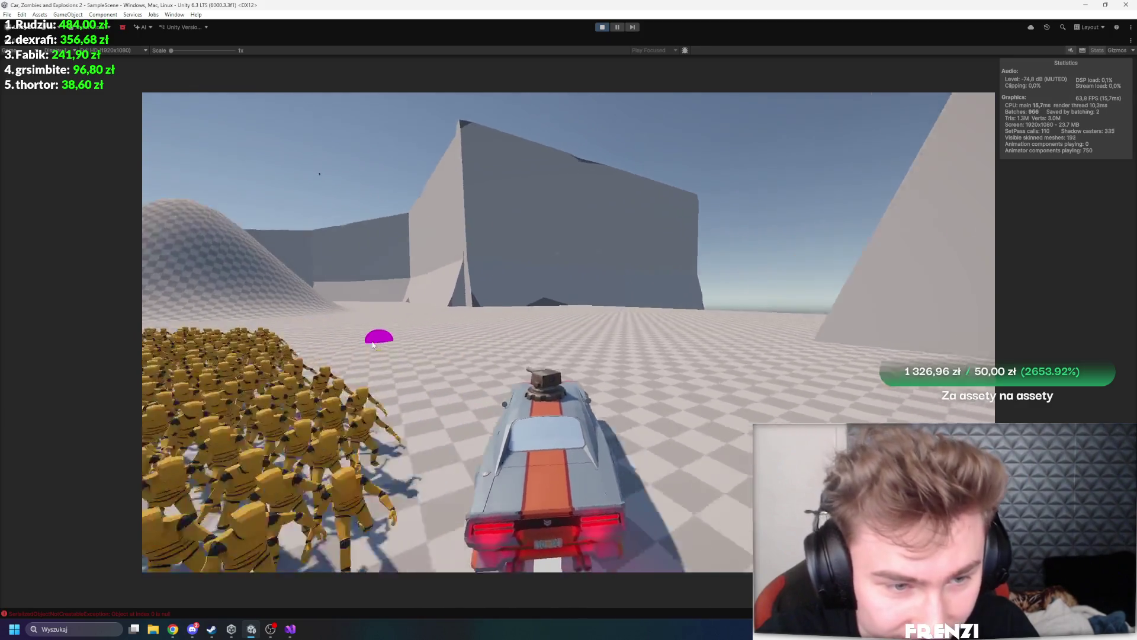
{"action": "key", "text": "a"}
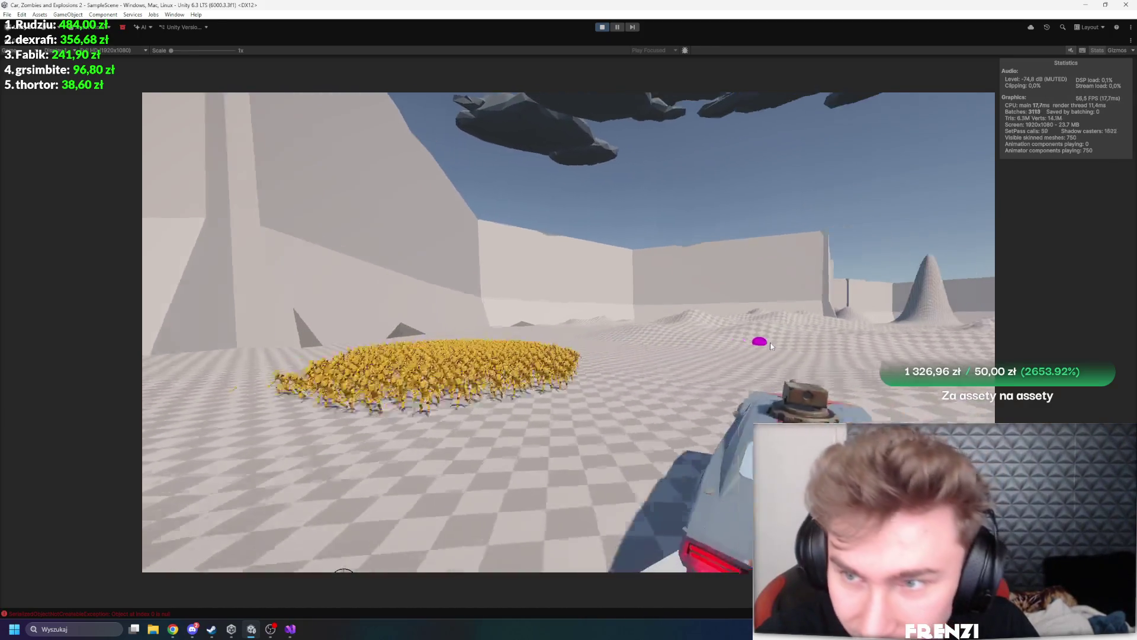
{"action": "key", "text": "a"}
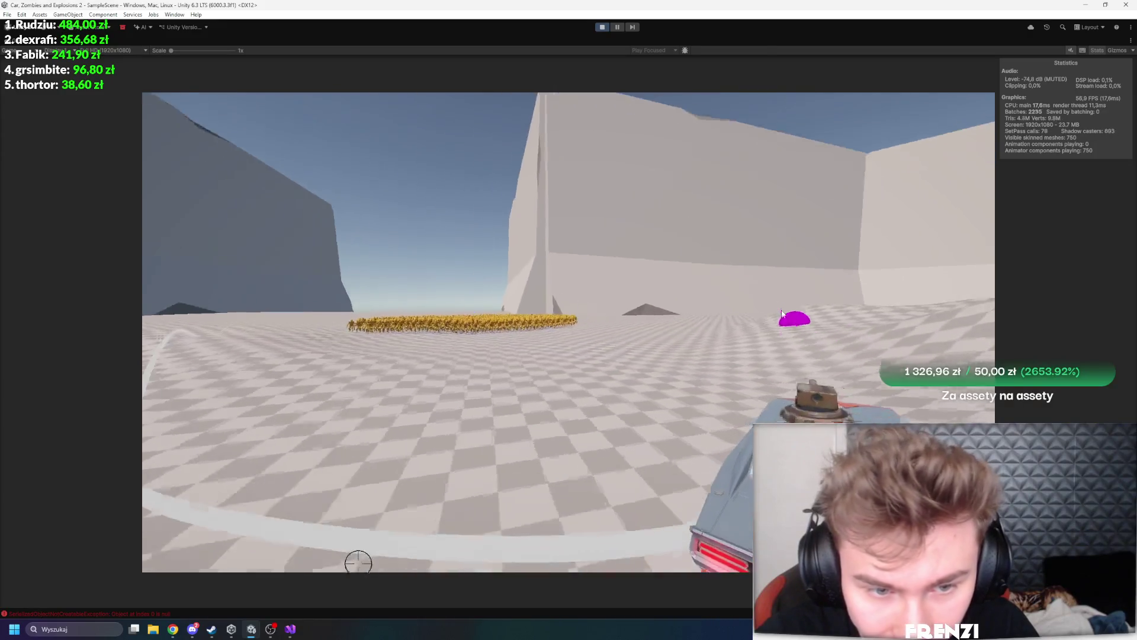
Check ZombieManager's LOD tick distances (5, 75, 150), then switch to the script in Visual Studio
{"action": "key", "text": "shift+space"}
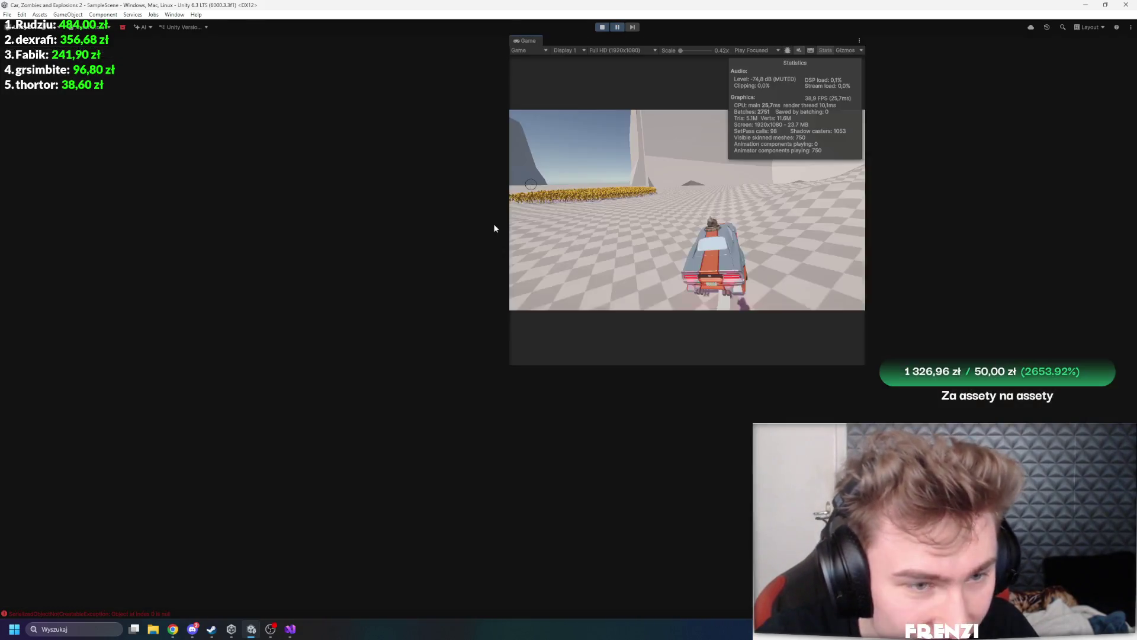
{"action": "left_click", "coordinate": [59, 65]}
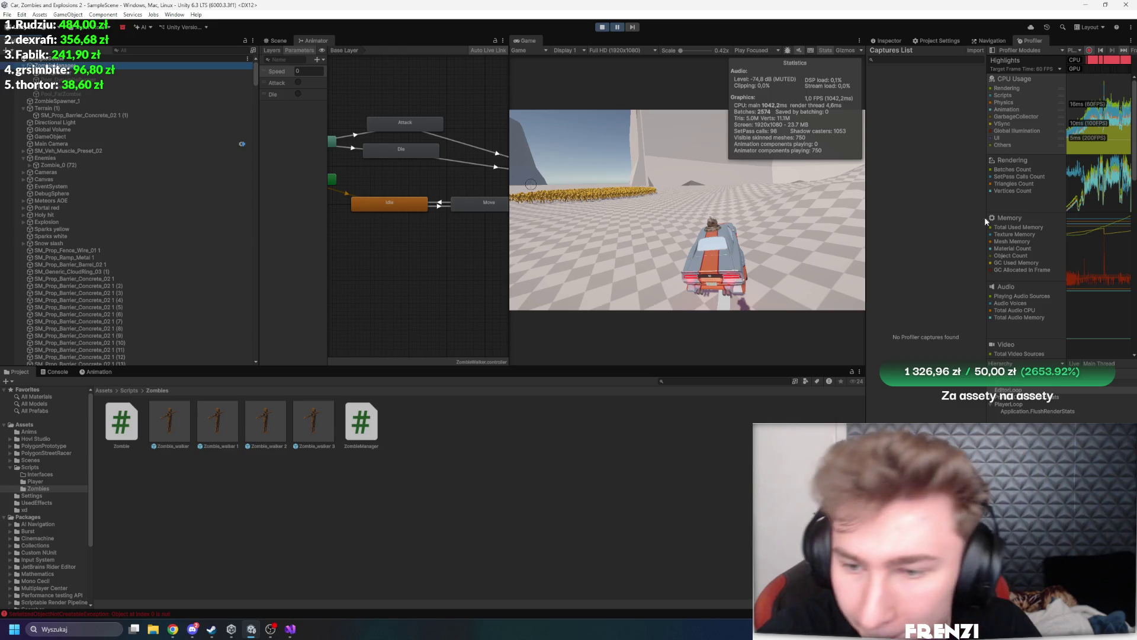
{"action": "left_click", "coordinate": [883, 41]}
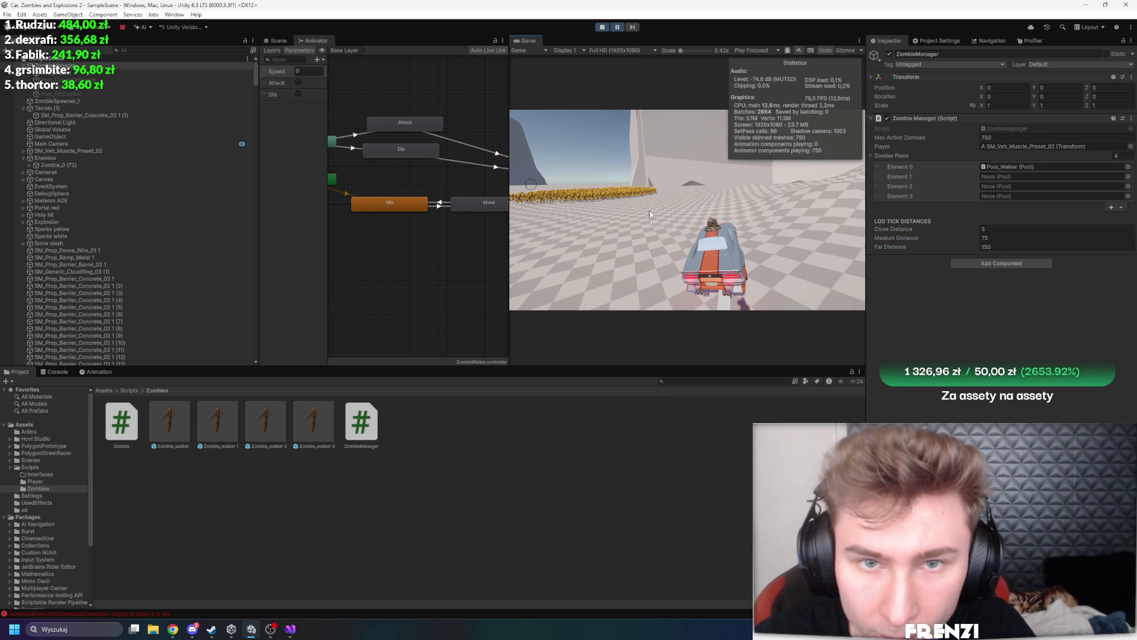
{"action": "key", "text": "shift+space"}
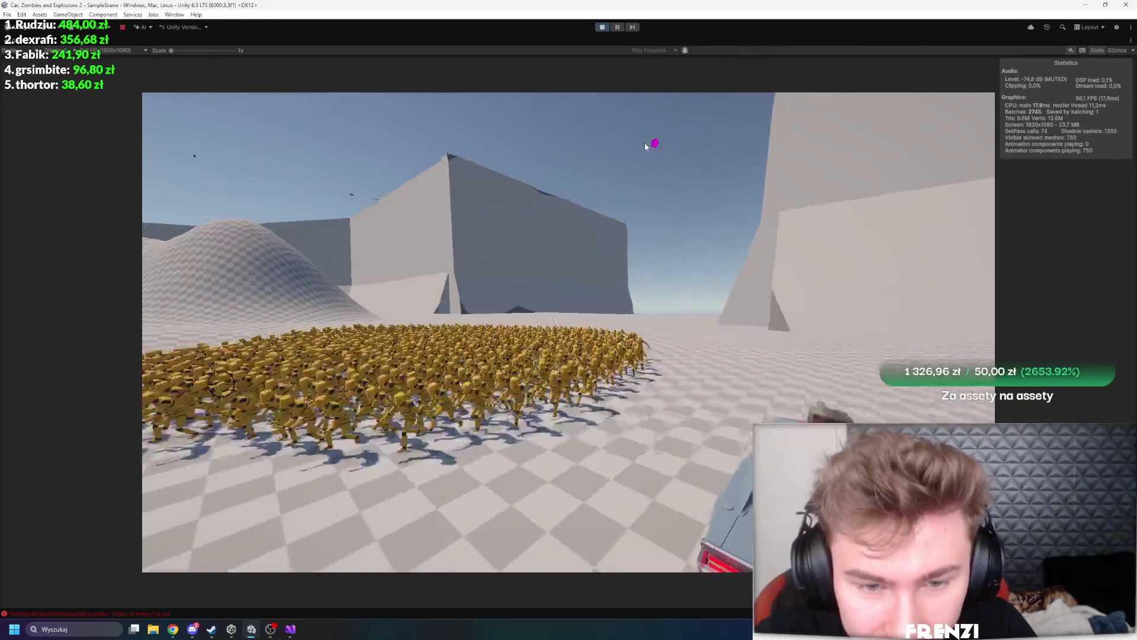
{"action": "key", "text": "alt+Tab"}
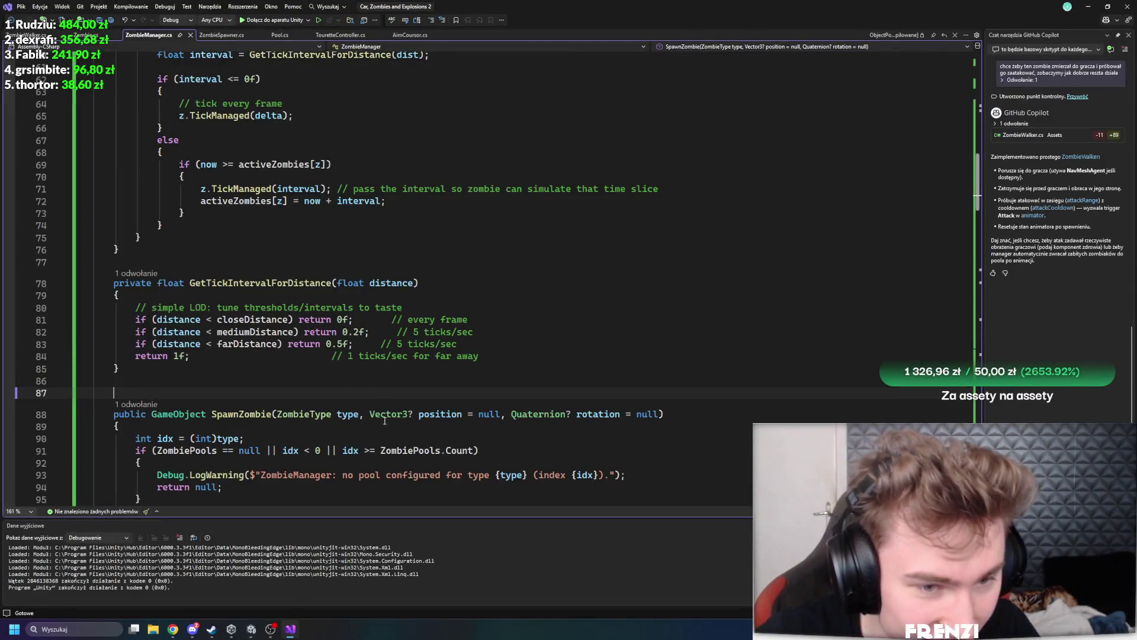
Try 0.05f for the close-range tick interval, revert it to 0f, and return to Unity
{"action": "left_click", "coordinate": [341, 321]}
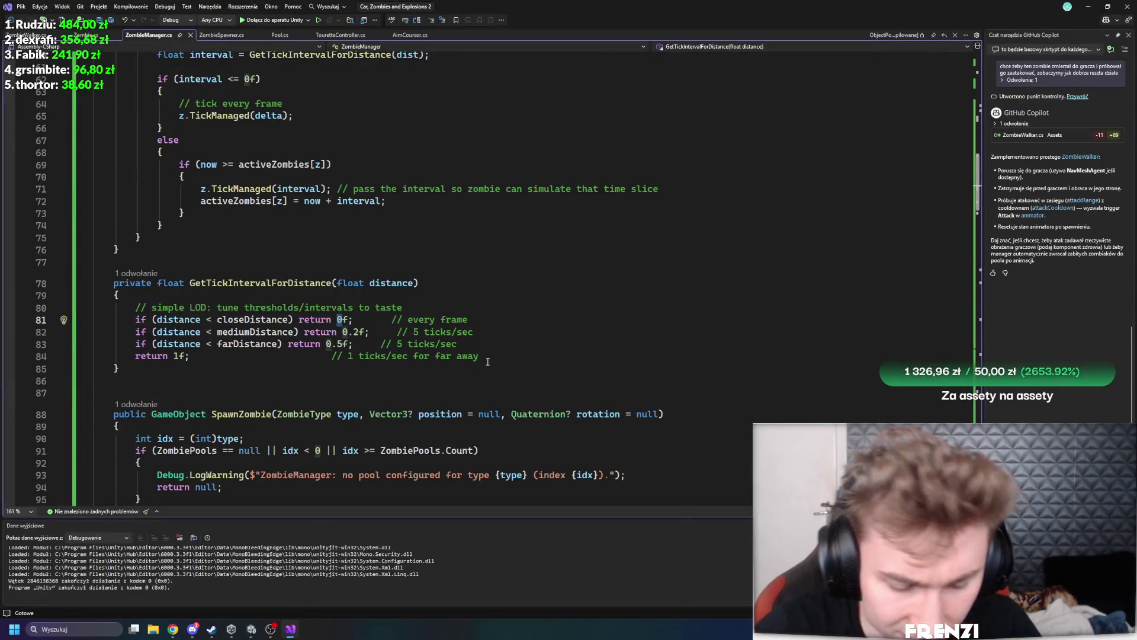
{"action": "type", "text": ".05"}
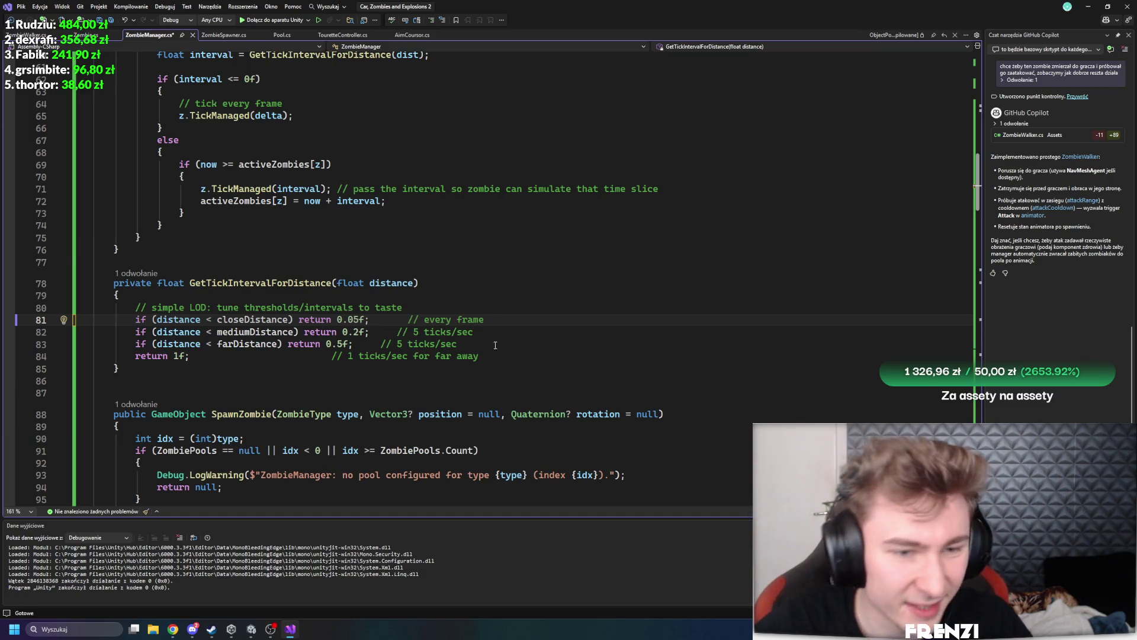
{"action": "key", "text": "ctrl+z"}
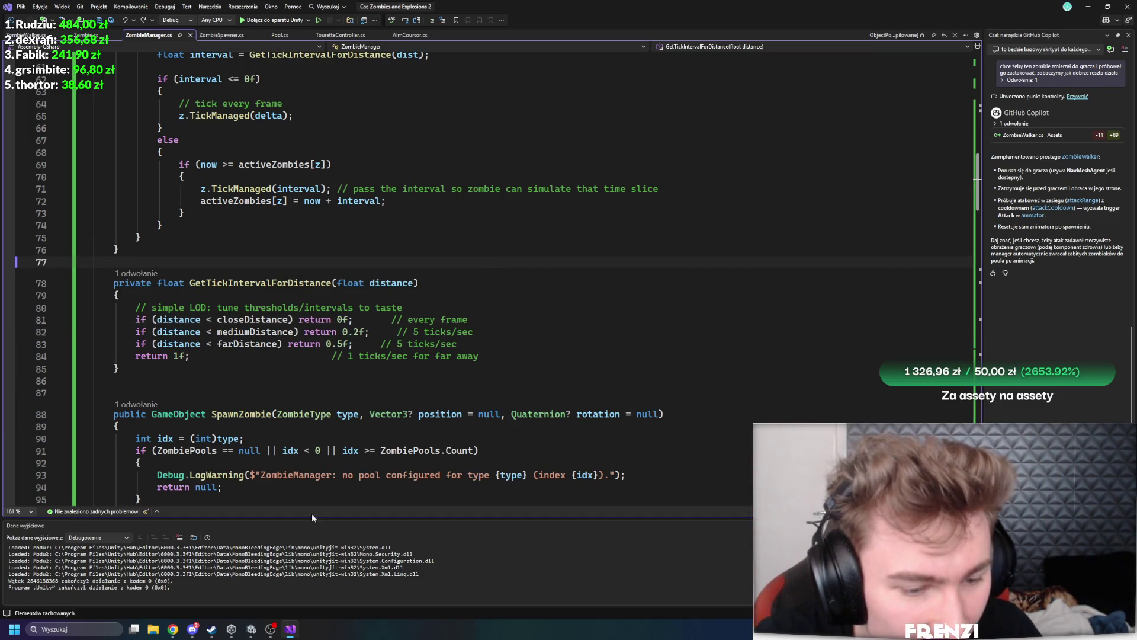
{"action": "left_click", "coordinate": [237, 632]}
{"action": "left_click", "coordinate": [252, 629]}
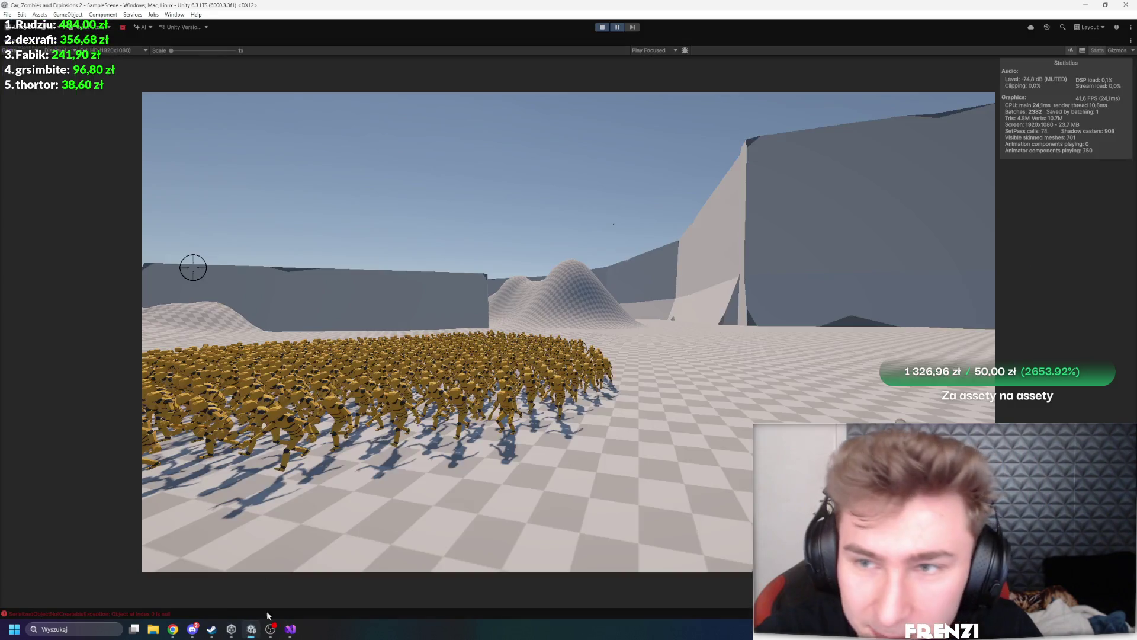
Restore the editor layout, open the Profiler, widen its panel and inspect a CPU frame
{"action": "key", "text": "shift+space"}
{"action": "left_click", "coordinate": [1029, 41]}
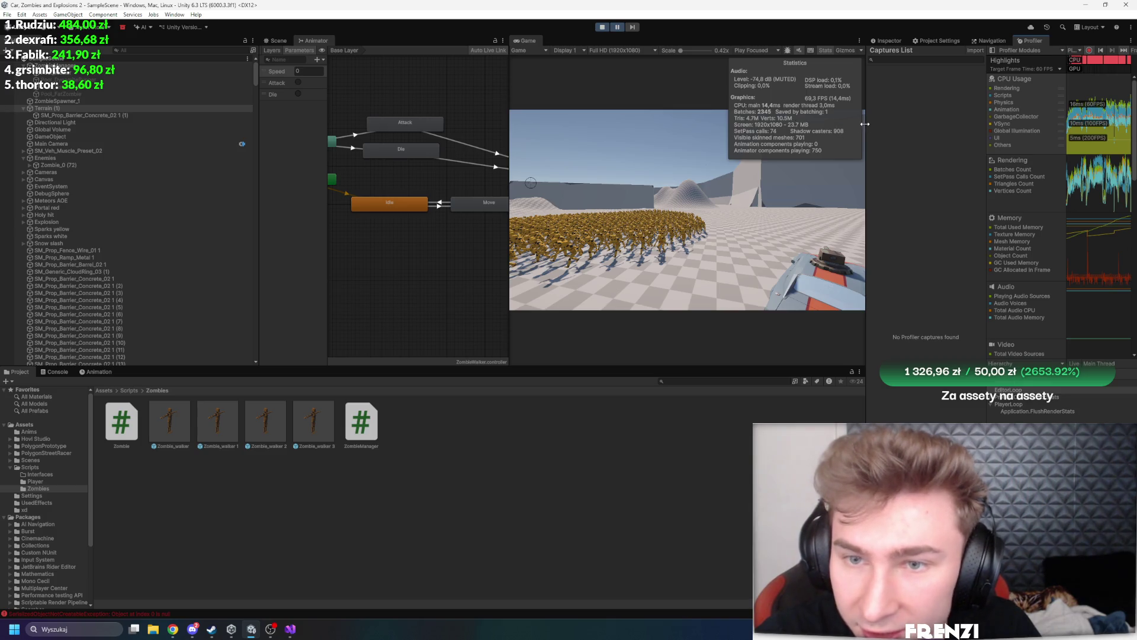
{"action": "left_click_drag", "start_coordinate": [865, 123], "coordinate": [608, 138]}
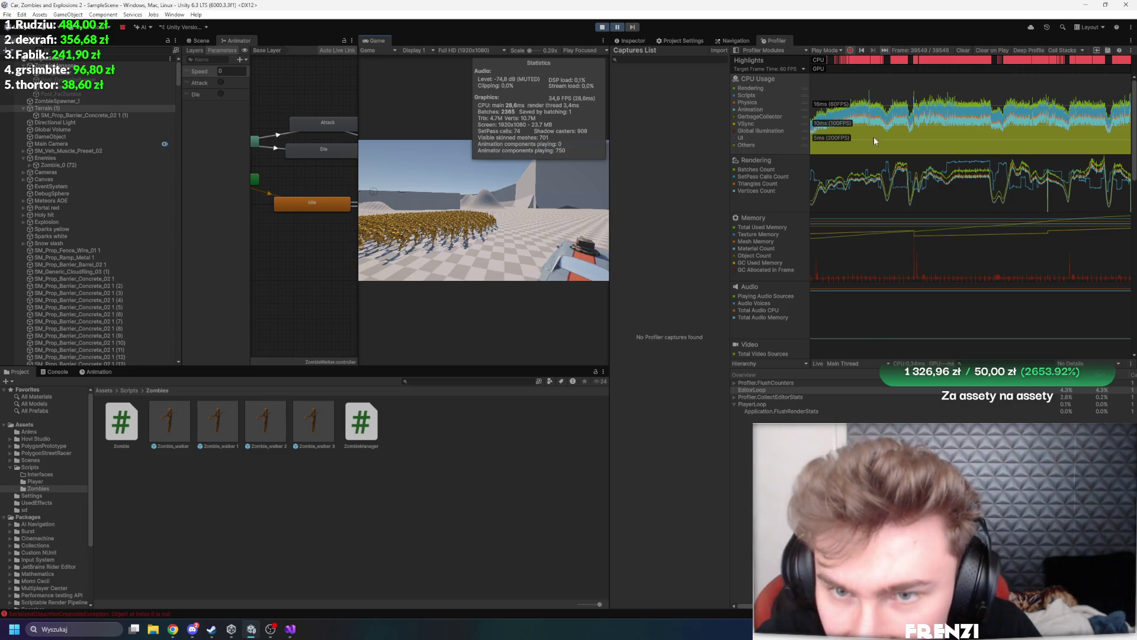
{"action": "left_click", "coordinate": [980, 124]}
{"action": "left_click", "coordinate": [617, 27]}
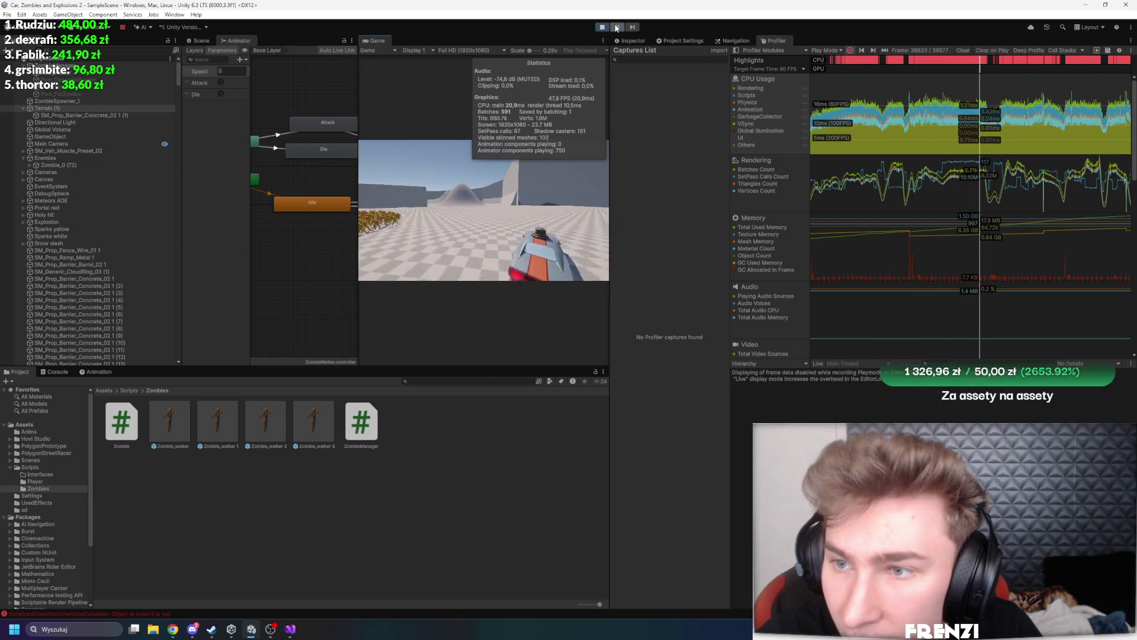
Maximize the Game view, pause on a slow frame, and expand UpdateScene in the hierarchy
{"action": "key", "text": "shift+space"}
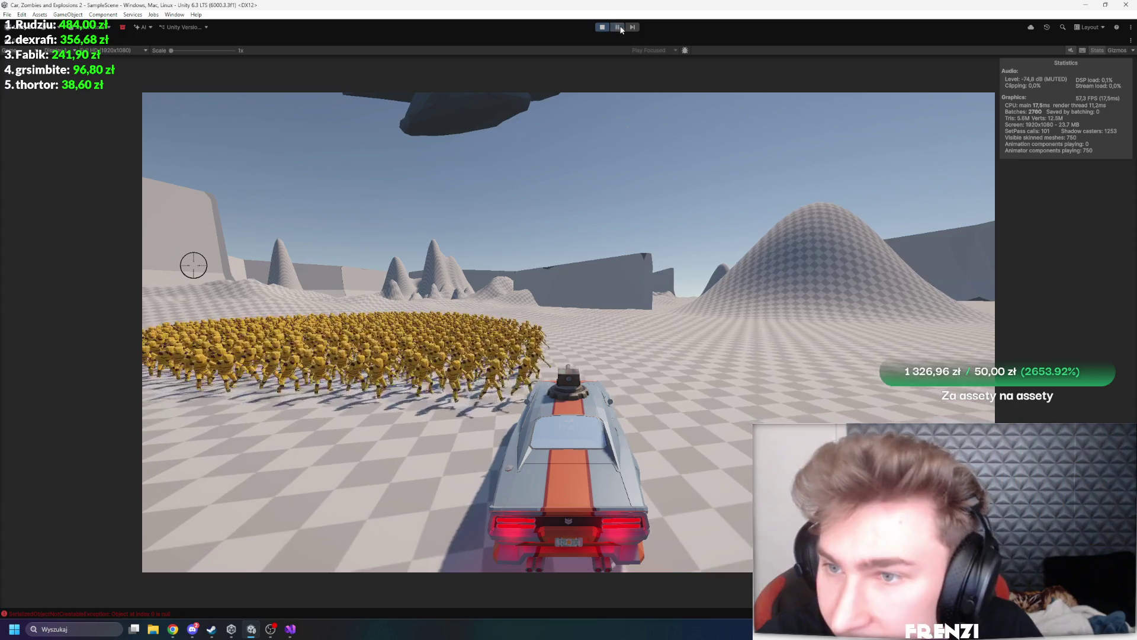
{"action": "left_click", "coordinate": [621, 29]}
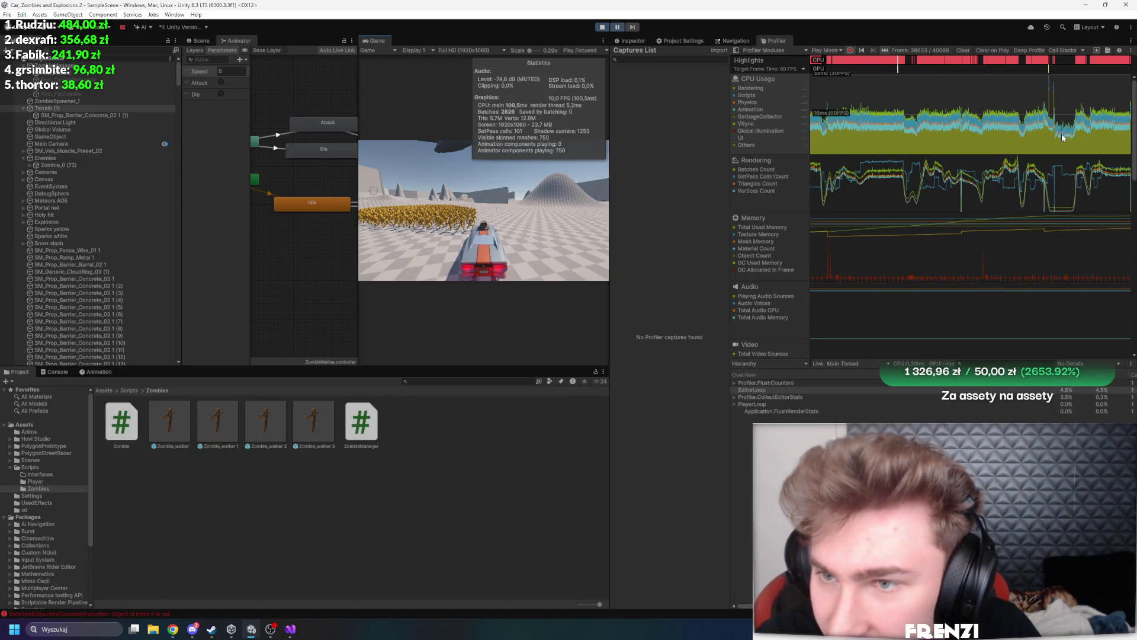
{"action": "left_click", "coordinate": [1117, 123]}
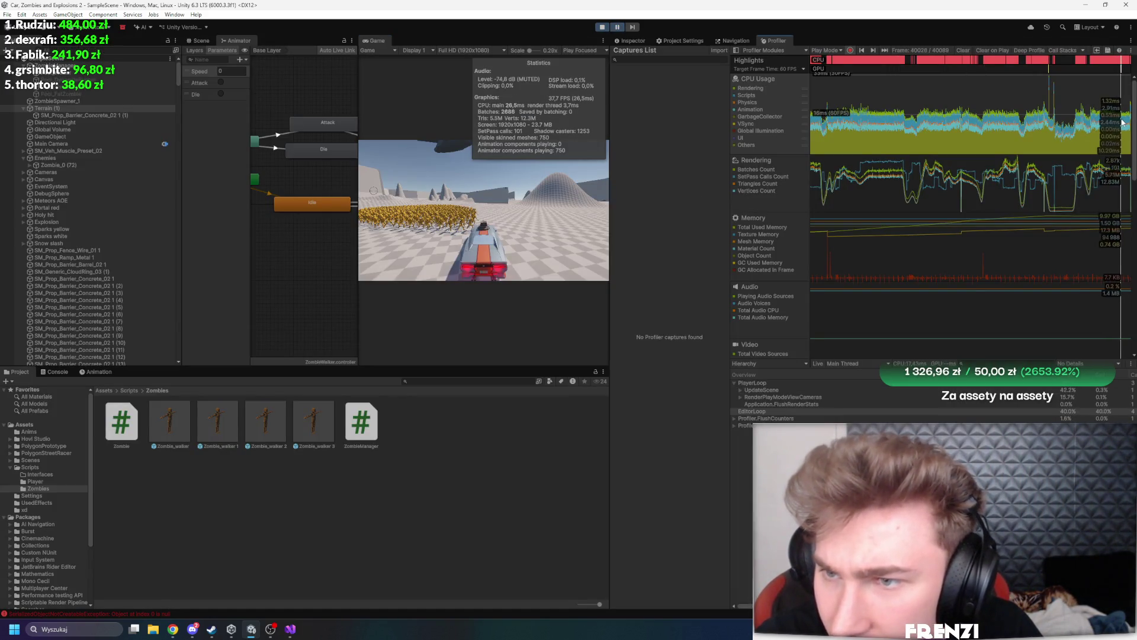
{"action": "left_click", "coordinate": [618, 28]}
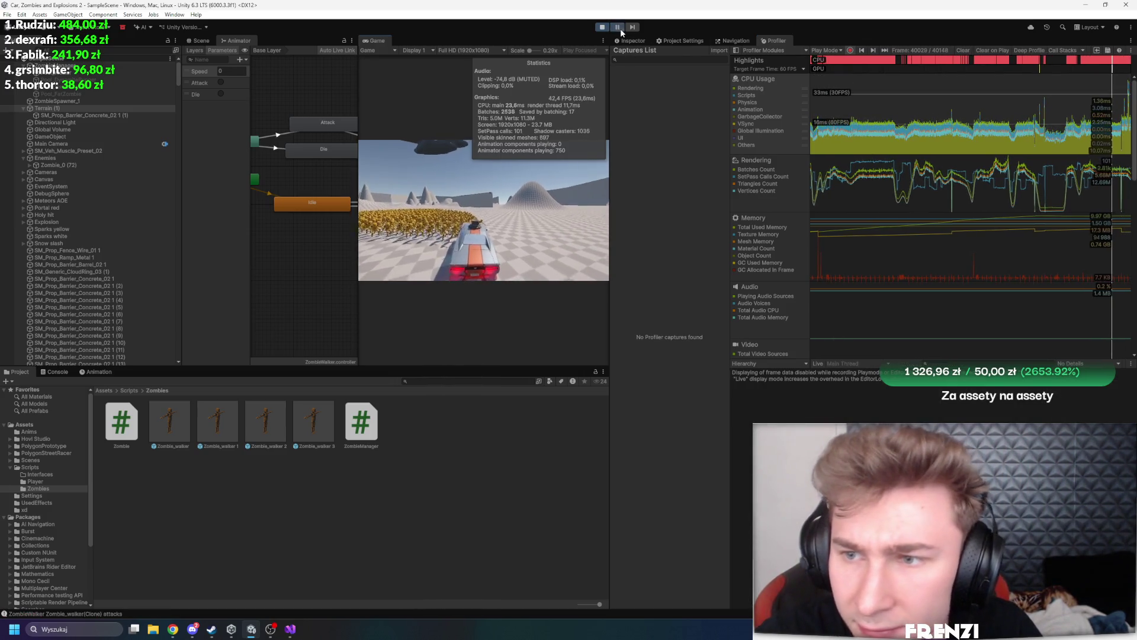
{"action": "left_click", "coordinate": [1107, 148]}
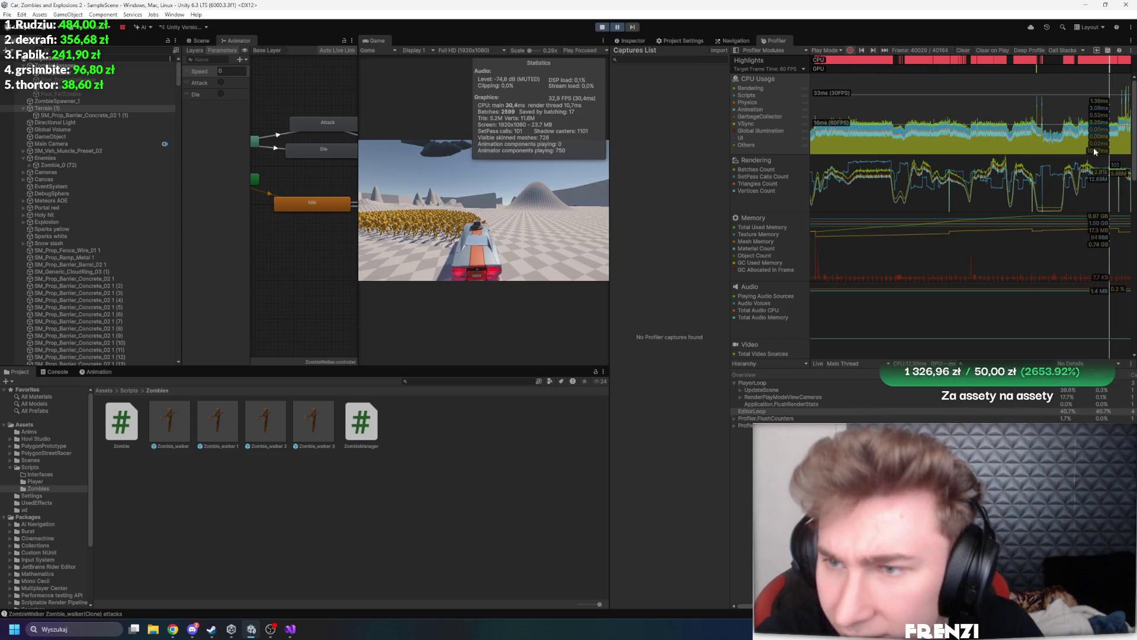
{"action": "left_click", "coordinate": [741, 390]}
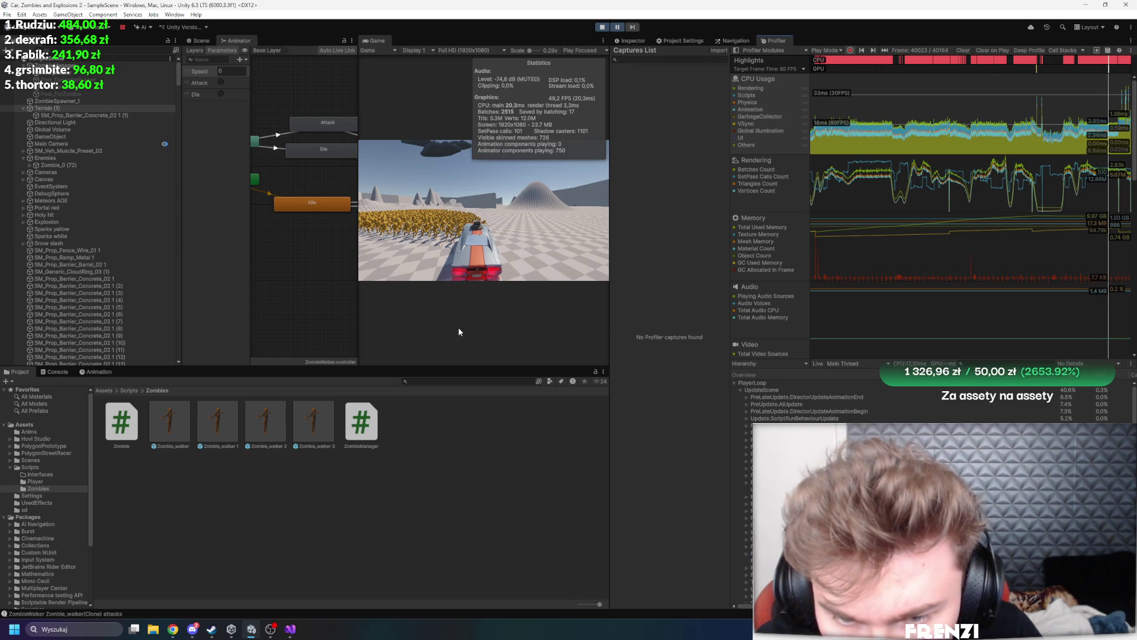
{"action": "left_click_drag", "start_coordinate": [610, 319], "coordinate": [437, 319]}
Check the costs of UpdateScene, PreLateUpdate.DirectorUpdateAnimationEnd and Animator.WriteProperties in the paused frame
{"action": "left_click", "coordinate": [831, 390]}
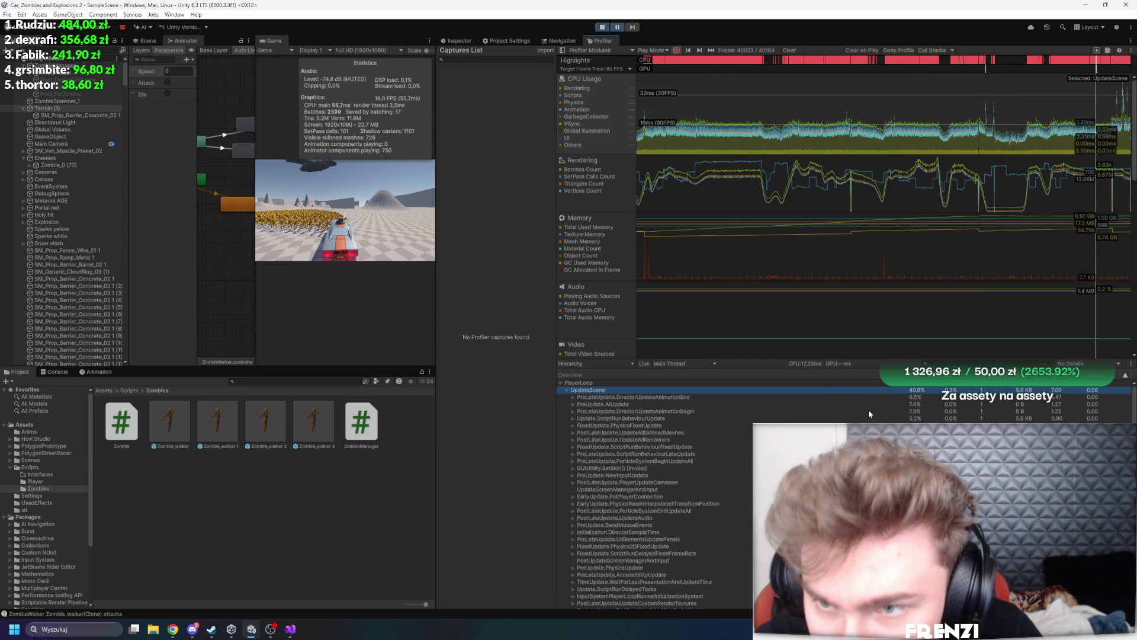
{"action": "left_click", "coordinate": [675, 382]}
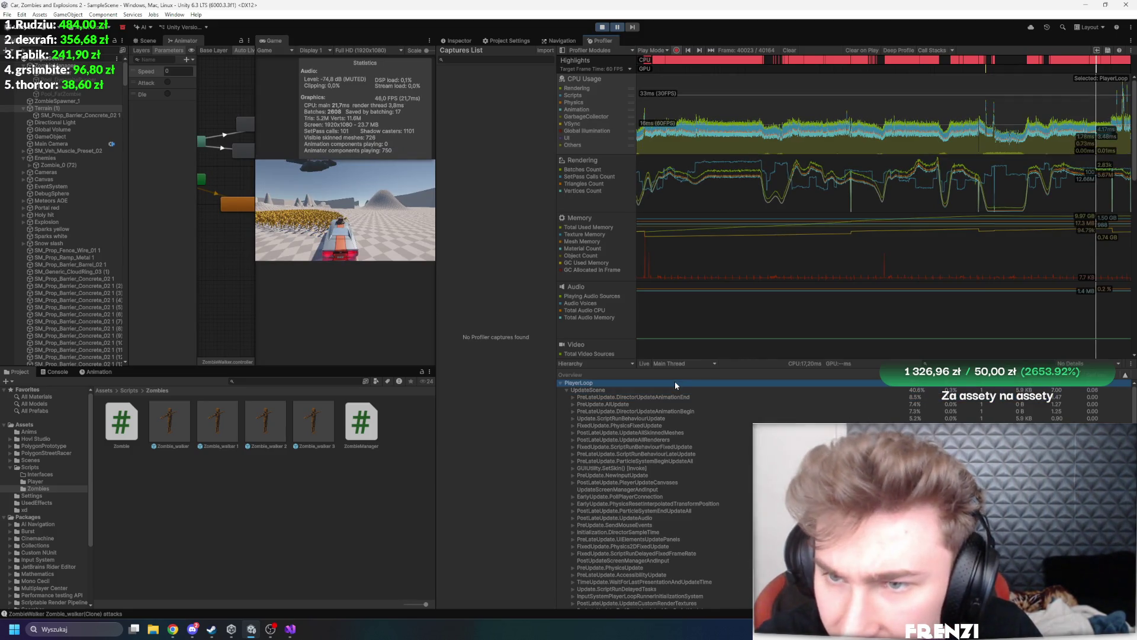
{"action": "left_click", "coordinate": [560, 383], "text": "alt"}
{"action": "left_click", "coordinate": [1007, 391]}
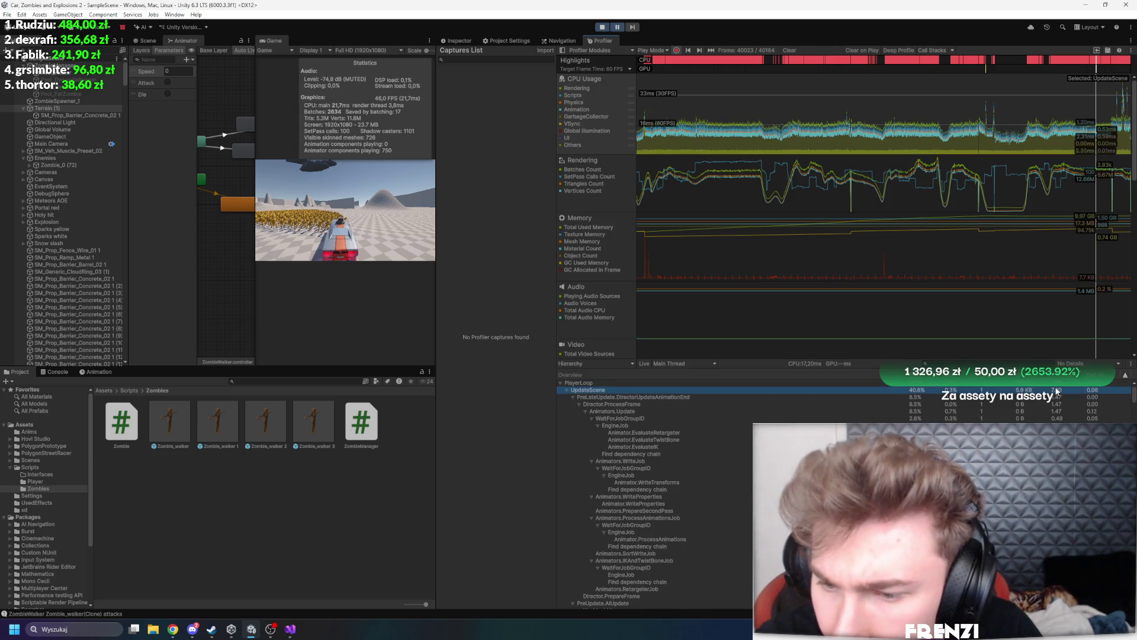
{"action": "left_click", "coordinate": [1048, 398]}
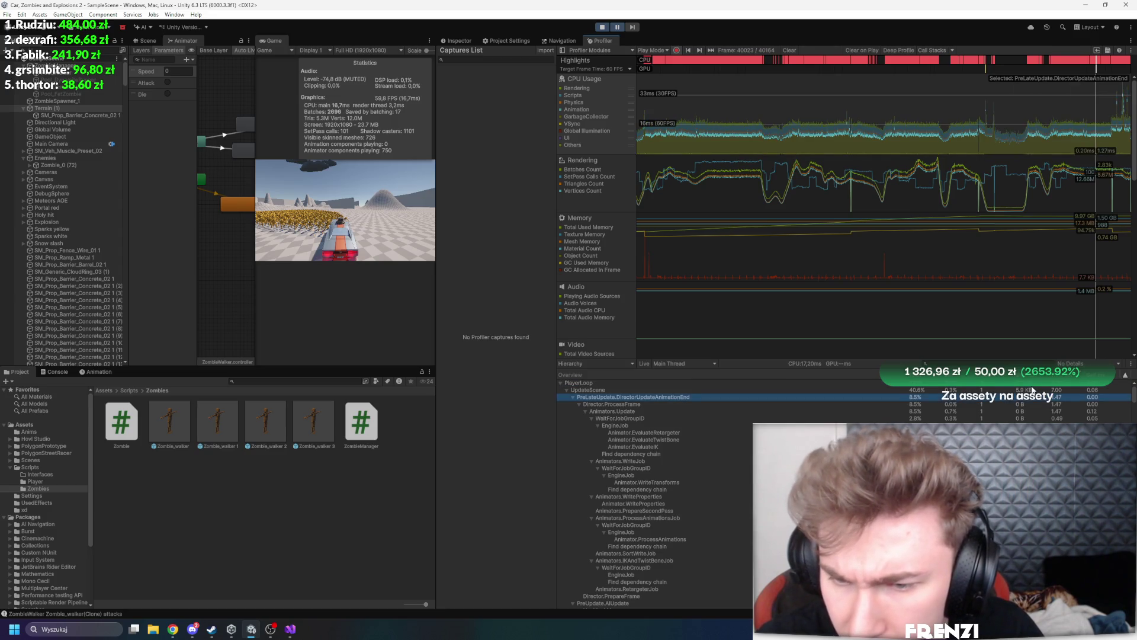
{"action": "left_click", "coordinate": [1032, 389]}
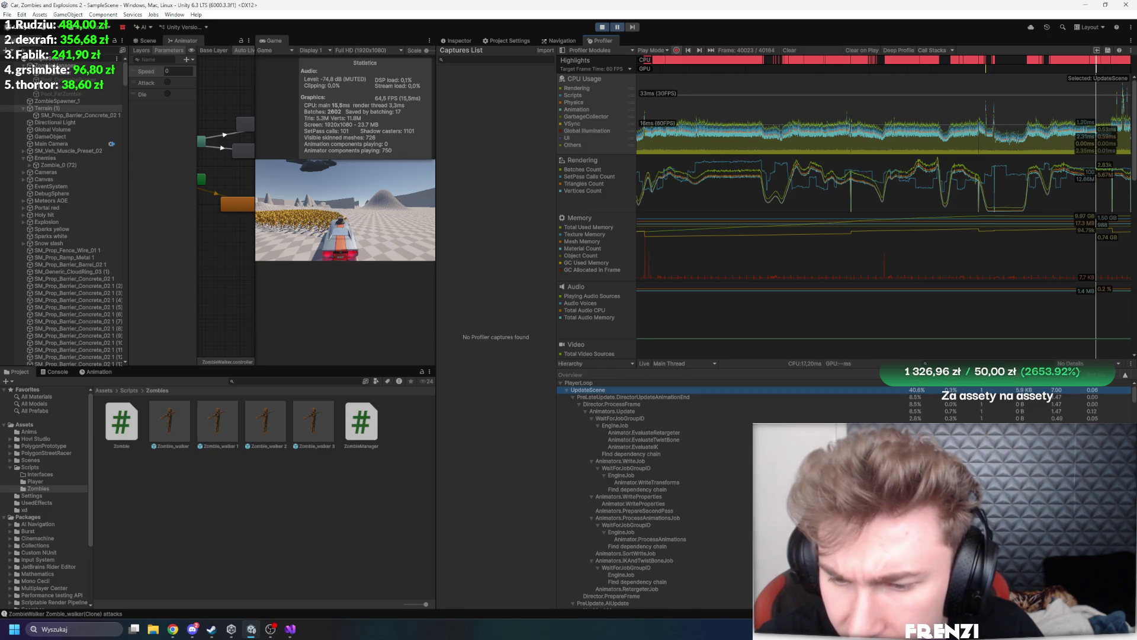
{"action": "left_click", "coordinate": [633, 503]}
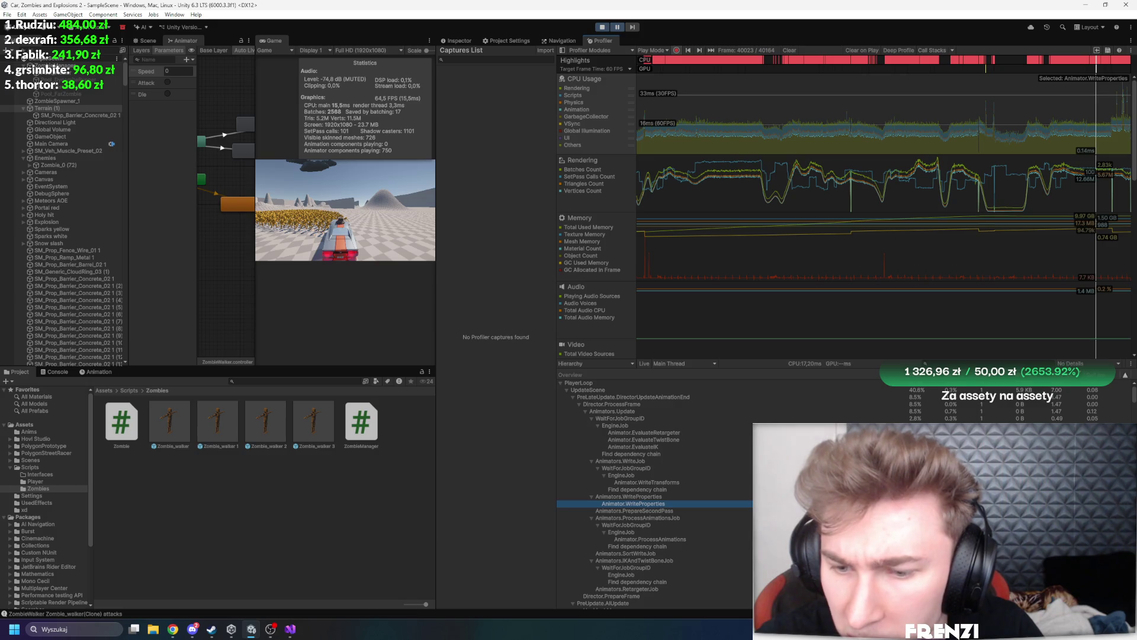
Review Animators.WriteJob and Crowd.Movement, collapse PlayerLoop, select EditorLoop, then maximize the Game view
{"action": "key", "text": "Up"}
{"action": "key", "text": "Up"}
{"action": "key", "text": "Up"}
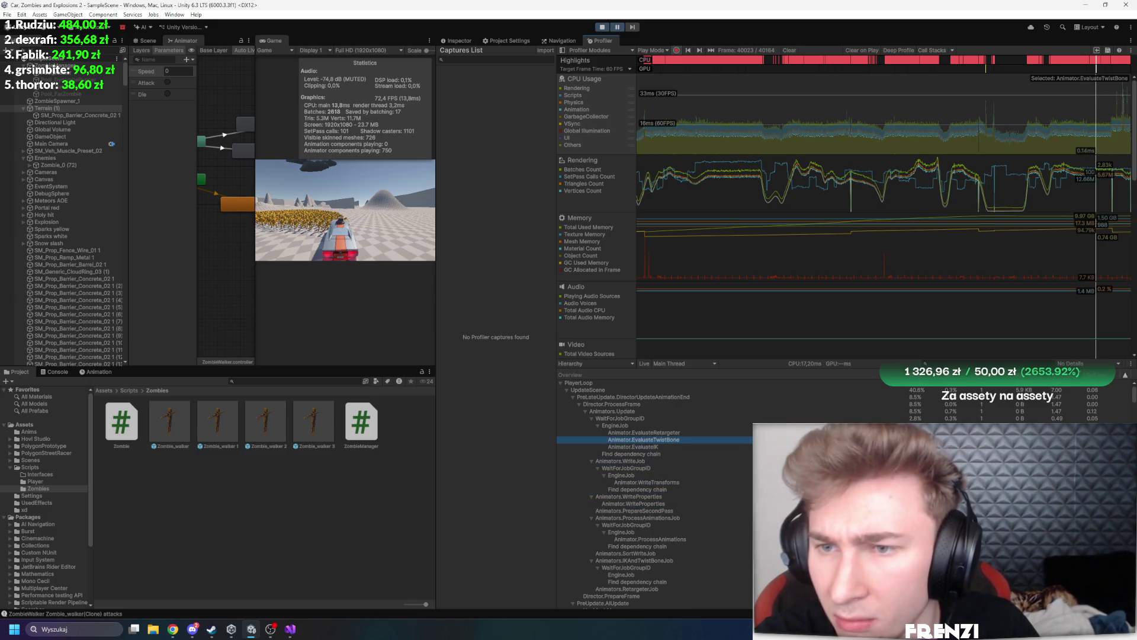
{"action": "key", "text": "Up"}
{"action": "key", "text": "Up"}
{"action": "key", "text": "Up"}
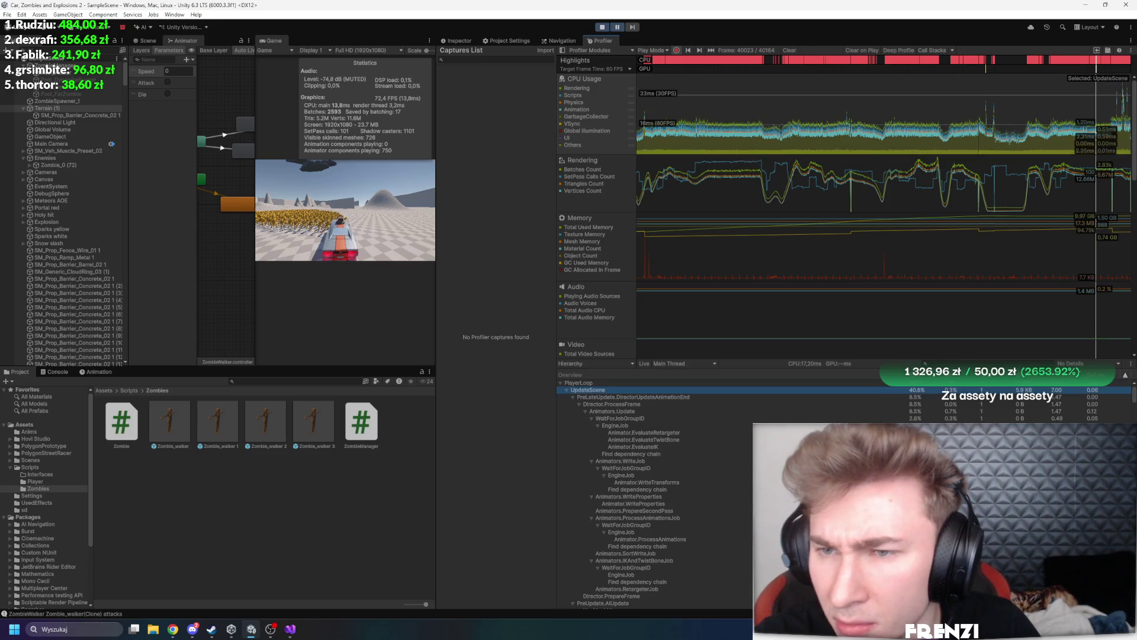
{"action": "key", "text": "Down"}
{"action": "key", "text": "Down"}
{"action": "key", "text": "Down"}
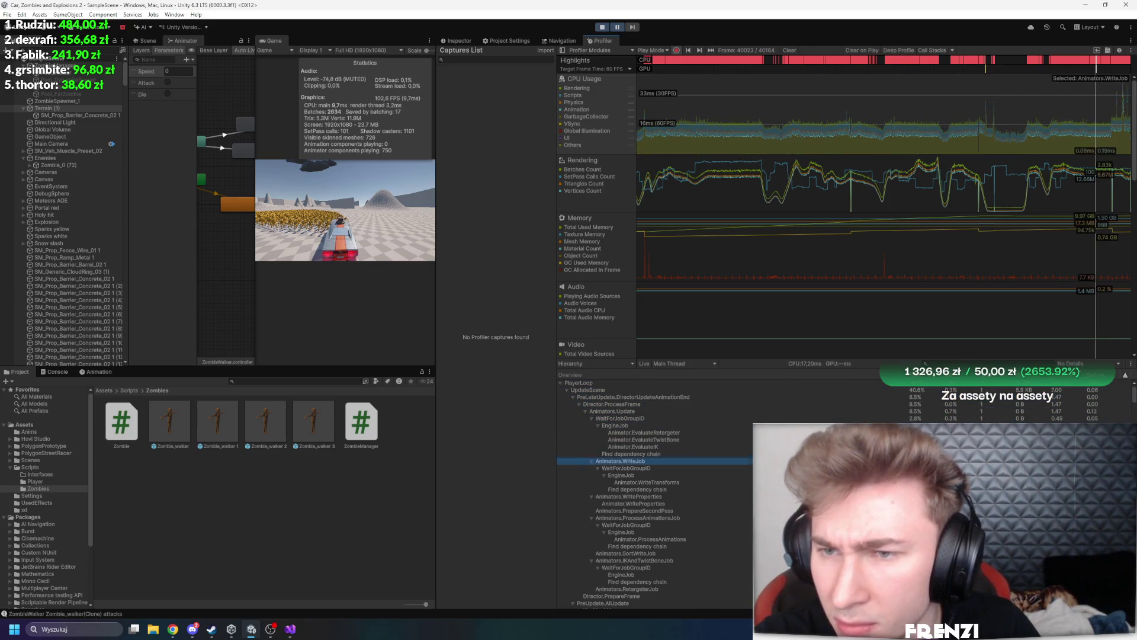
{"action": "key", "text": "Down"}
{"action": "key", "text": "Down"}
{"action": "key", "text": "Down"}
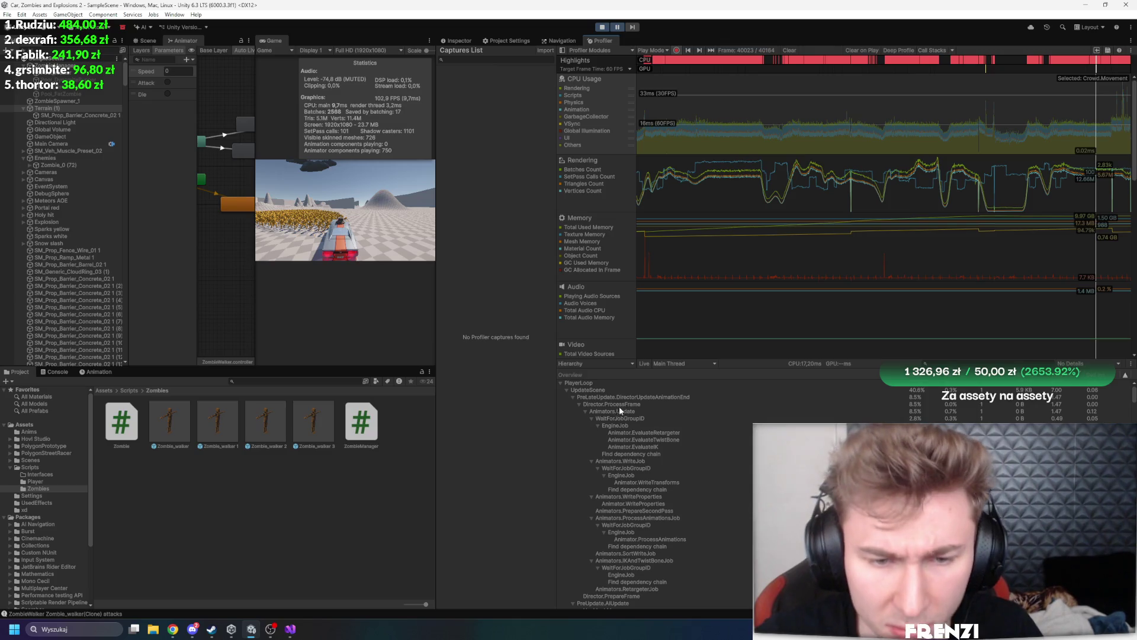
{"action": "left_click", "coordinate": [561, 383]}
{"action": "left_click", "coordinate": [579, 390]}
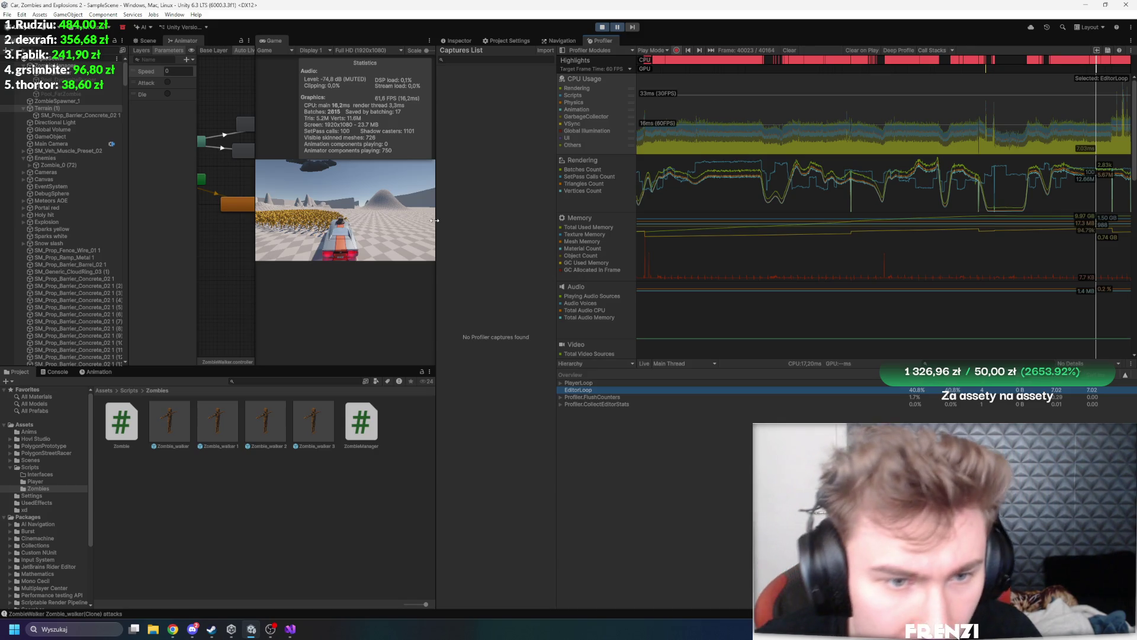
{"action": "key", "text": "shift+space"}
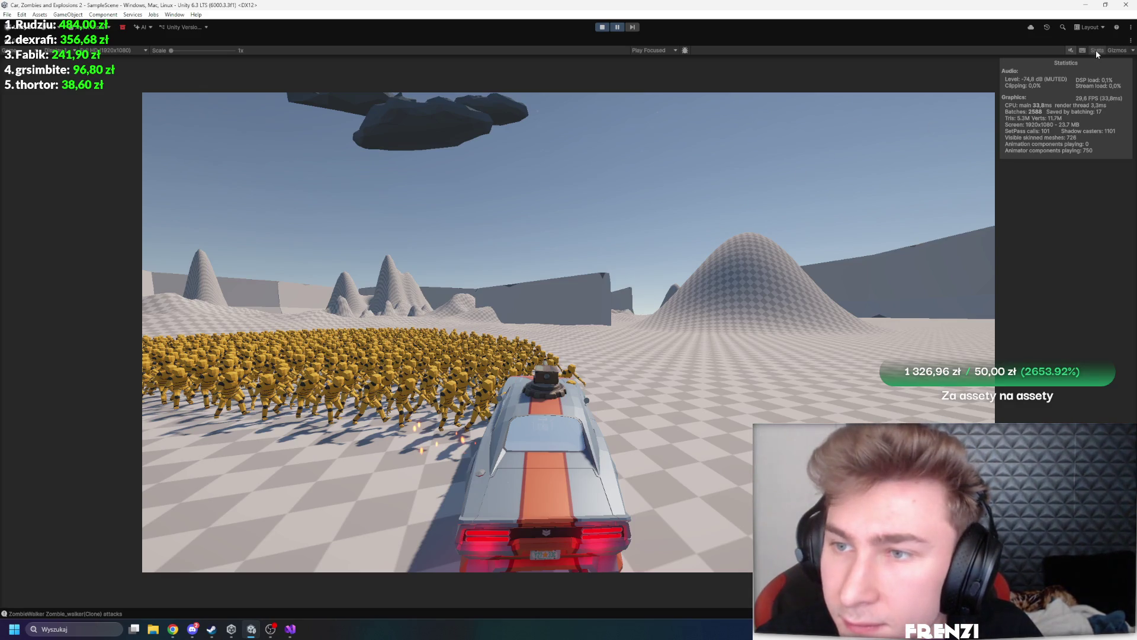
Drive through the horde with the Stats overlay toggled off and on, then pause
{"action": "left_click", "coordinate": [1096, 51]}
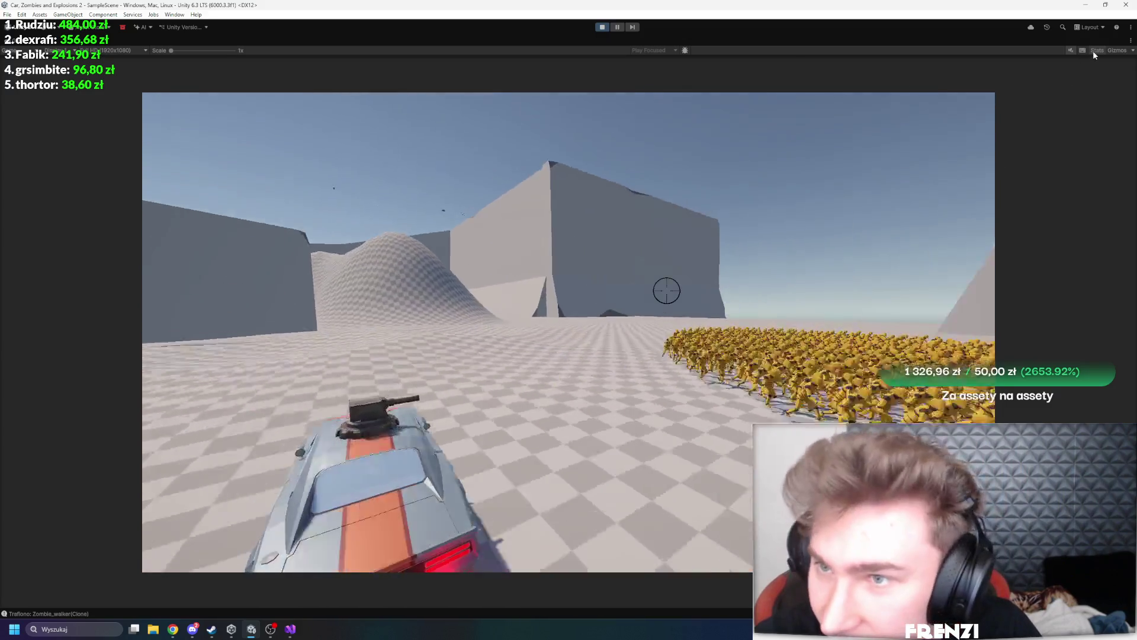
{"action": "left_click", "coordinate": [1095, 50]}
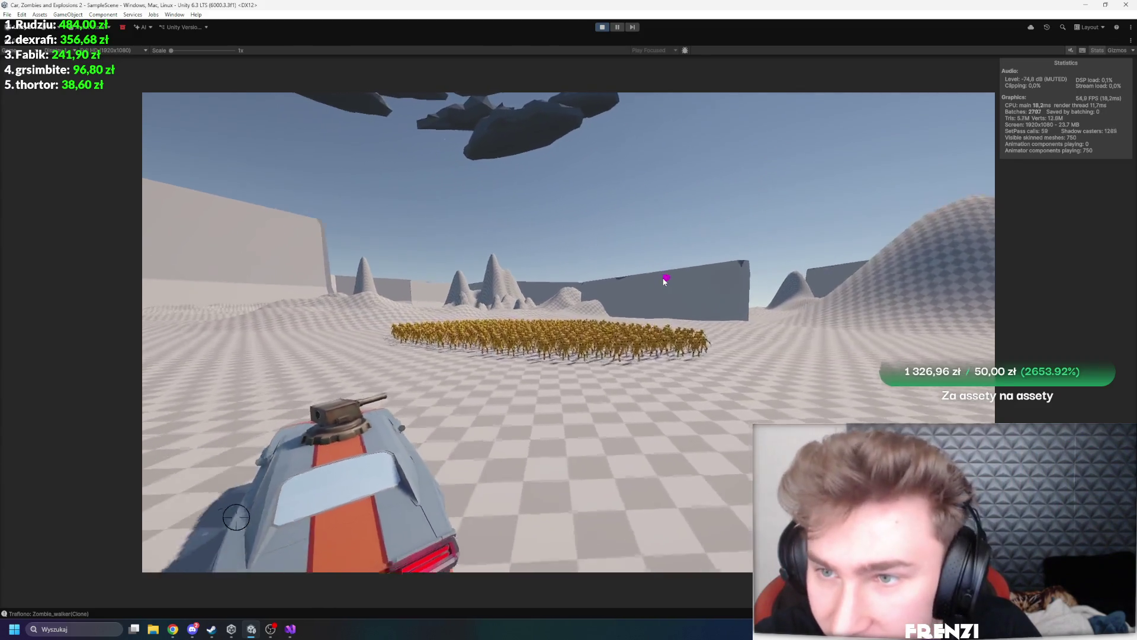
{"action": "left_click", "coordinate": [617, 27]}
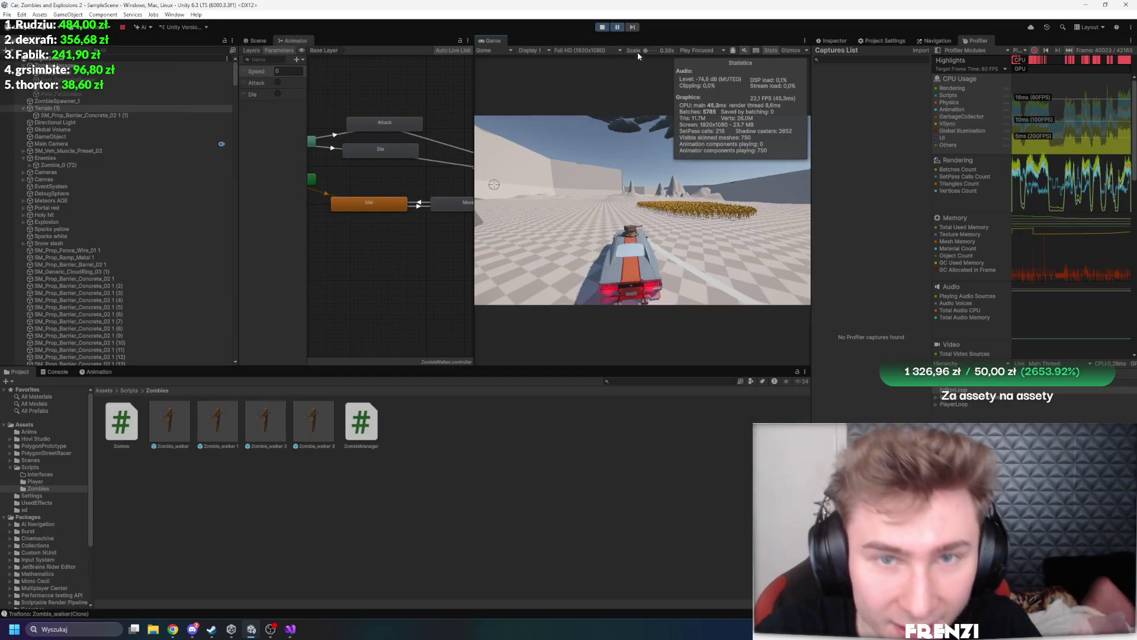
Exit Play mode and inspect the Zombie_walker prefab, leaving its Static flags unchanged
{"action": "left_click", "coordinate": [601, 27]}
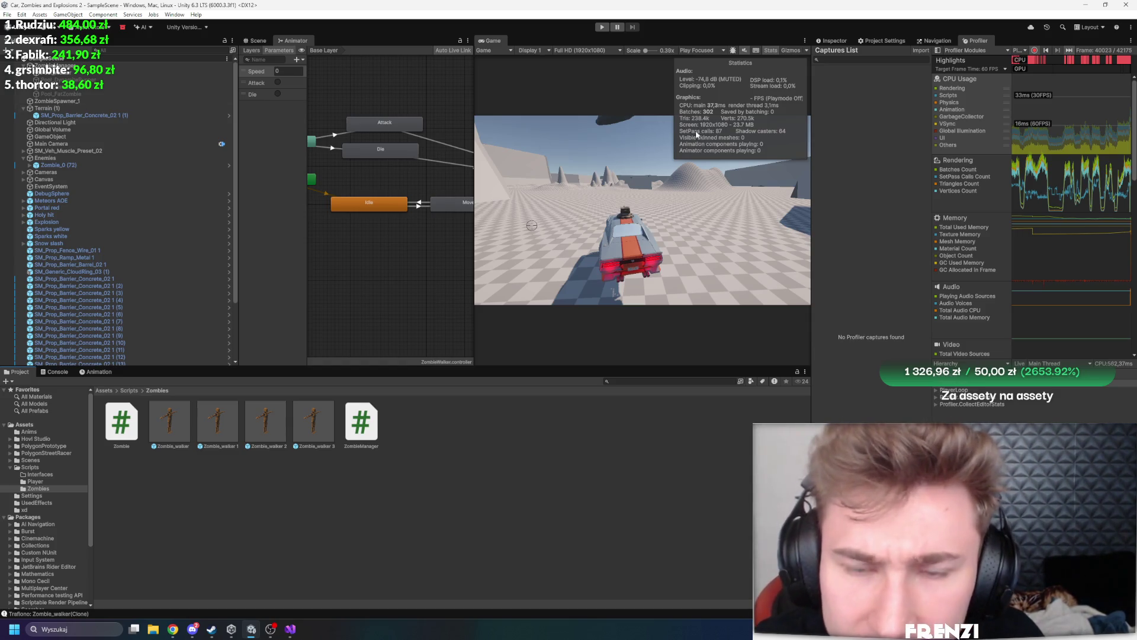
{"action": "left_click", "coordinate": [171, 430]}
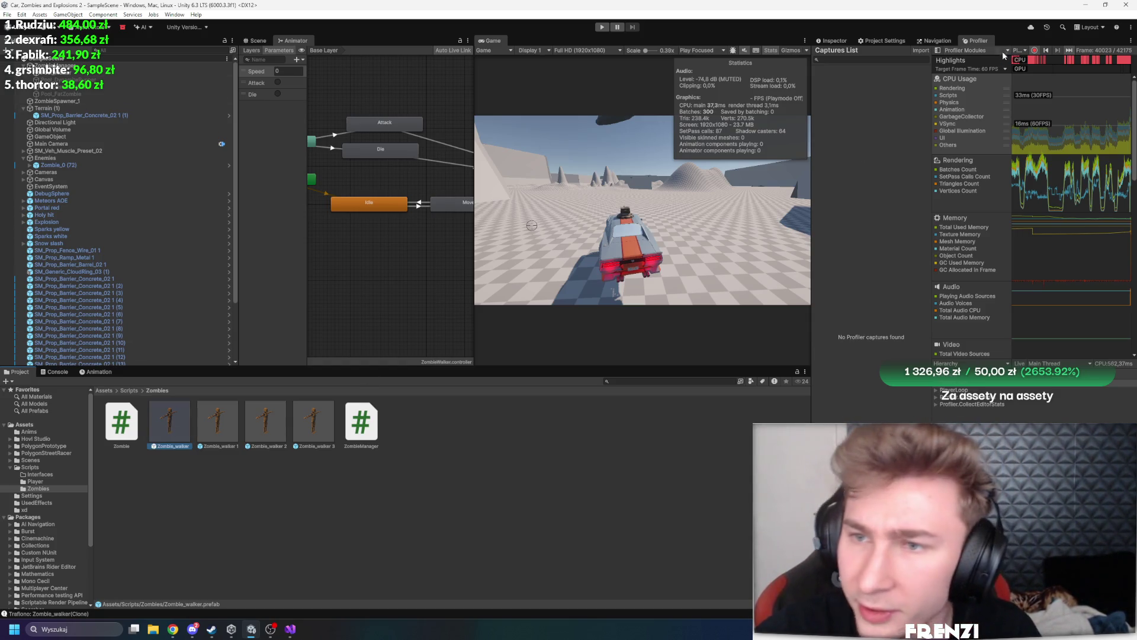
{"action": "left_click", "coordinate": [832, 40]}
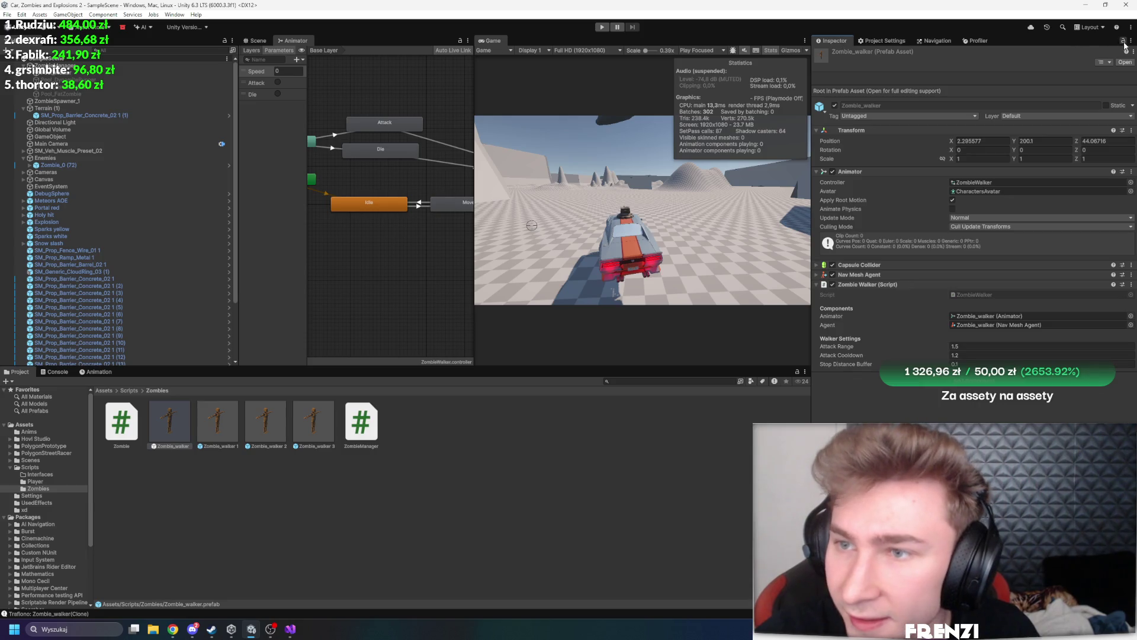
{"action": "left_click", "coordinate": [1128, 105]}
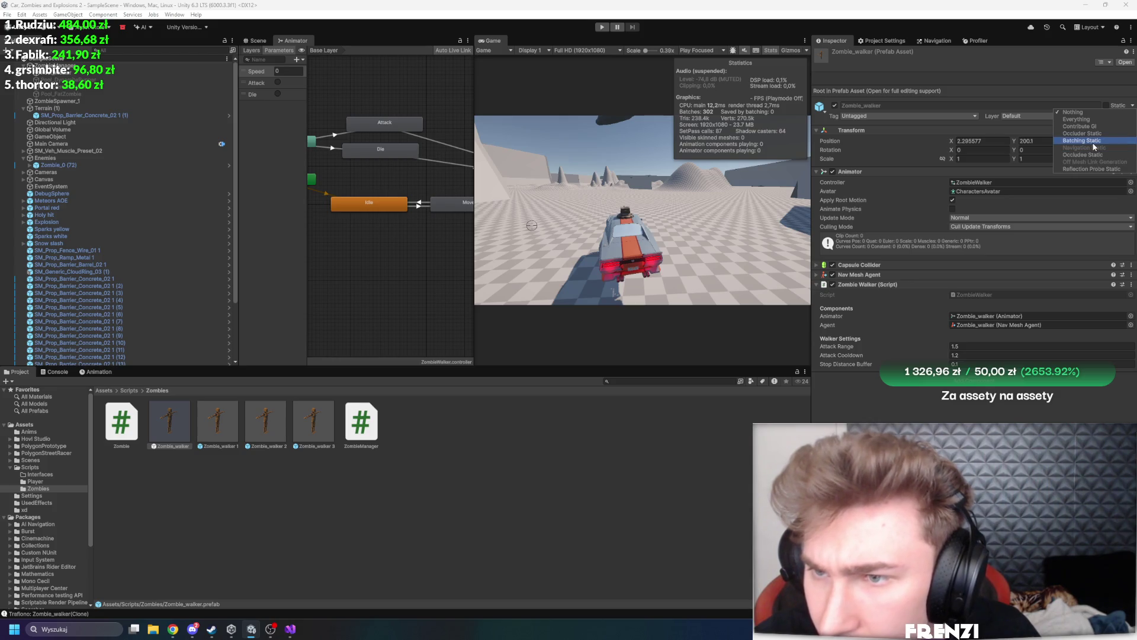
{"action": "left_click", "coordinate": [866, 379]}
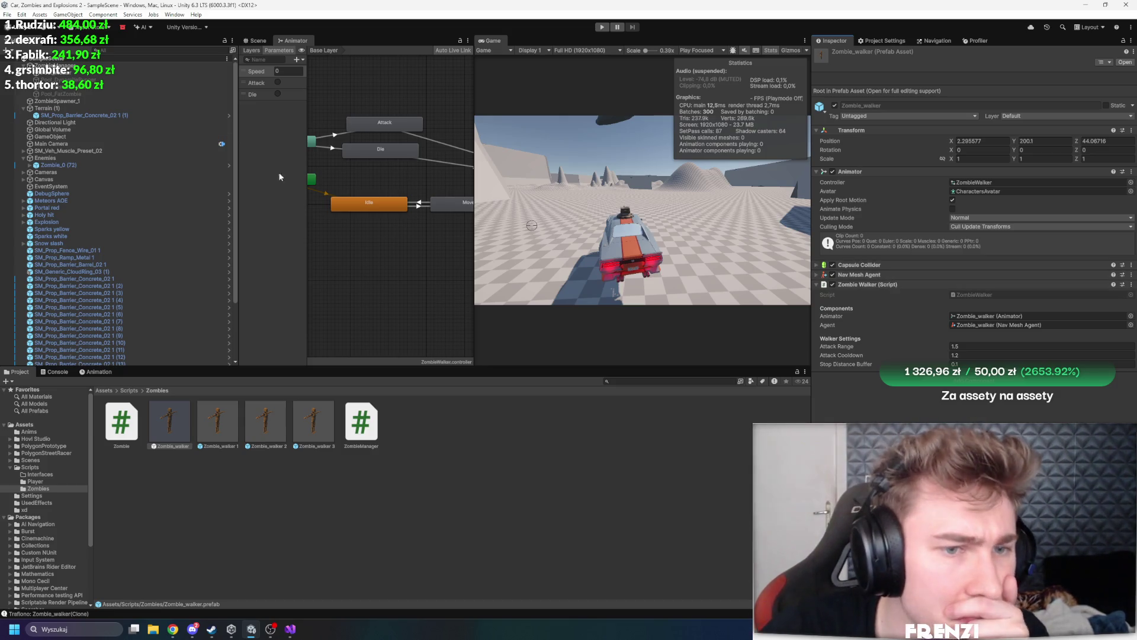
{"action": "key", "text": "alt+Tab"}
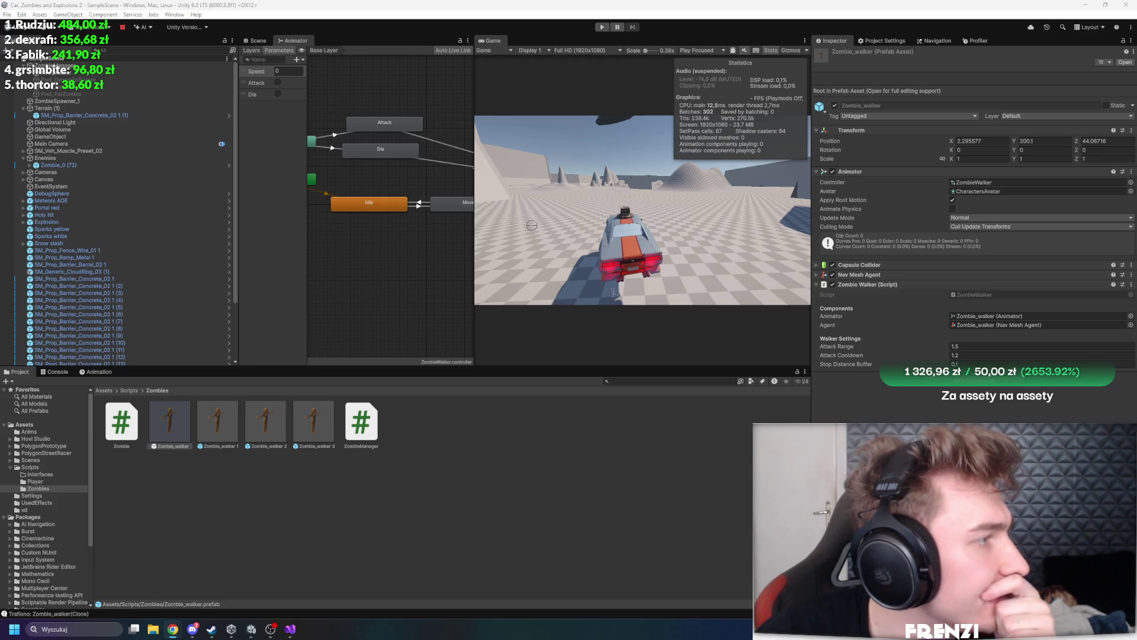
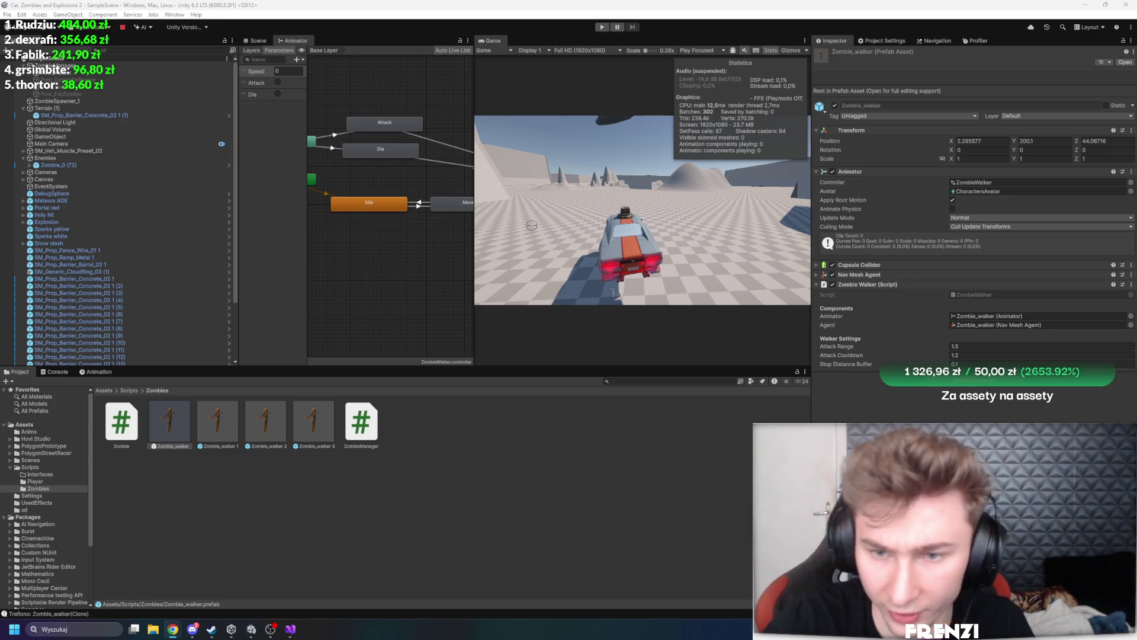
Open the Zombie_walker prefab and expand the Character_Dummy_Male_01 mesh's material list
{"action": "double_click", "coordinate": [170, 421]}
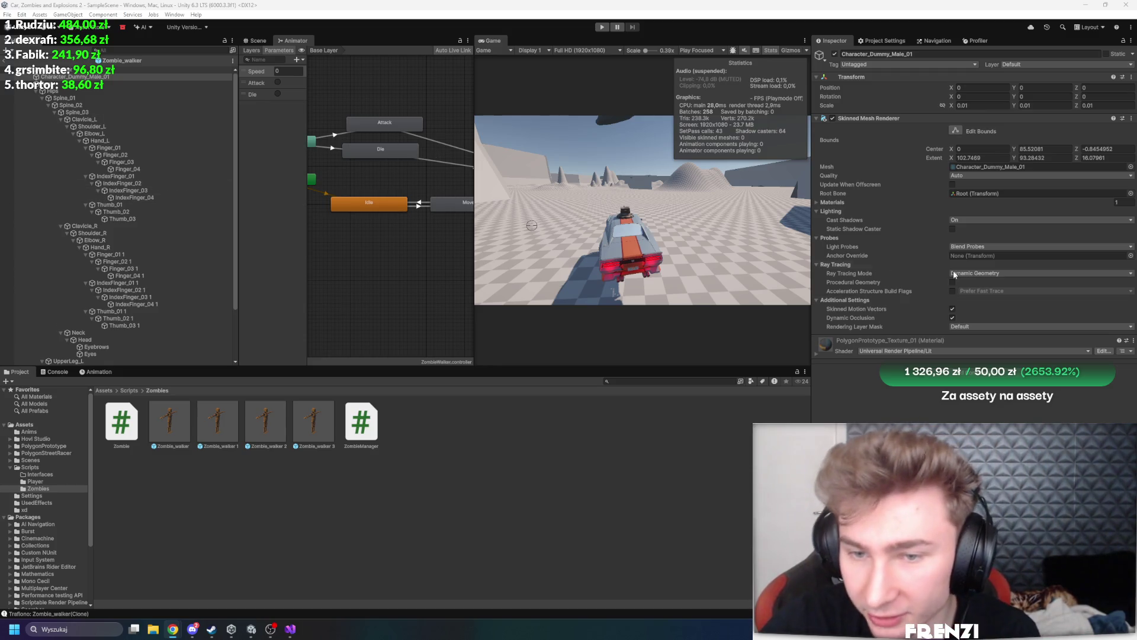
{"action": "left_click", "coordinate": [853, 202]}
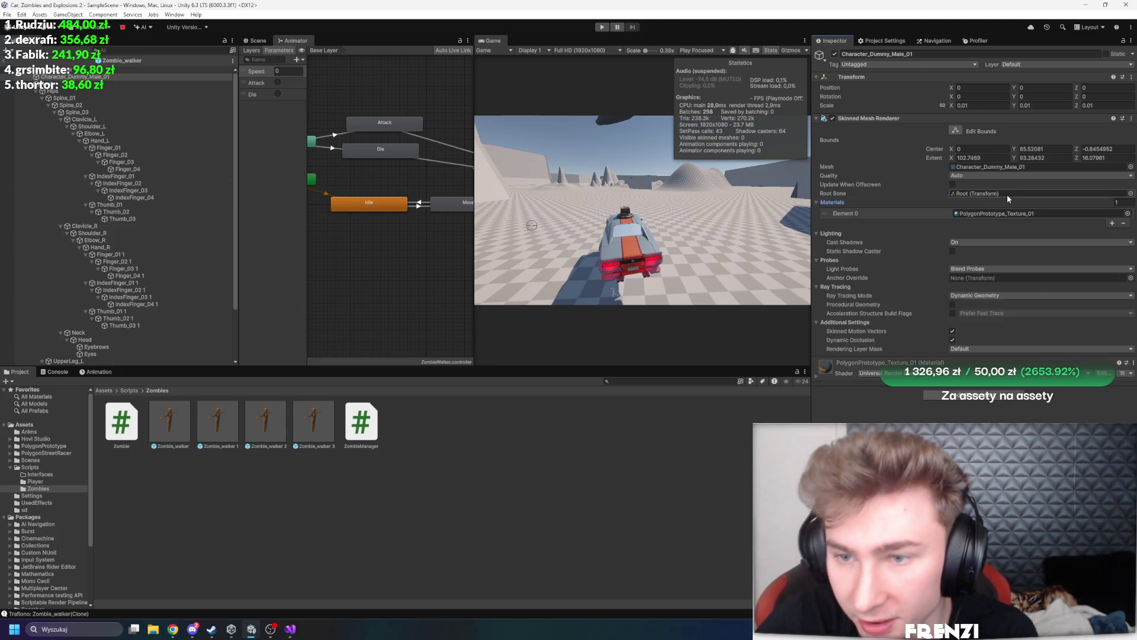
Add an LOD Group component to the mesh via the 'lod' search, keeping Fade Mode at None
{"action": "left_click", "coordinate": [952, 396]}
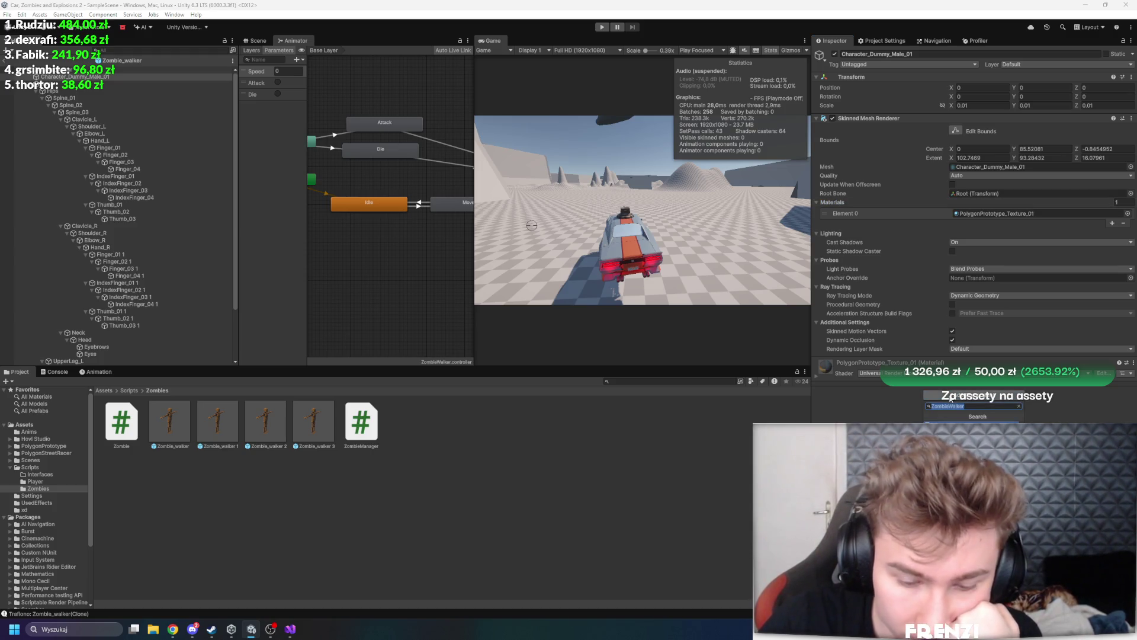
{"action": "key", "text": "BackSpace"}
{"action": "type", "text": "lod"}
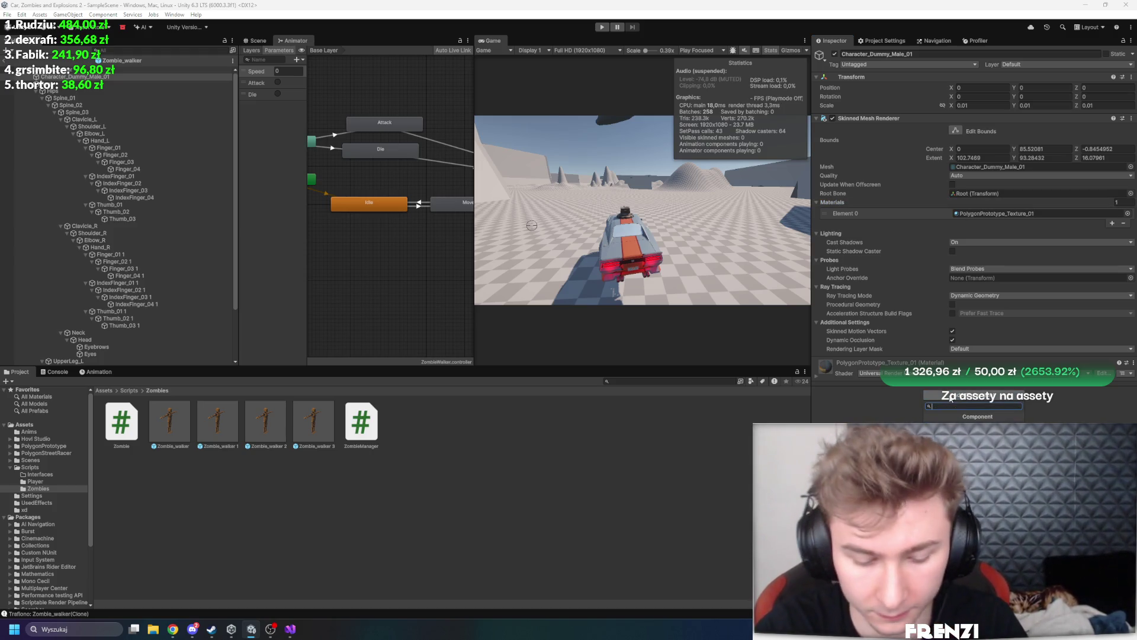
{"action": "key", "text": "Return"}
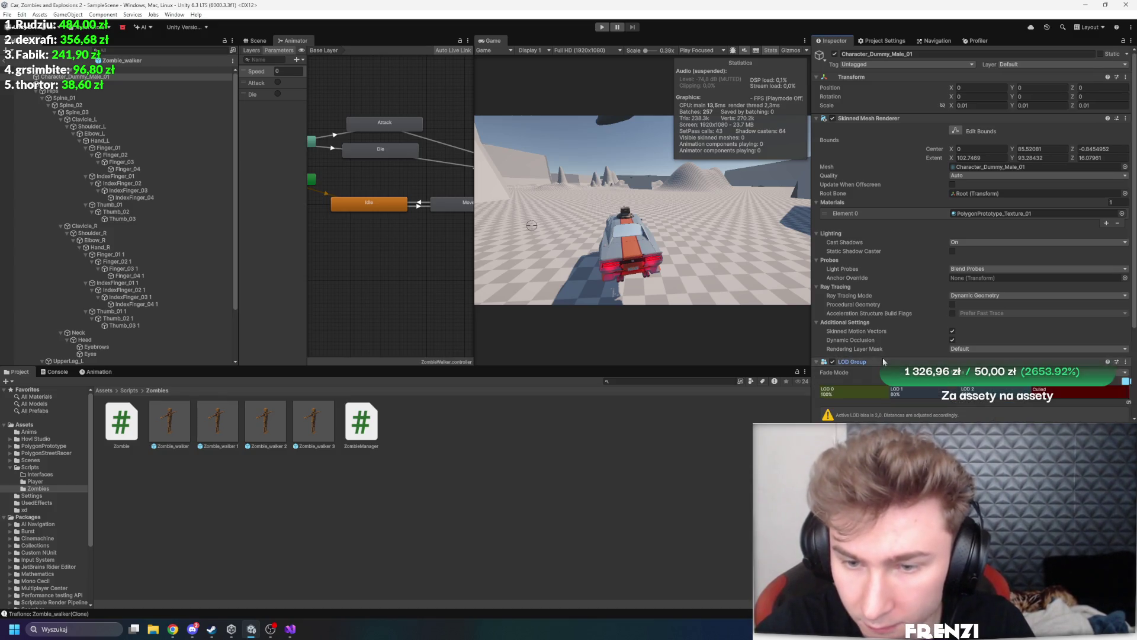
{"action": "scroll", "coordinate": [899, 335], "scroll_direction": "down", "scroll_amount": 5}
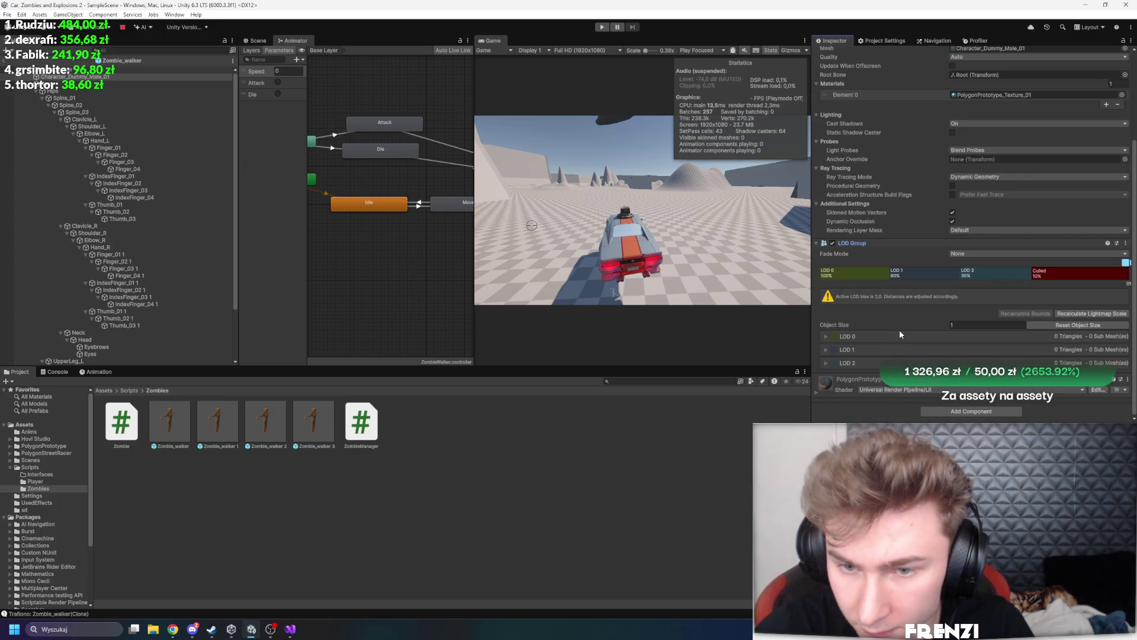
{"action": "left_click", "coordinate": [983, 255]}
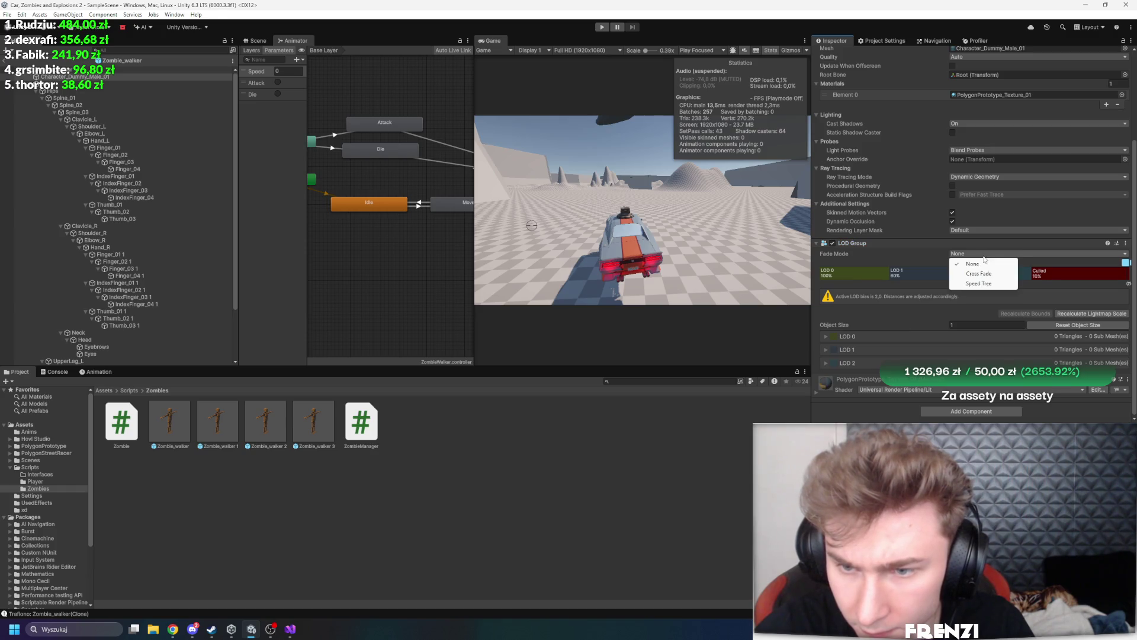
{"action": "left_click", "coordinate": [873, 400]}
{"action": "scroll", "coordinate": [872, 379], "scroll_direction": "up", "scroll_amount": 5}
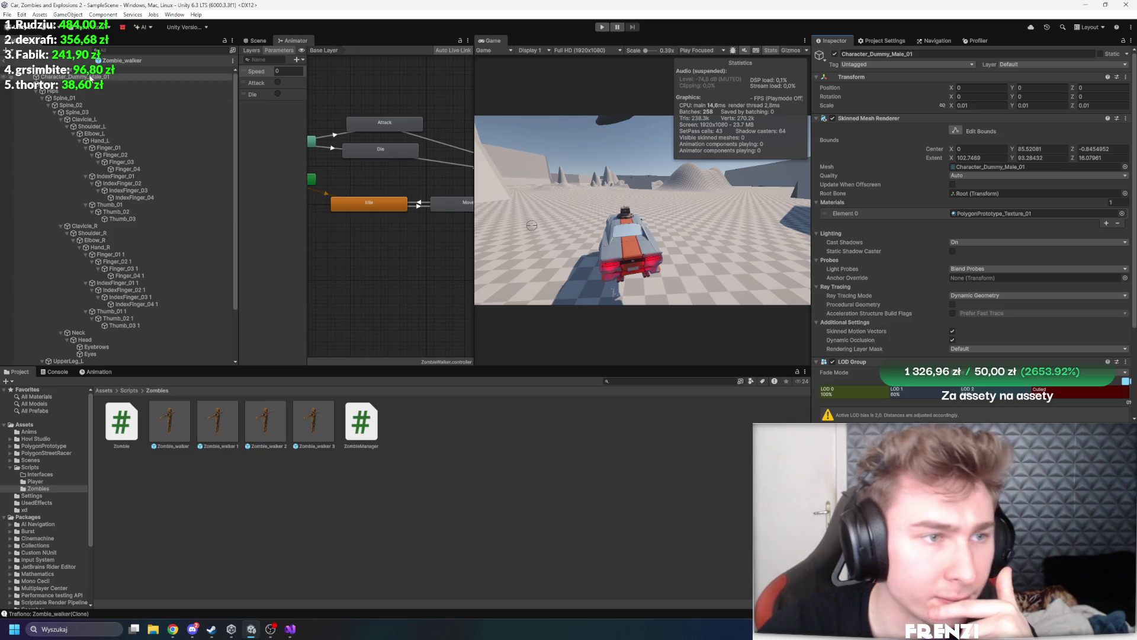
Uncheck Apply Root Motion on the Zombie_walker Animator, leaving Update Mode at Normal
{"action": "left_click", "coordinate": [148, 69]}
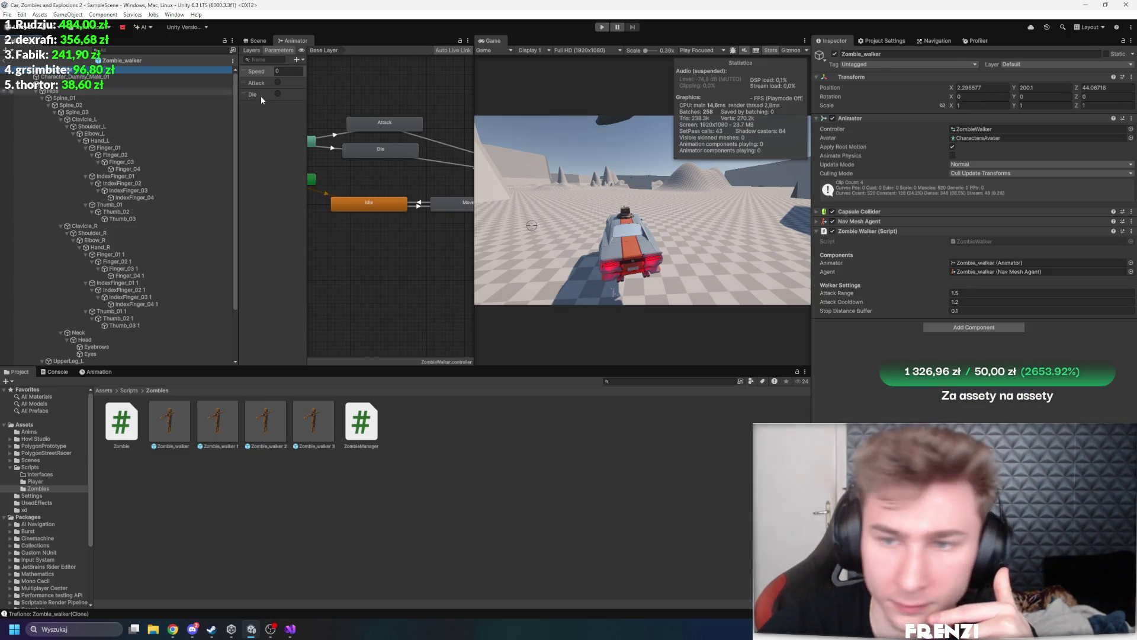
{"action": "left_click", "coordinate": [982, 166]}
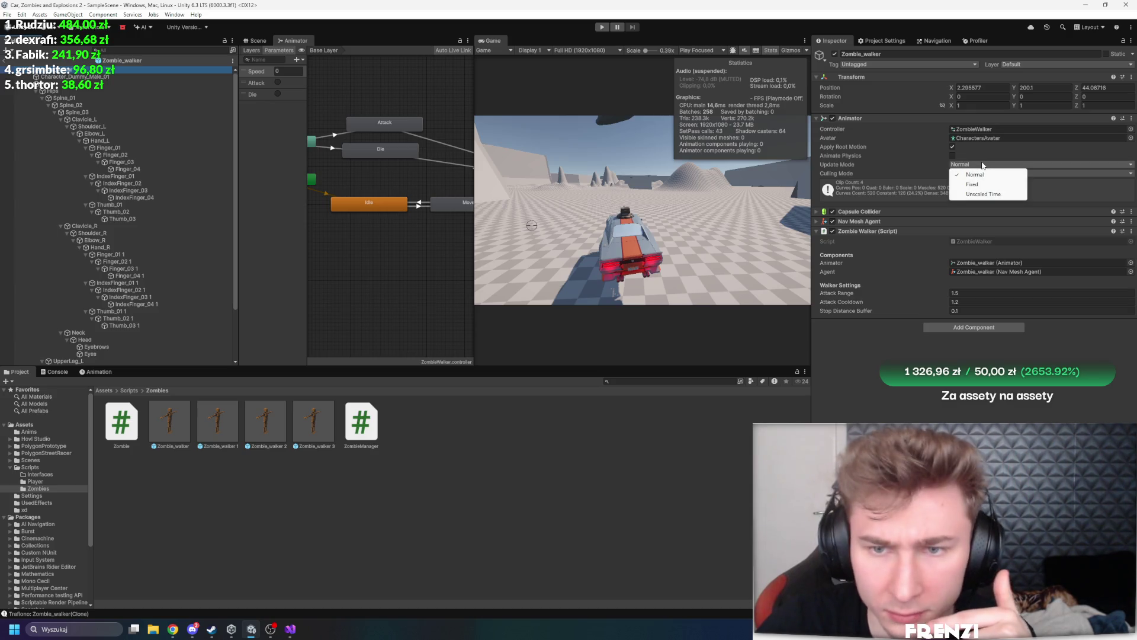
{"action": "left_click", "coordinate": [975, 174]}
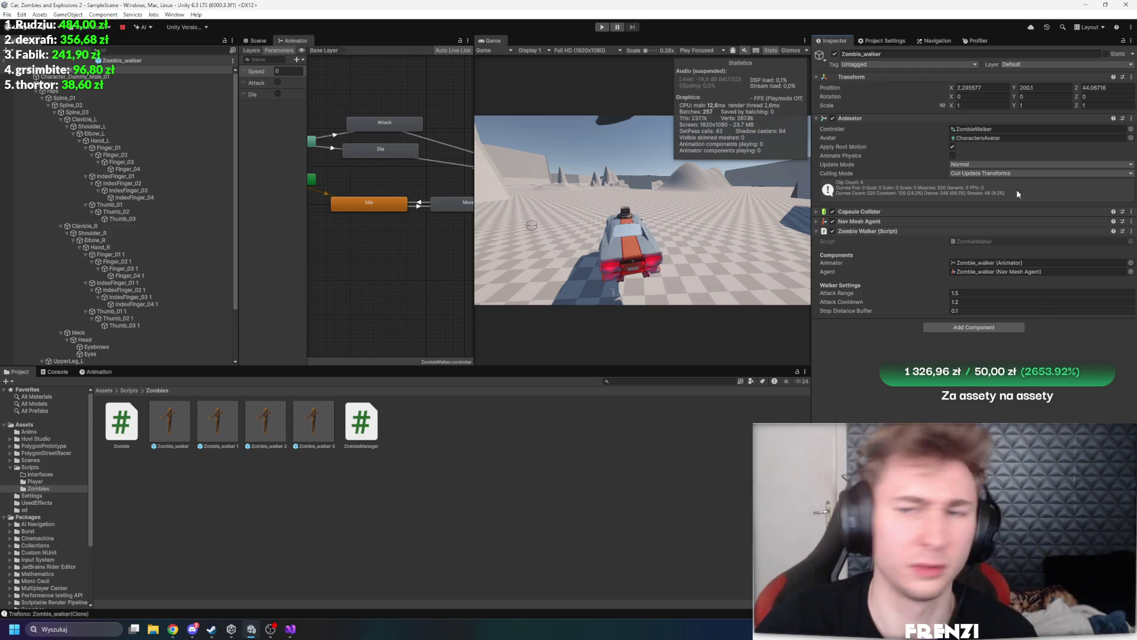
{"action": "left_click", "coordinate": [953, 146]}
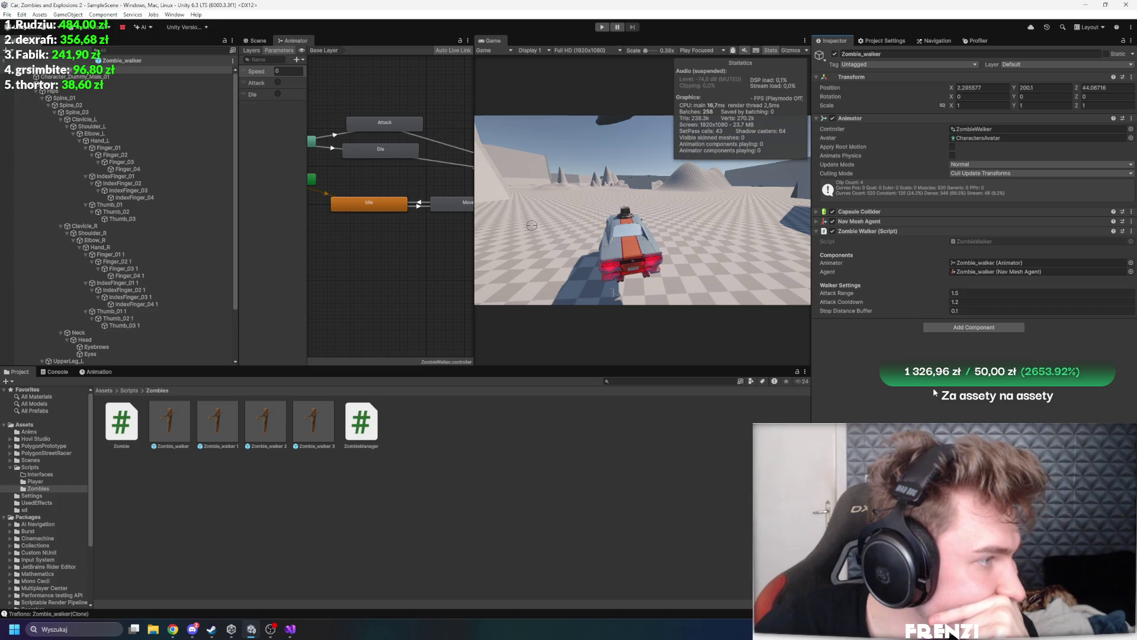
{"action": "left_click", "coordinate": [118, 77]}
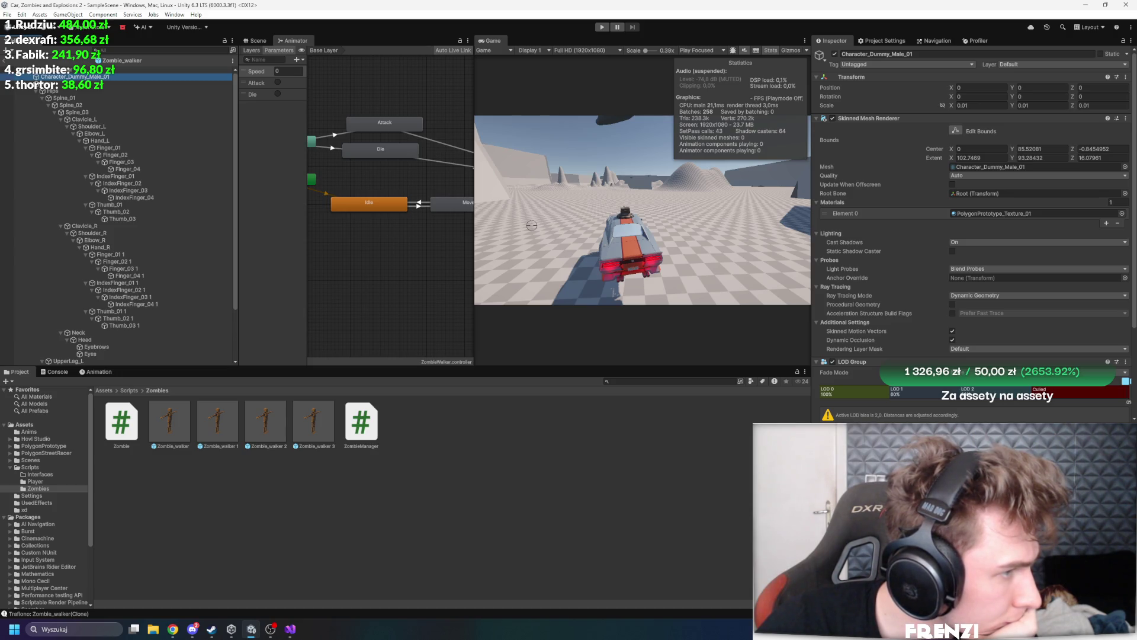
Tick Enable GPU Instancing under the PolygonPrototype_Texture_01 material's Advanced Options
{"action": "left_click", "coordinate": [993, 213]}
{"action": "left_click", "coordinate": [123, 477]}
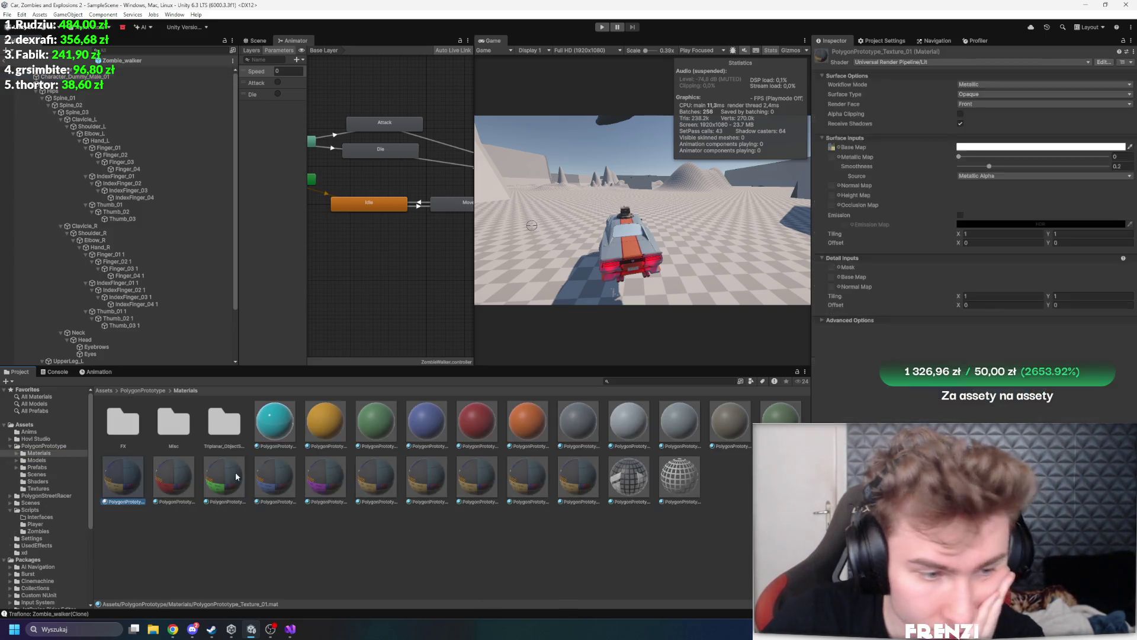
{"action": "left_click", "coordinate": [915, 320]}
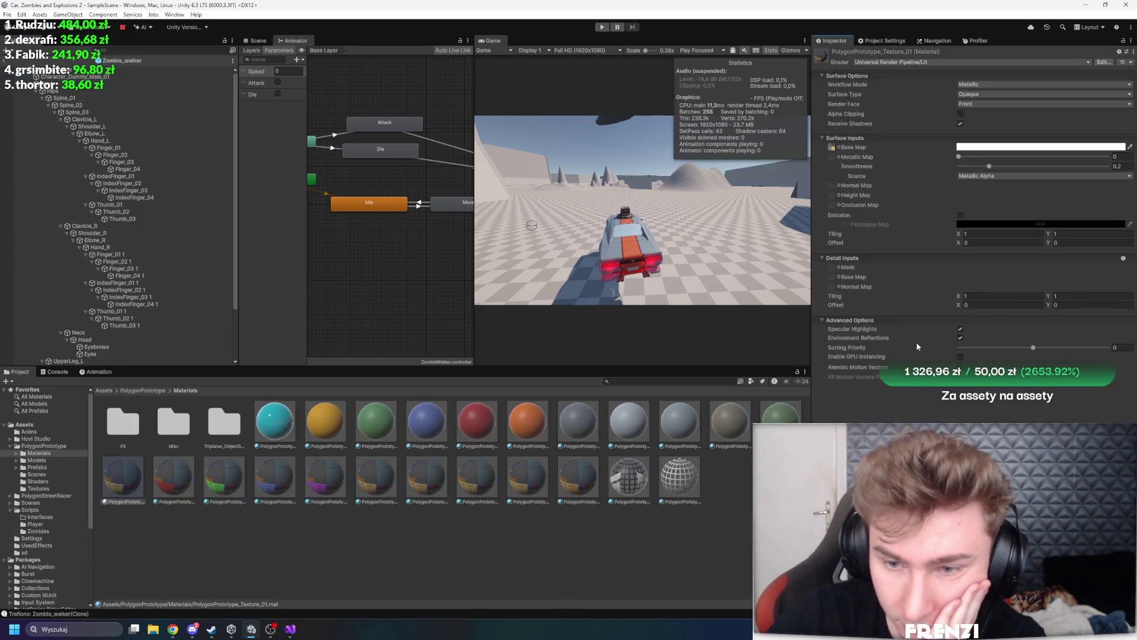
{"action": "left_click", "coordinate": [960, 356]}
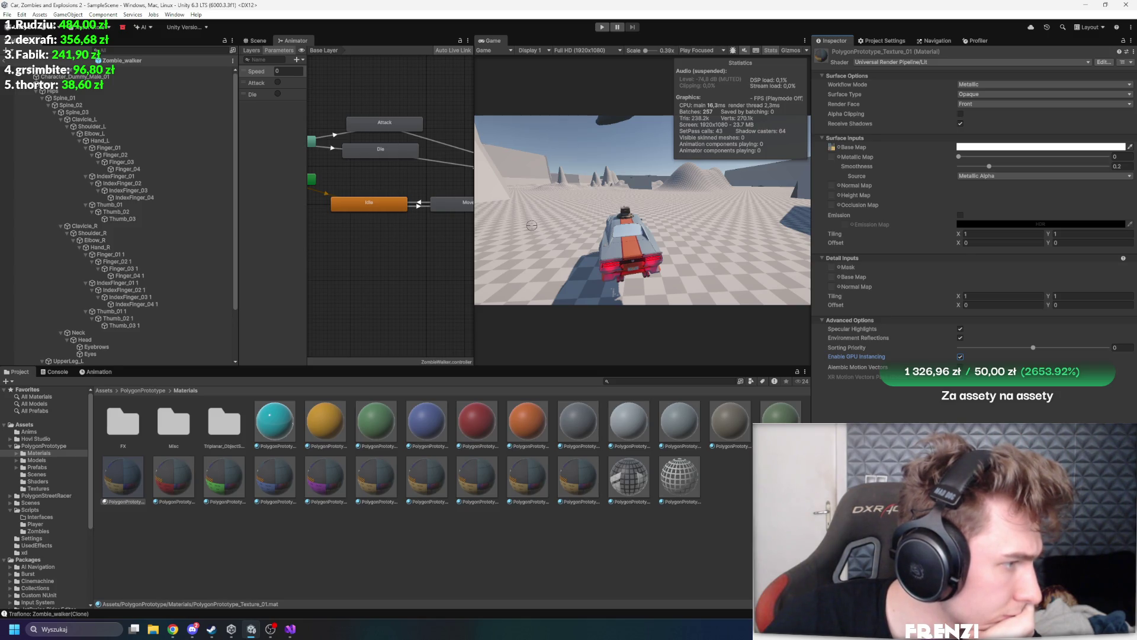
{"action": "key", "text": "alt+Tab"}
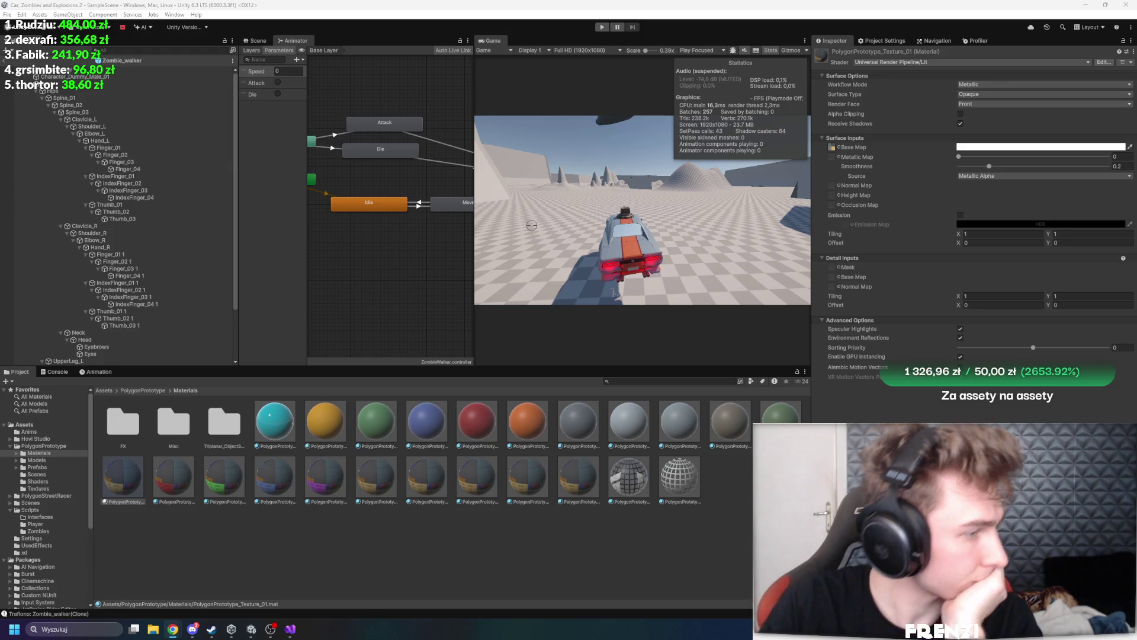
{"action": "left_click", "coordinate": [148, 69]}
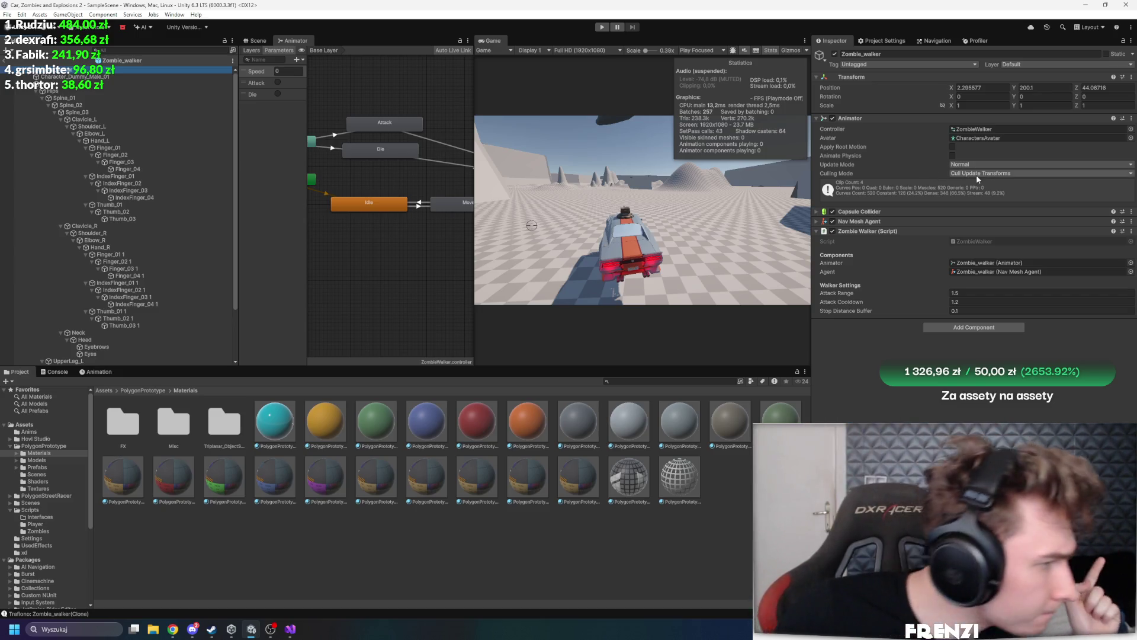
Change the Zombie_walker Animator's Culling Mode from Cull Update Transforms to Cull Completely
{"action": "left_click", "coordinate": [976, 176]}
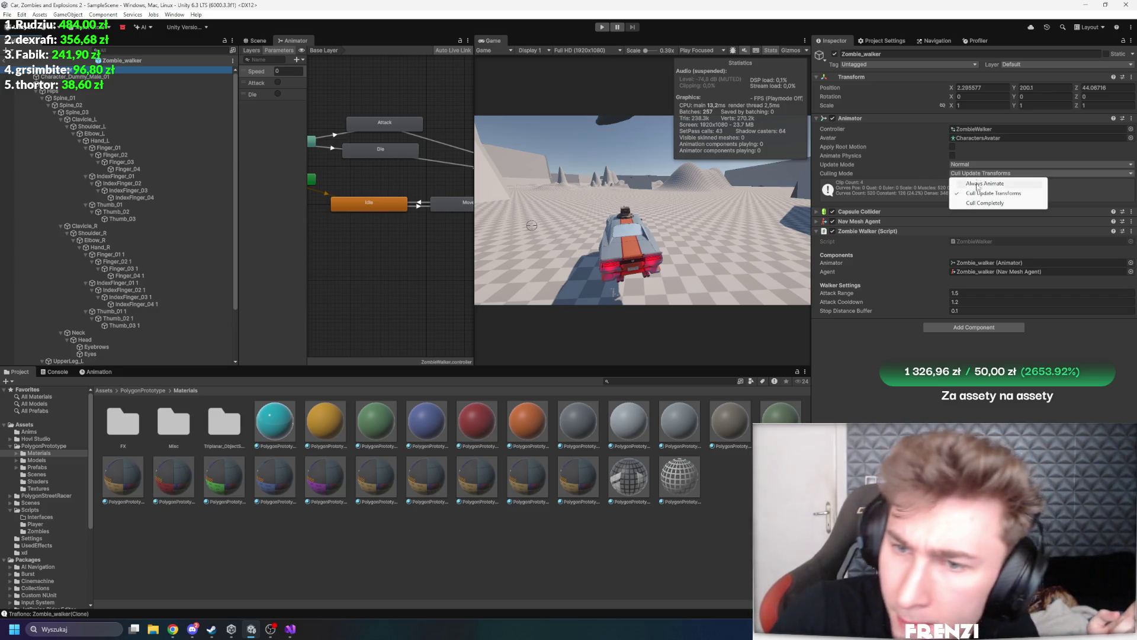
{"action": "left_click", "coordinate": [977, 203]}
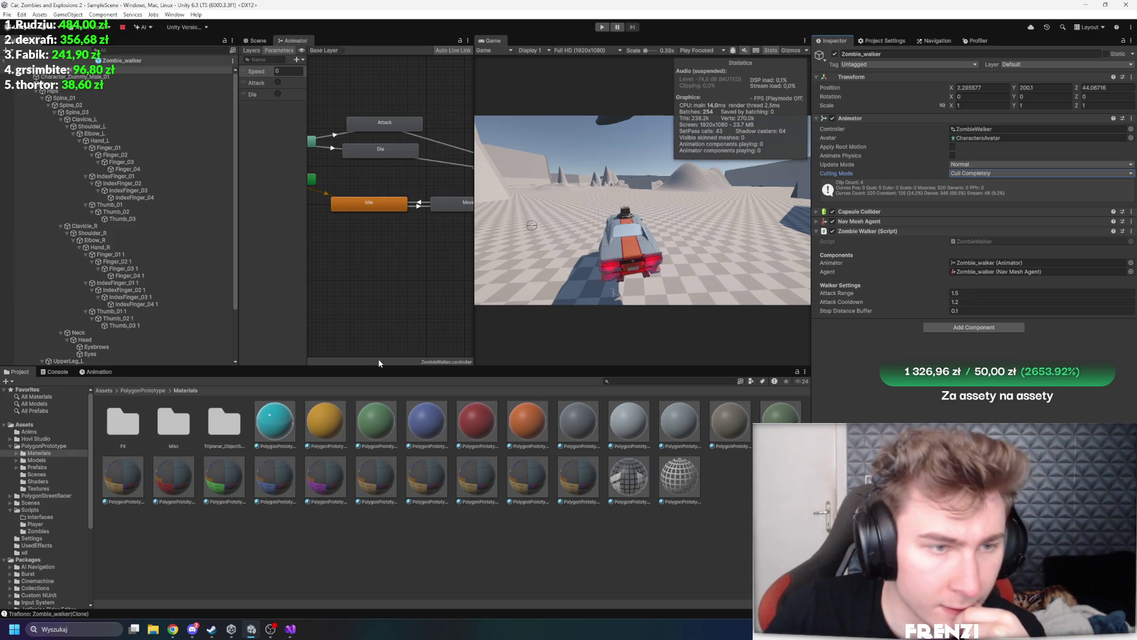
{"action": "left_click", "coordinate": [174, 84]}
Collapse the Skinned Mesh Renderer, expand the LOD 0–2 foldouts (60, 30, 10), and show the Scene view
{"action": "left_click", "coordinate": [174, 76]}
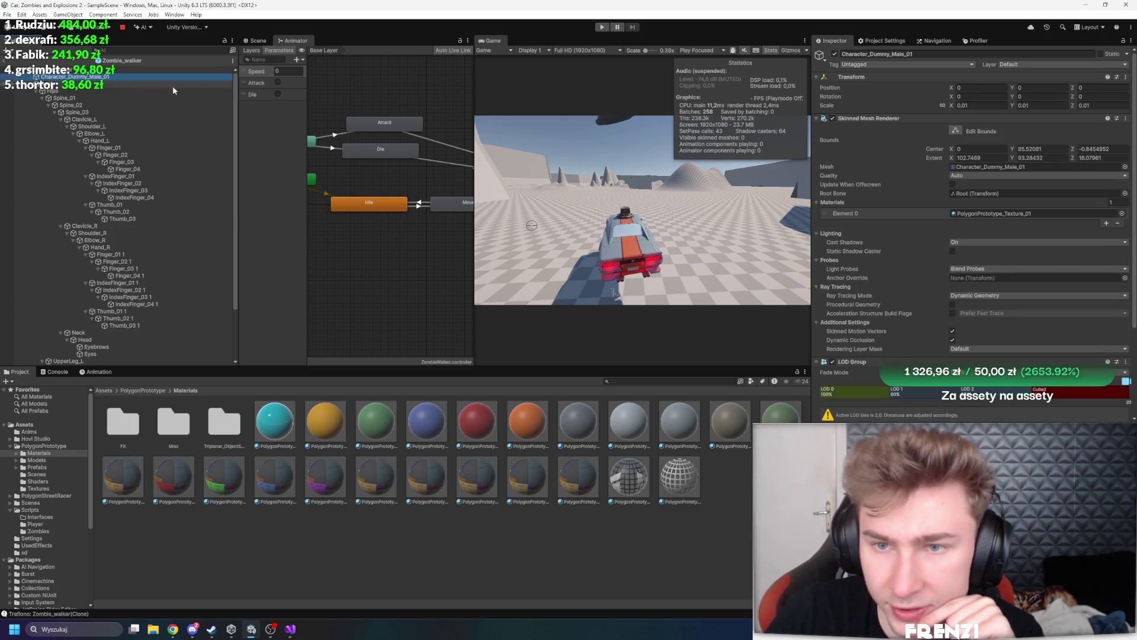
{"action": "left_click", "coordinate": [918, 118]}
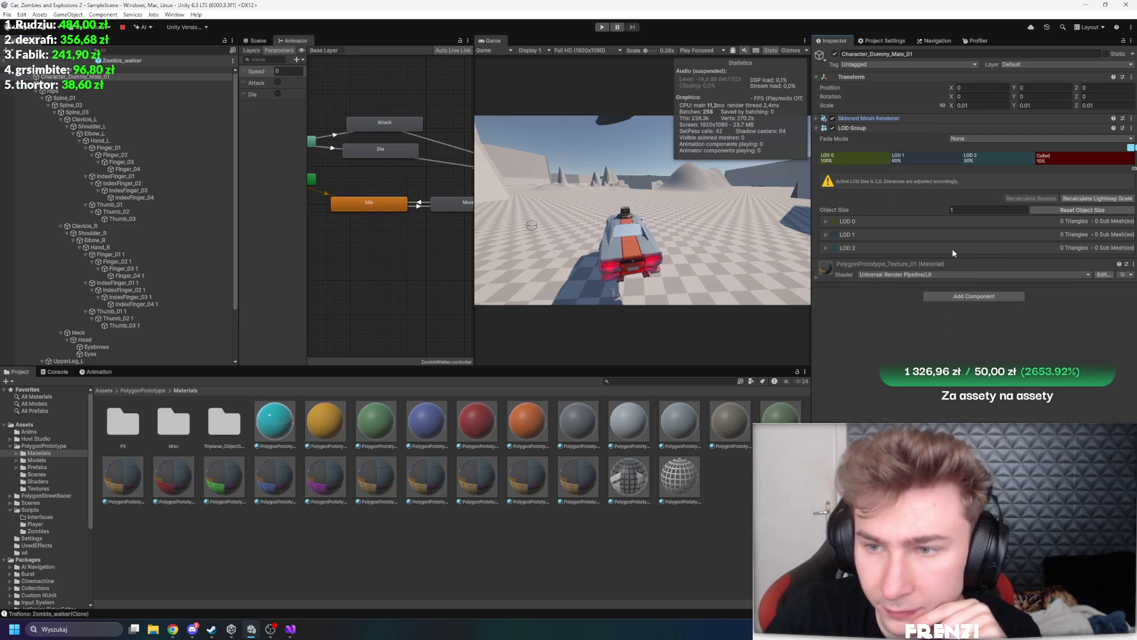
{"action": "left_click", "coordinate": [854, 248]}
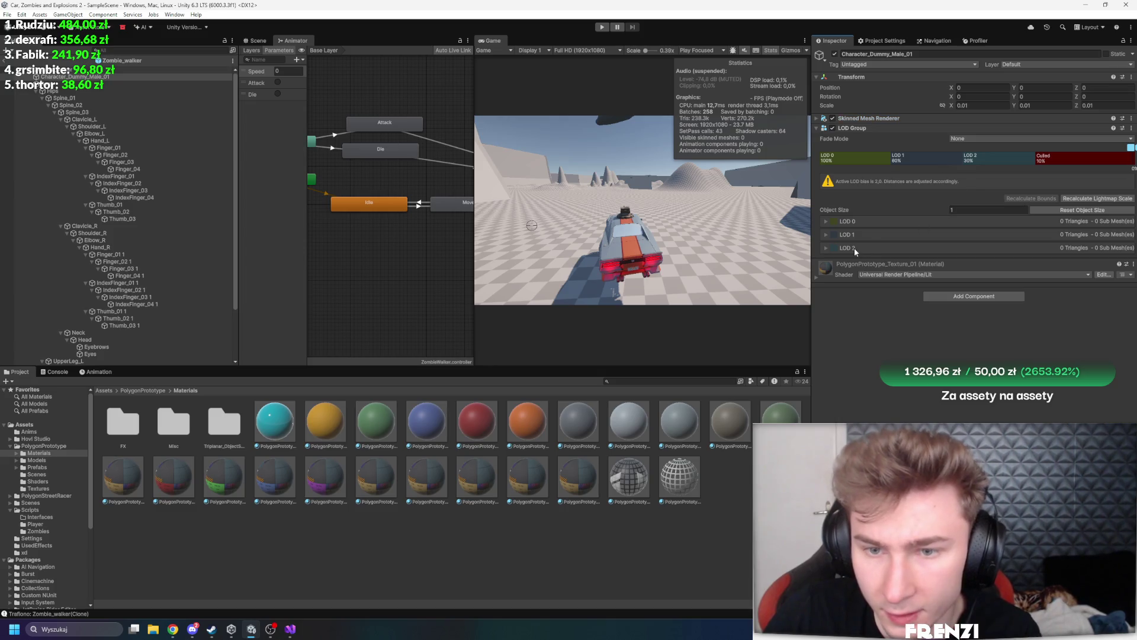
{"action": "left_click", "coordinate": [854, 248]}
{"action": "left_click", "coordinate": [854, 233]}
{"action": "left_click", "coordinate": [860, 223]}
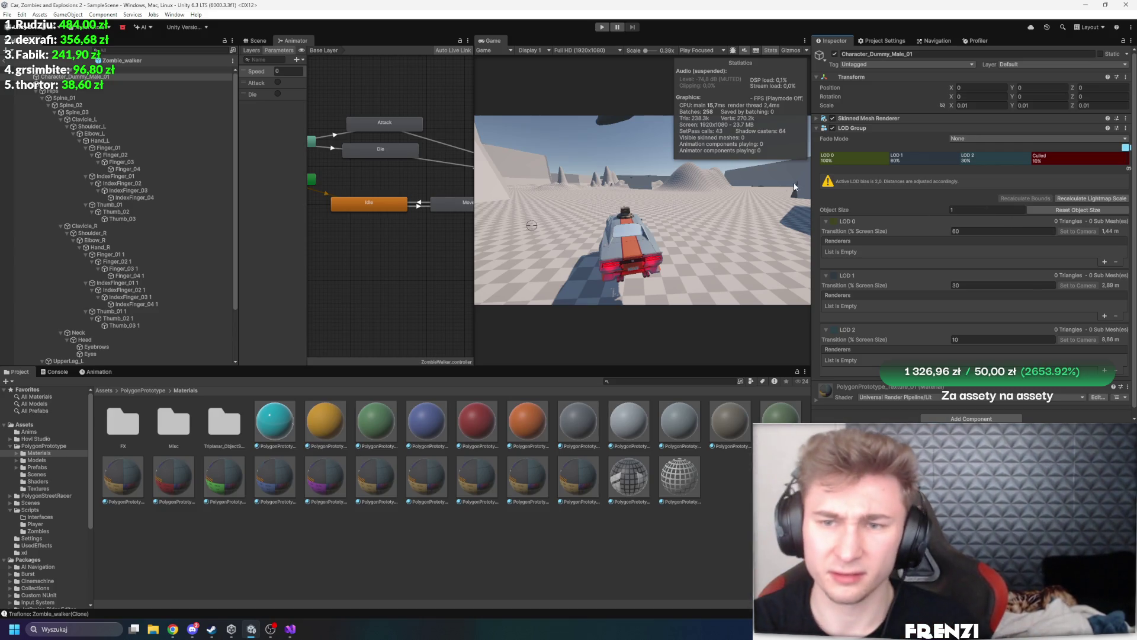
{"action": "left_click", "coordinate": [258, 40]}
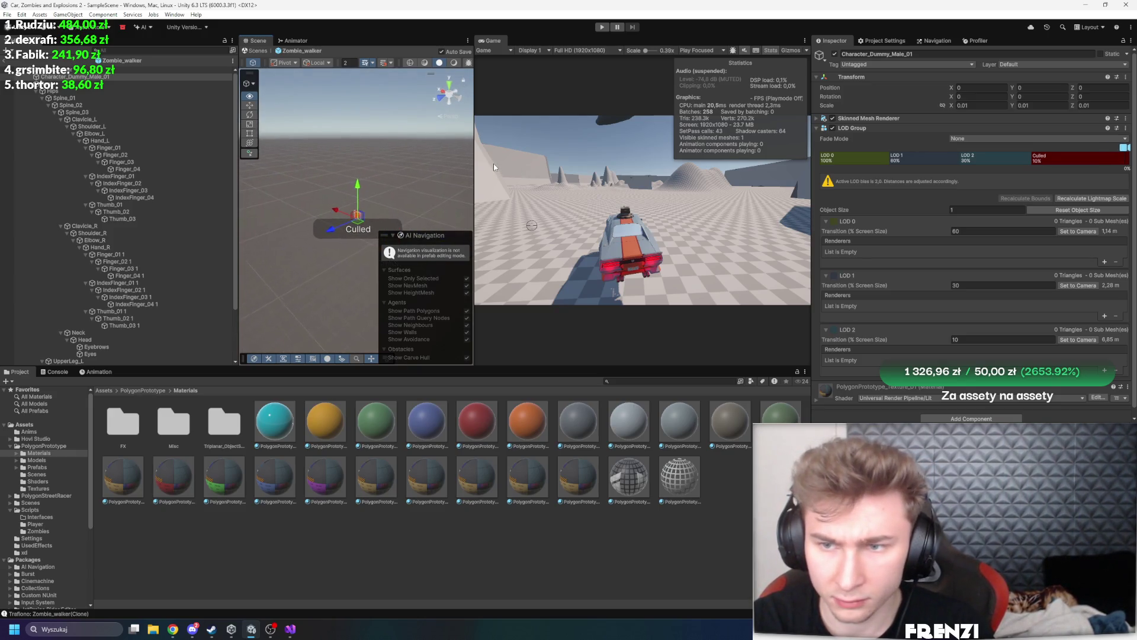
Frame the character and raise the LOD Group's object size to about 99.97
{"action": "key", "text": "f"}
{"action": "key", "text": "f"}
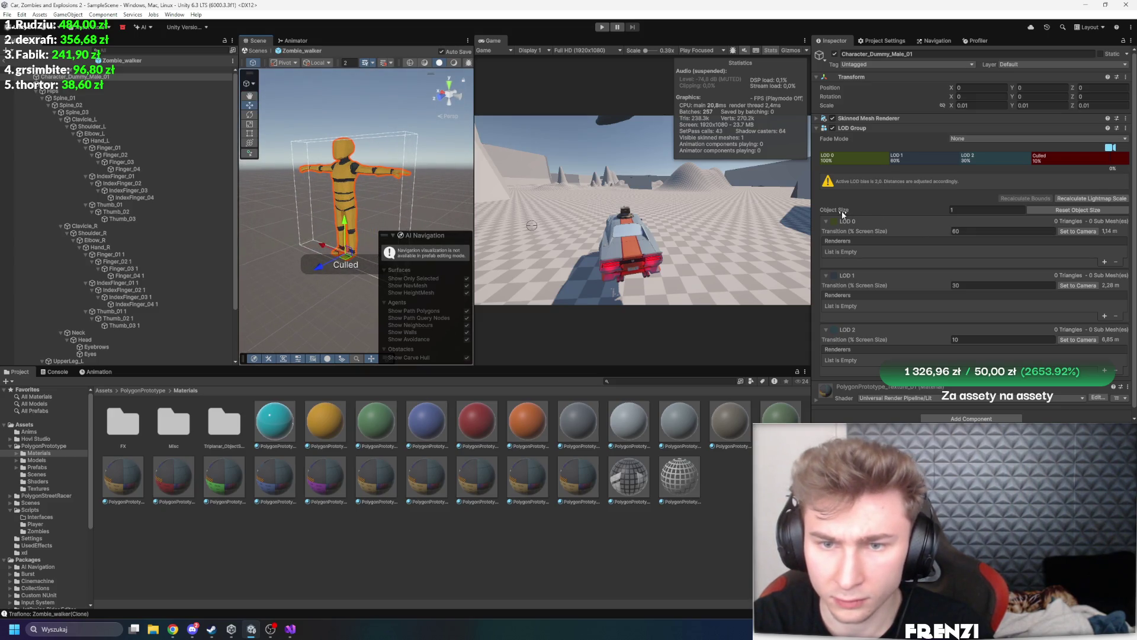
{"action": "mouse_move", "coordinate": [843, 214]}
{"action": "left_mouse_down"}
{"action": "mouse_move", "coordinate": [859, 213]}
{"action": "mouse_move", "coordinate": [740, 268]}
{"action": "mouse_move", "coordinate": [539, 269]}
{"action": "left_mouse_up"}
{"action": "scroll", "coordinate": [367, 204], "scroll_direction": "down", "scroll_amount": 5}
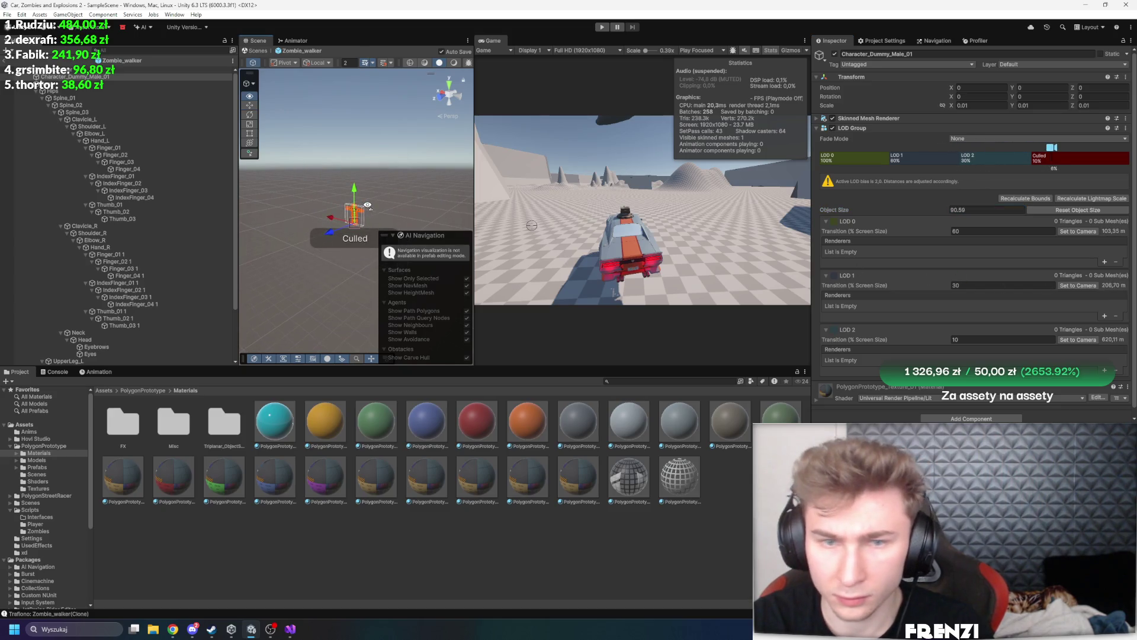
{"action": "scroll", "coordinate": [367, 204], "scroll_direction": "up", "scroll_amount": 5}
{"action": "left_click_drag", "start_coordinate": [838, 210], "coordinate": [991, 226]}
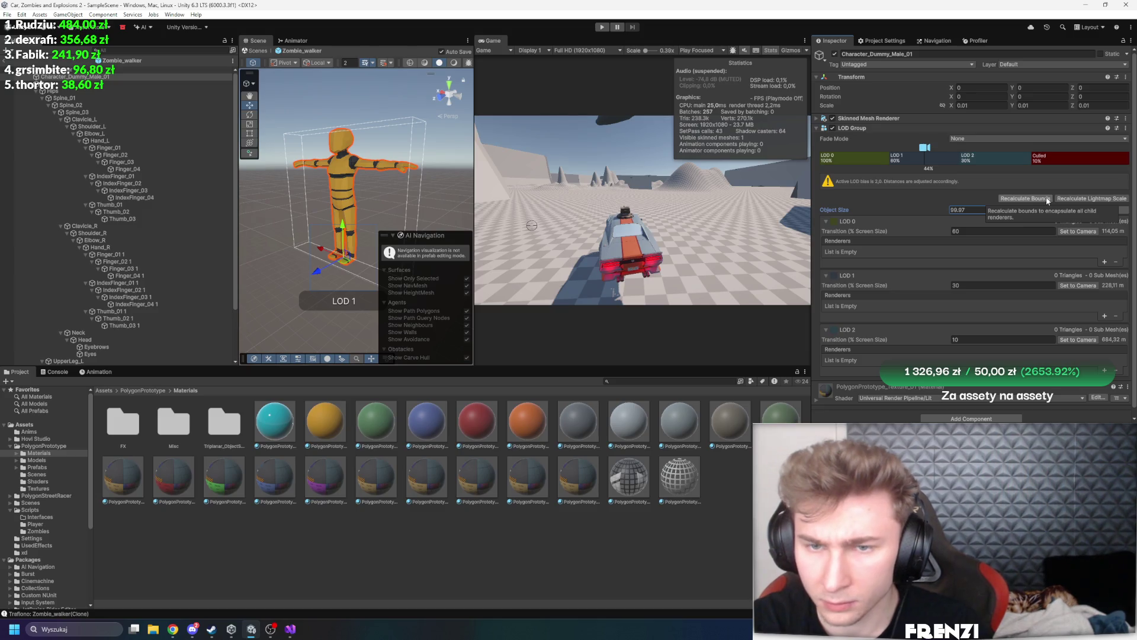
{"action": "left_click", "coordinate": [26, 86]}
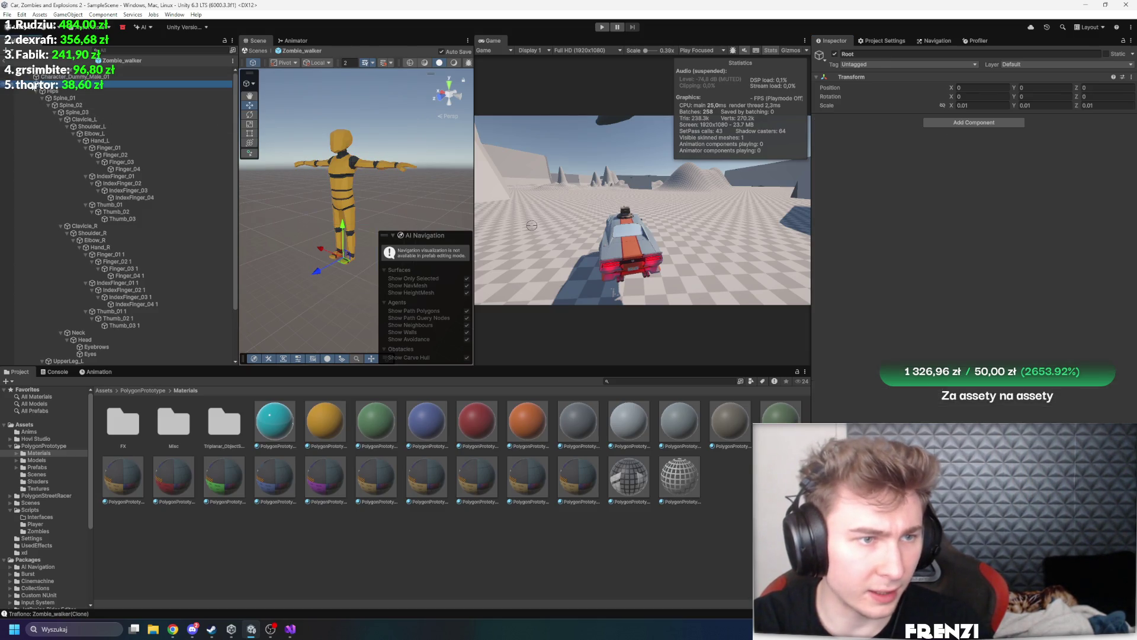
{"action": "left_click", "coordinate": [31, 87]}
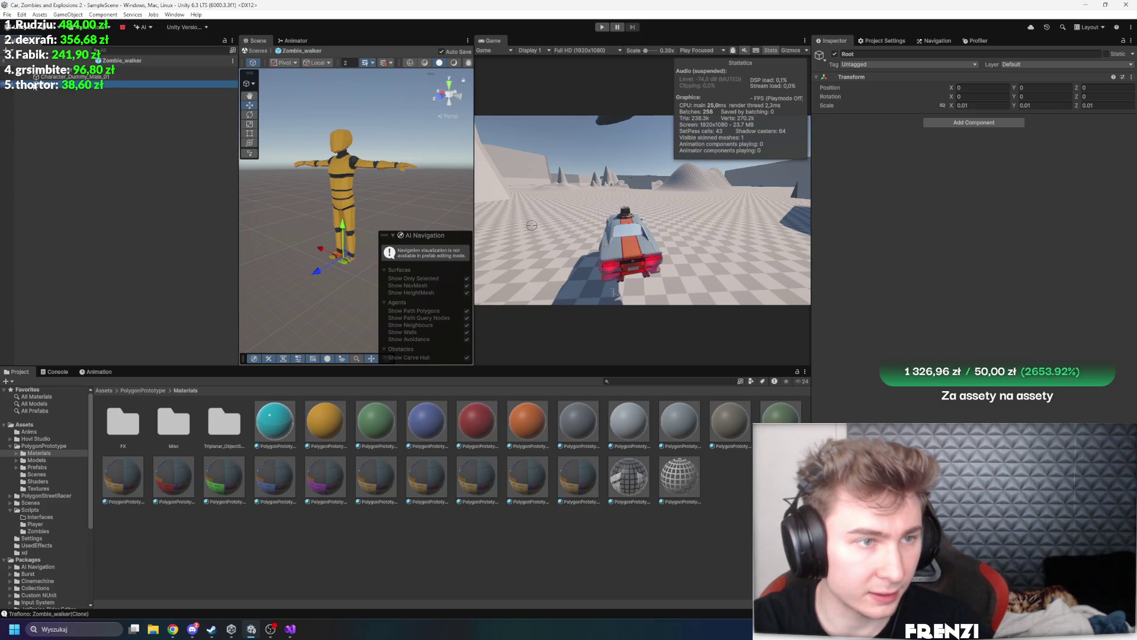
{"action": "left_click", "coordinate": [31, 77]}
{"action": "scroll", "coordinate": [933, 310], "scroll_direction": "down", "scroll_amount": 1}
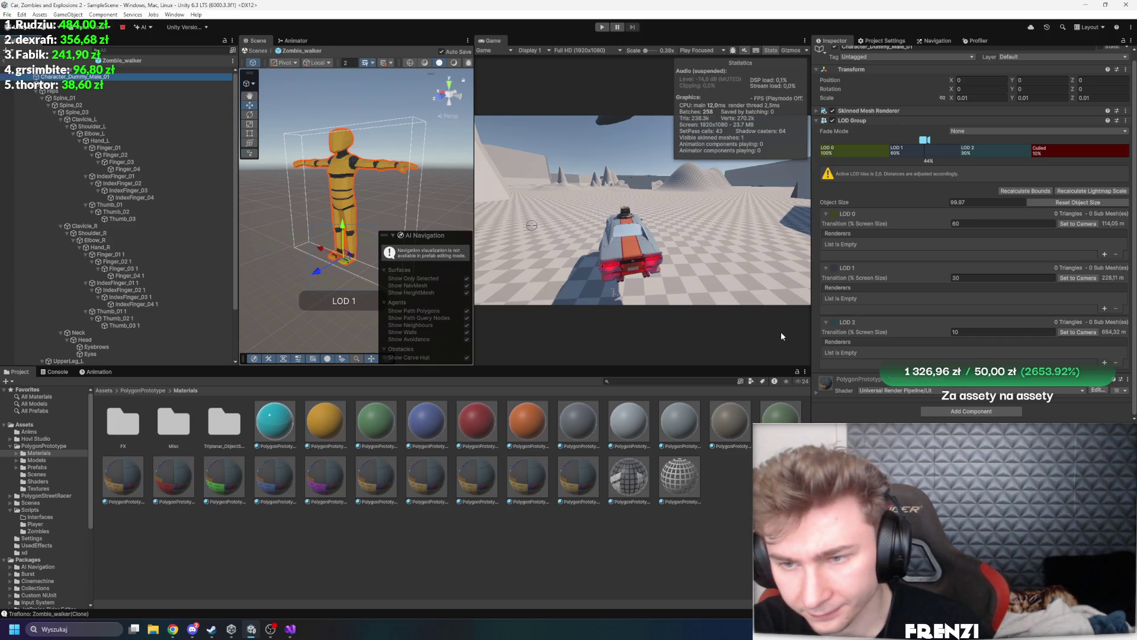
Set LOD 0, 1 and 2 from the camera to 35.43177, 10.05659 and 4.135895 percent
{"action": "left_click_drag", "start_coordinate": [432, 225], "coordinate": [413, 224]}
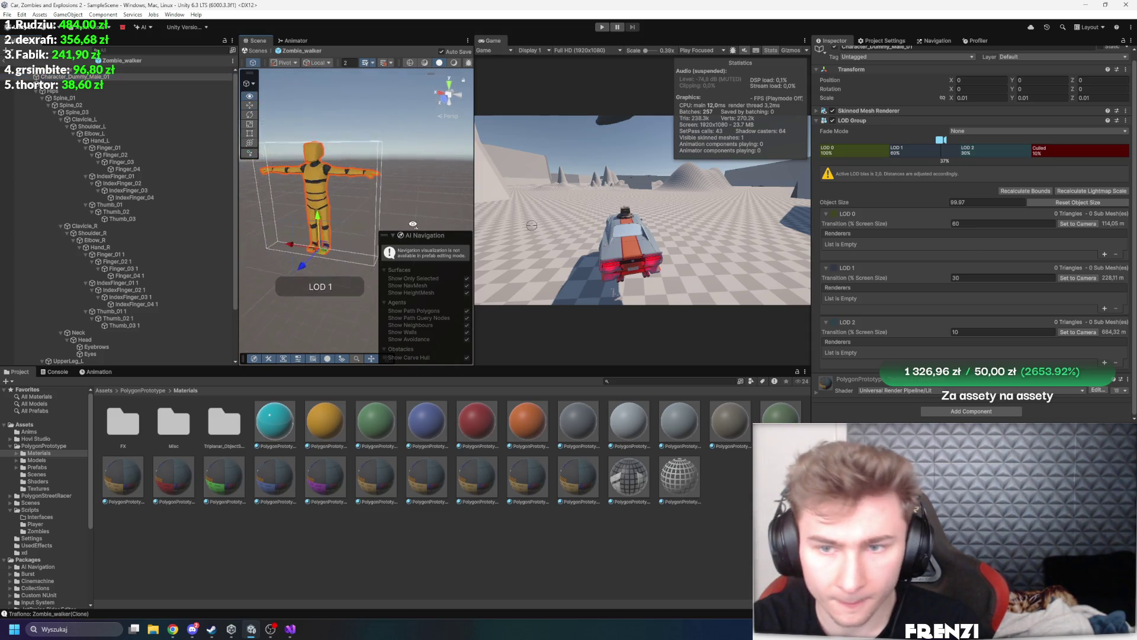
{"action": "left_click", "coordinate": [1078, 223]}
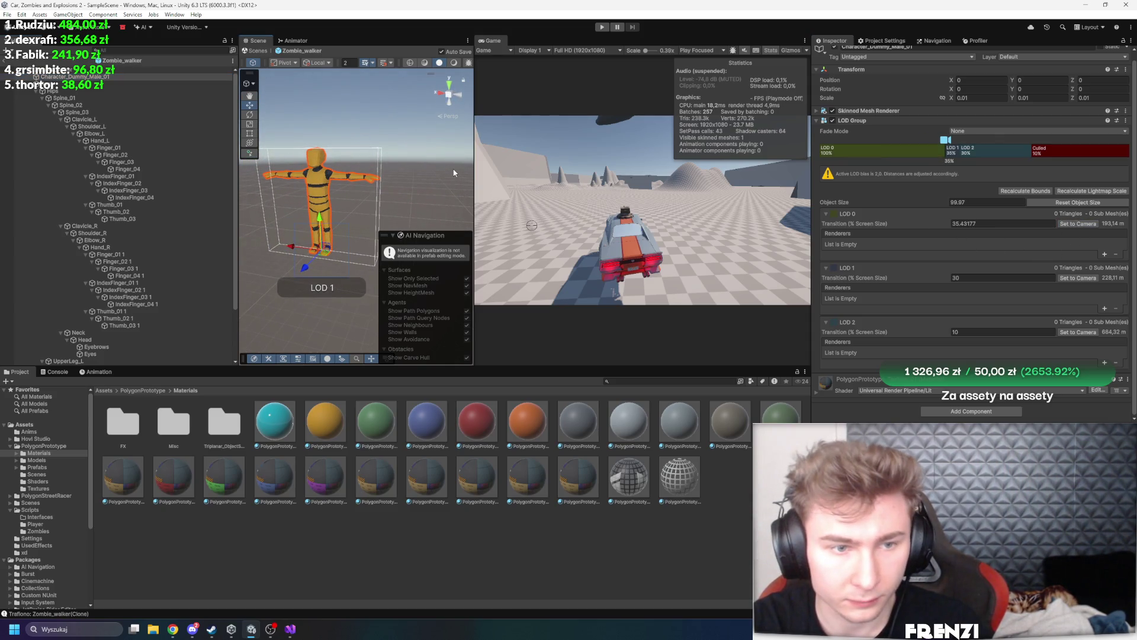
{"action": "scroll", "coordinate": [454, 172], "scroll_direction": "down", "scroll_amount": 5}
{"action": "left_click", "coordinate": [1085, 278]}
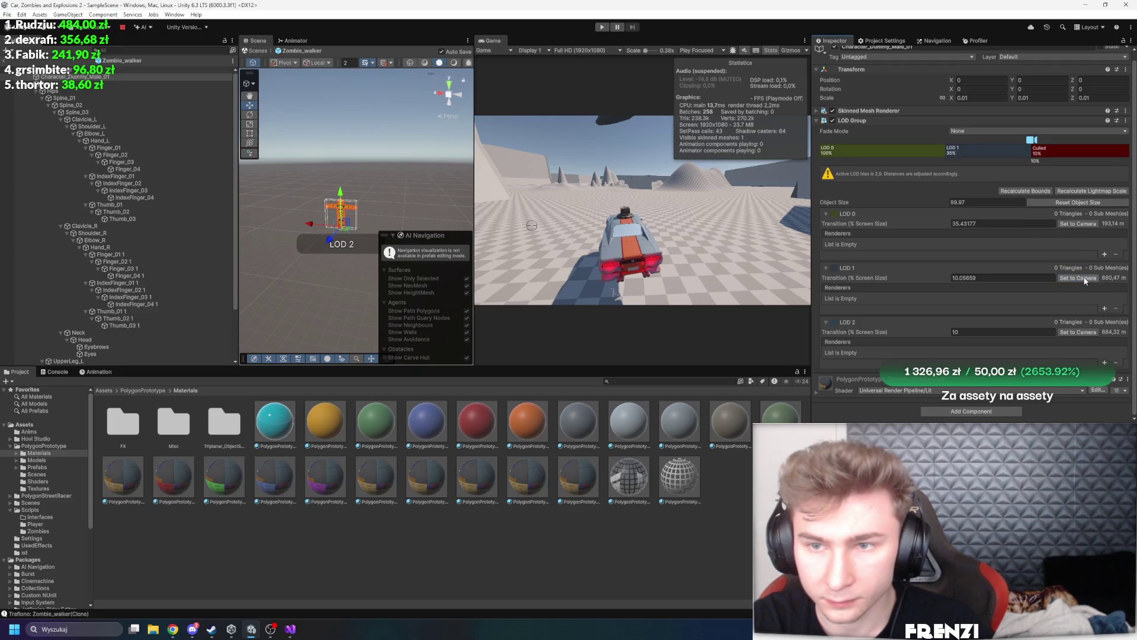
{"action": "scroll", "coordinate": [373, 185], "scroll_direction": "down", "scroll_amount": 3}
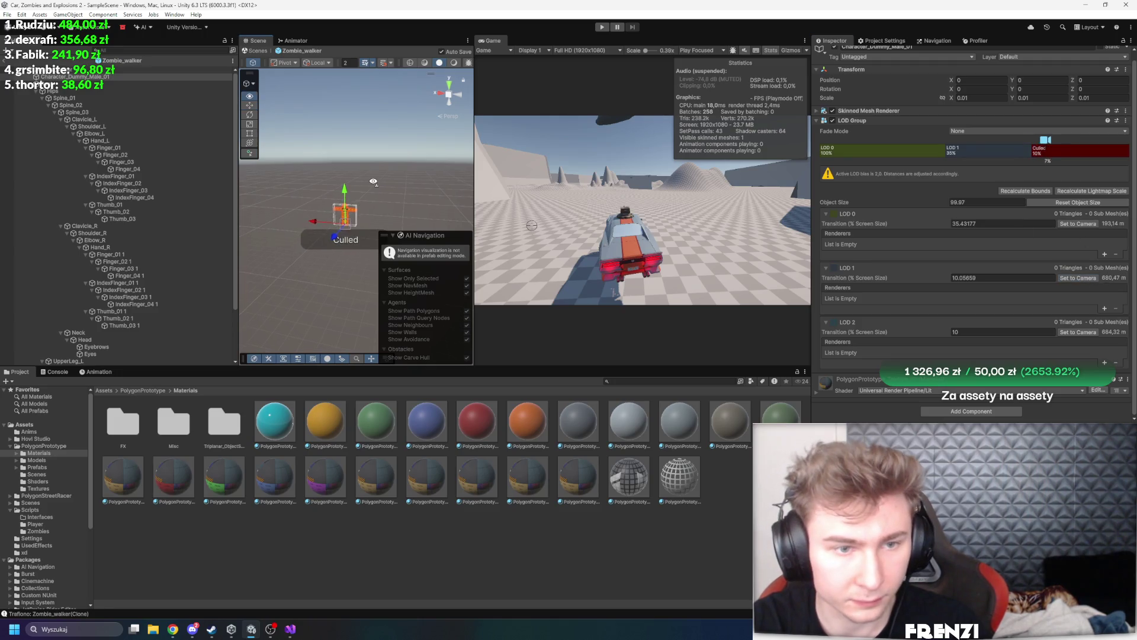
{"action": "left_click", "coordinate": [1090, 332]}
{"action": "scroll", "coordinate": [355, 195], "scroll_direction": "up", "scroll_amount": 5}
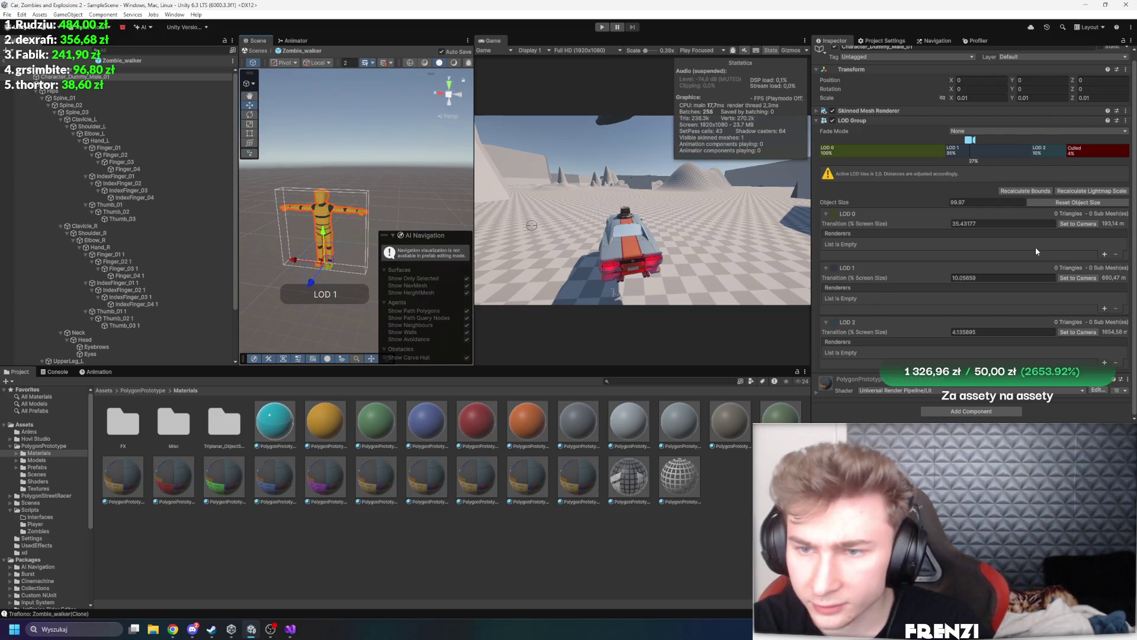
{"action": "scroll", "coordinate": [1007, 237], "scroll_direction": "up", "scroll_amount": 1}
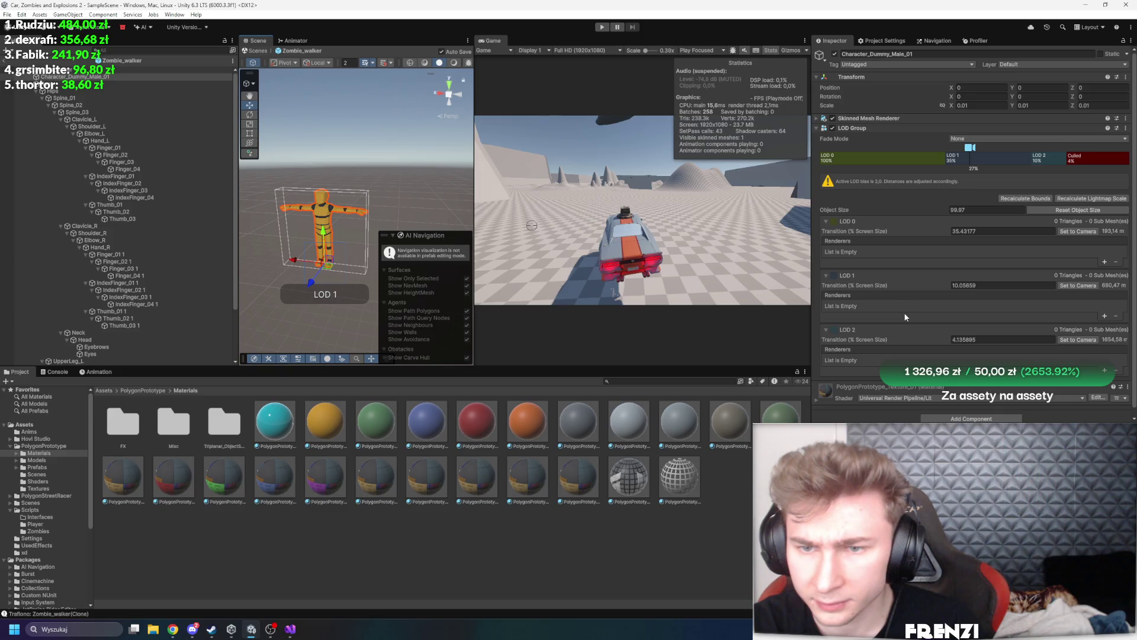
Add empty renderer slots to LOD 0–2 and duplicate the Character_Dummy_Male_01 object
{"action": "left_click", "coordinate": [1105, 372]}
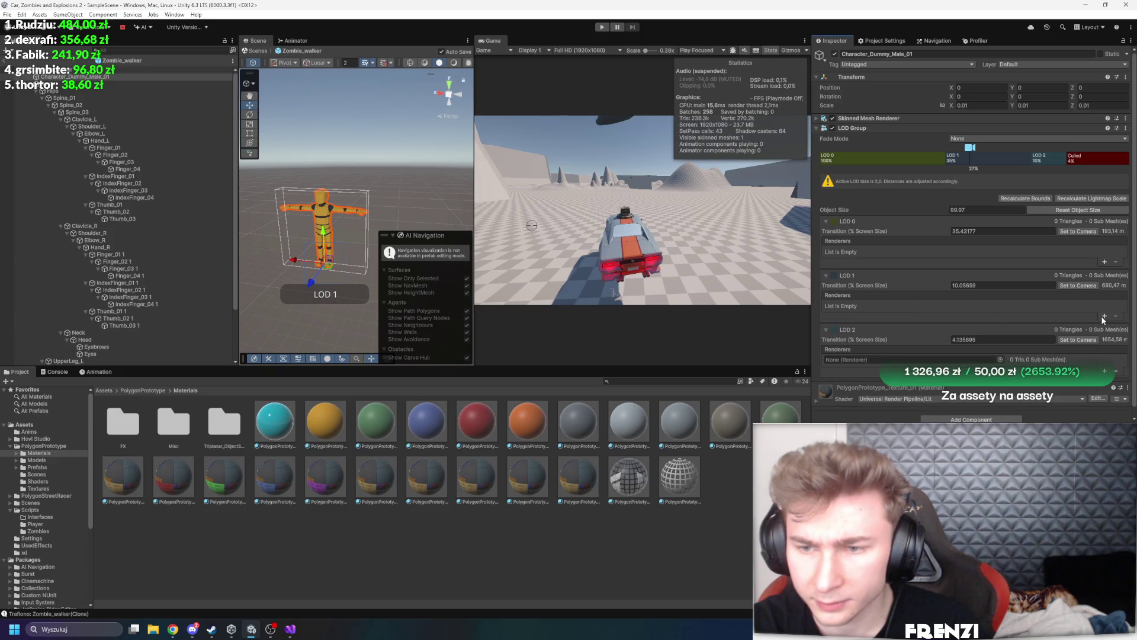
{"action": "left_click", "coordinate": [1103, 315]}
{"action": "left_click", "coordinate": [1104, 261]}
{"action": "key", "text": "ctrl+d"}
{"action": "key", "text": "ctrl+d"}
{"action": "key", "text": "ctrl+d"}
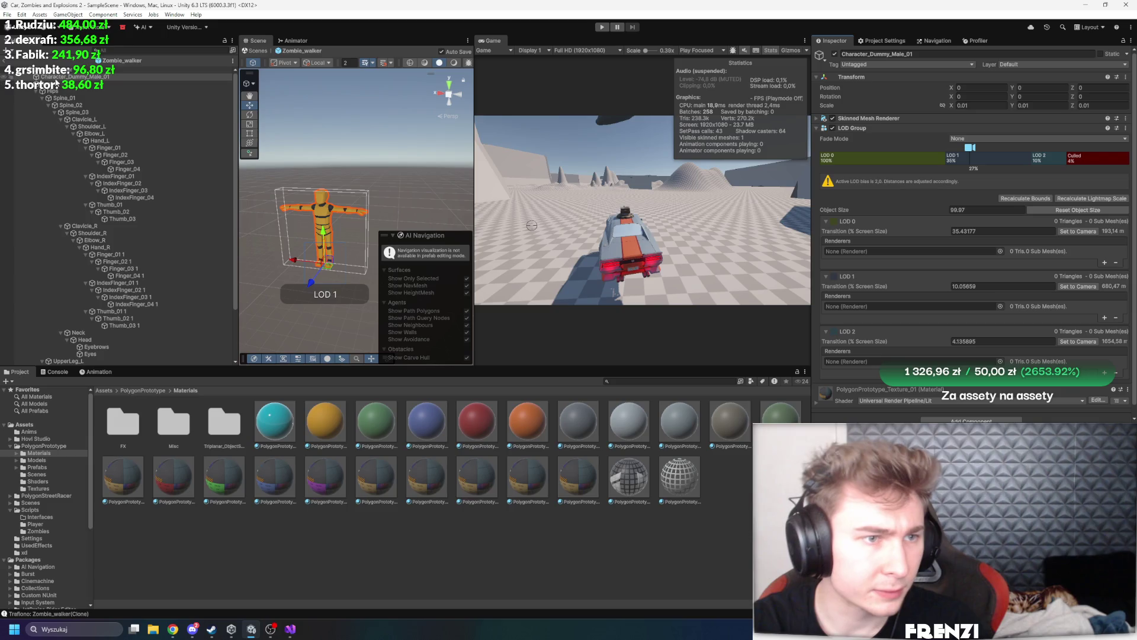
{"action": "right_click", "coordinate": [858, 128]}
{"action": "left_click", "coordinate": [912, 194]}
Deactivate the character mesh copies, leaving Character_Dummy_Male_01 (2) inactive
{"action": "left_click", "coordinate": [131, 70]}
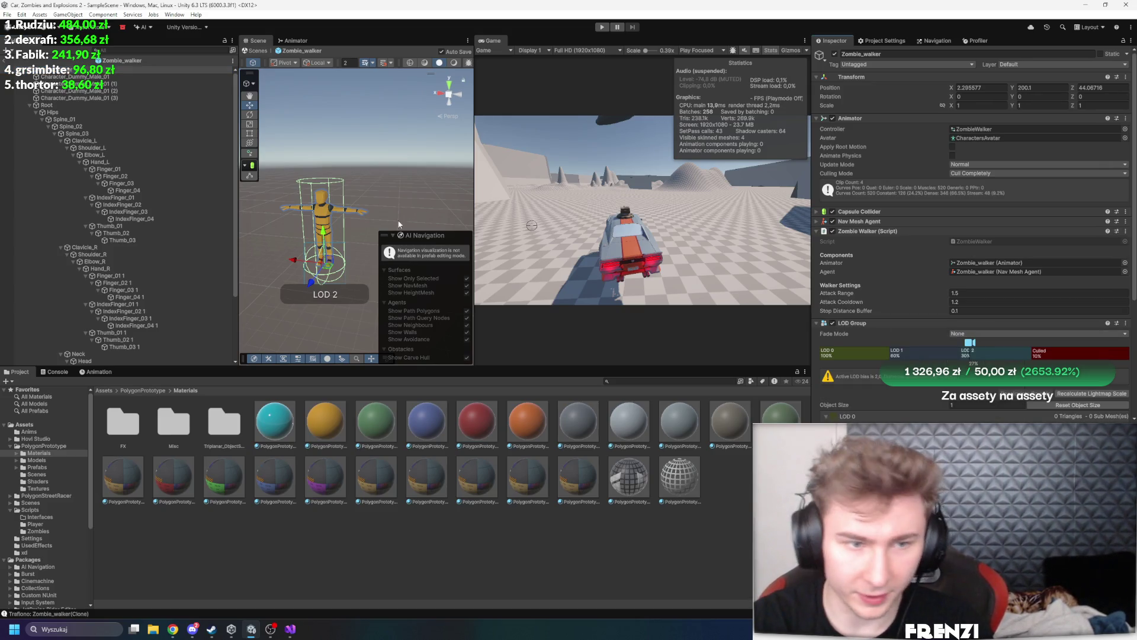
{"action": "left_click", "coordinate": [106, 98], "text": "shift"}
{"action": "left_click", "coordinate": [834, 53]}
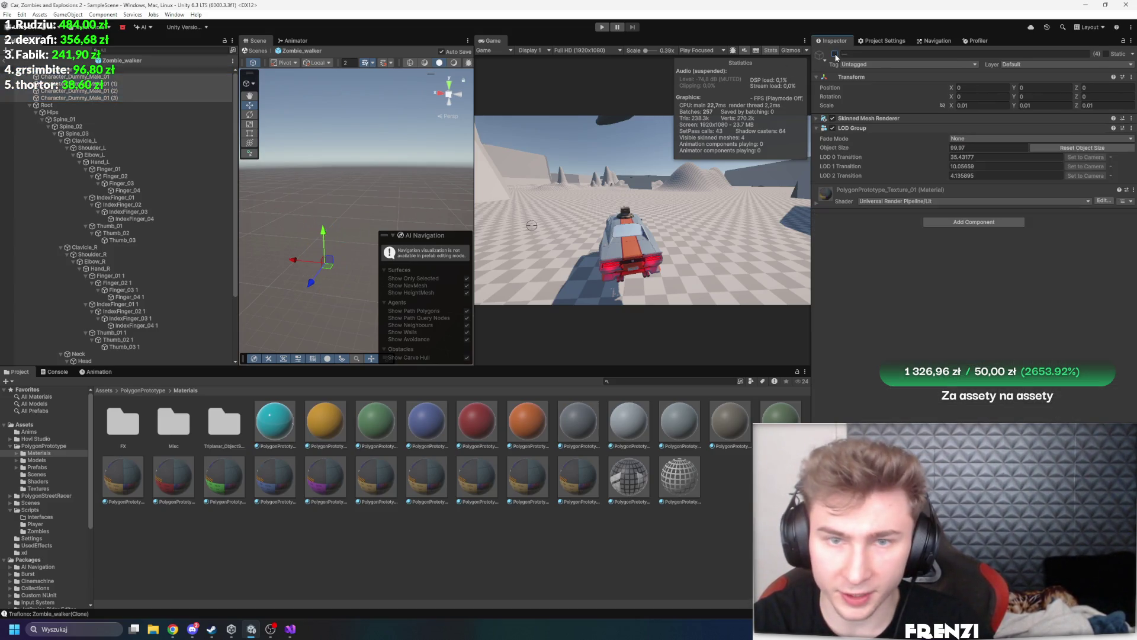
{"action": "left_click", "coordinate": [97, 90]}
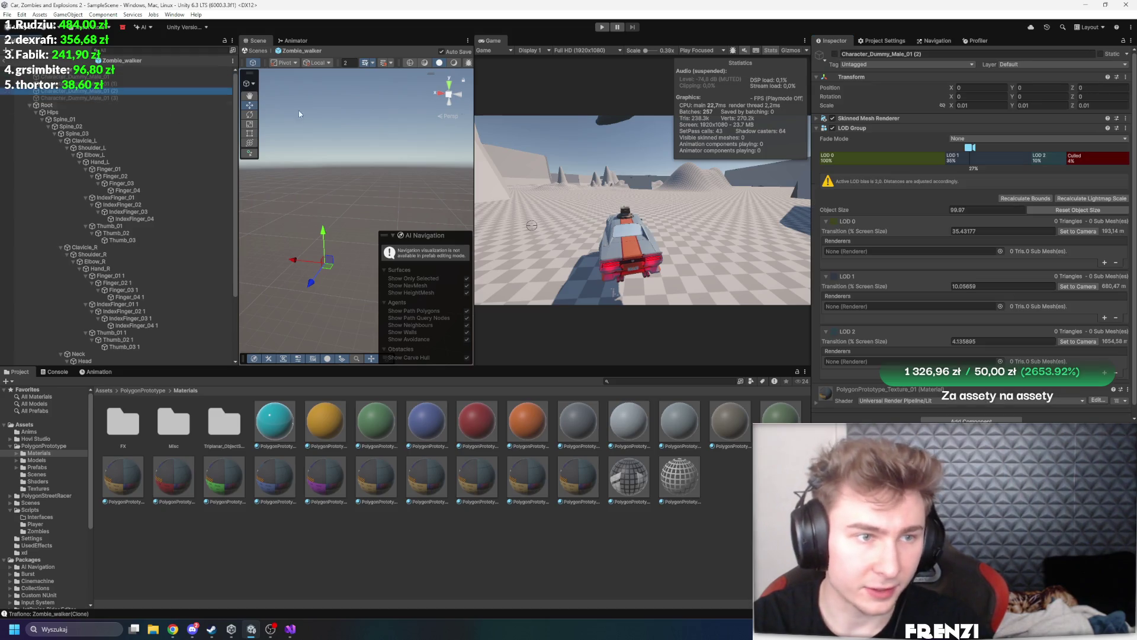
{"action": "left_click", "coordinate": [835, 53]}
{"action": "left_click", "coordinate": [834, 54]}
{"action": "left_click", "coordinate": [123, 70]}
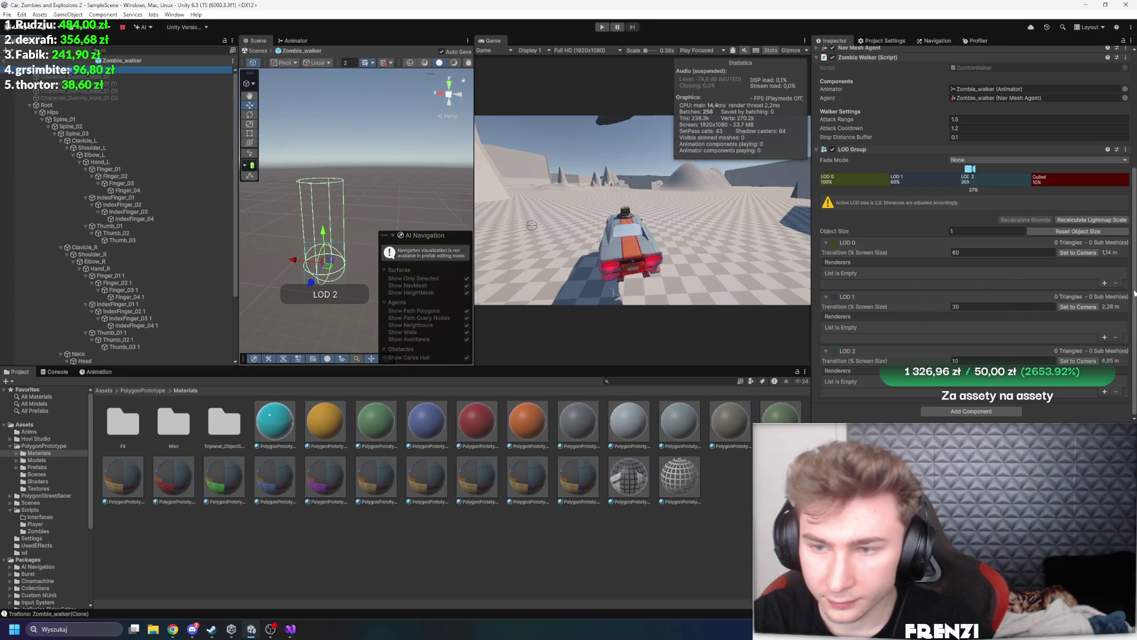
On Zombie_walker's LOD Group, assign Character_Dummy_Male_01 (1) as the LOD 0, 1 and 2 renderer
{"action": "left_click", "coordinate": [1105, 392]}
{"action": "left_click", "coordinate": [1104, 338]}
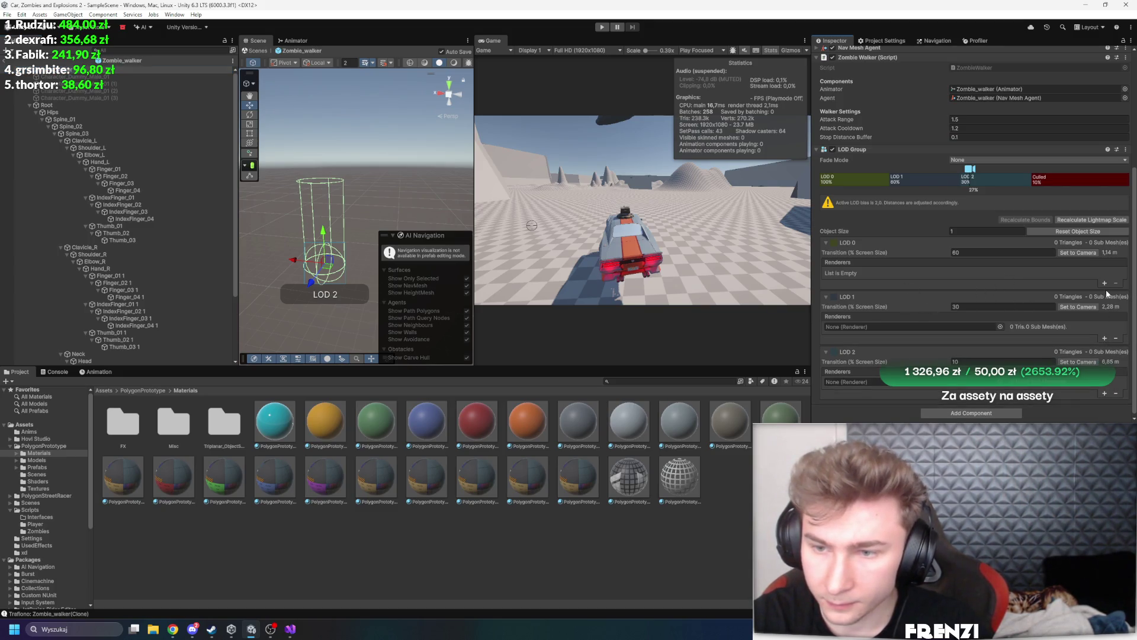
{"action": "left_click", "coordinate": [1104, 282]}
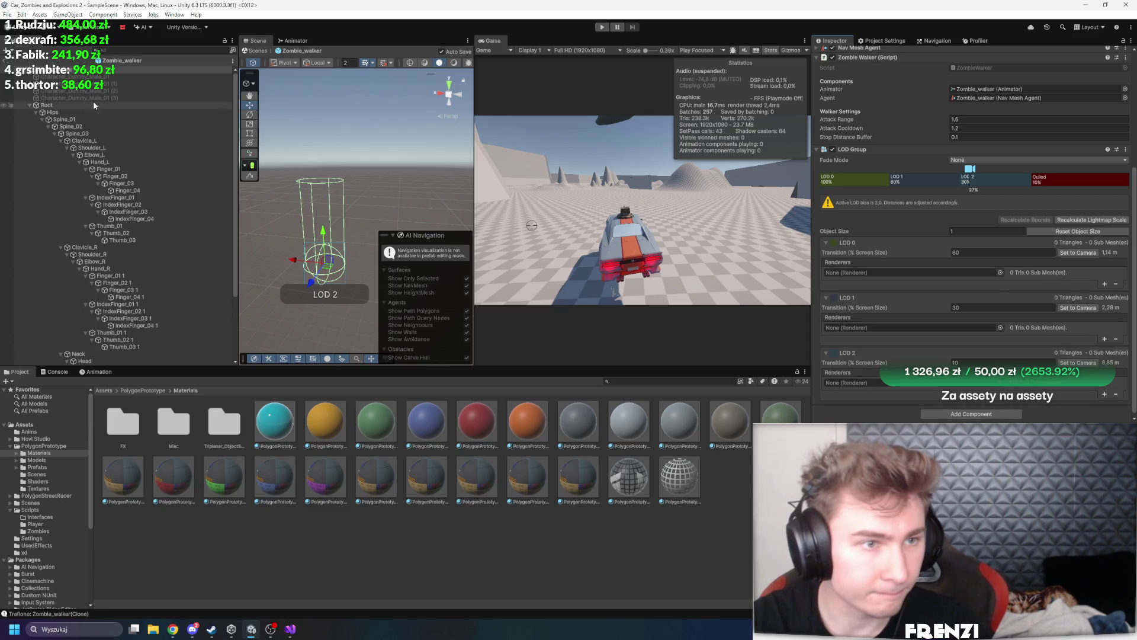
{"action": "left_click", "coordinate": [896, 273]}
{"action": "left_click_drag", "start_coordinate": [77, 84], "coordinate": [896, 272]}
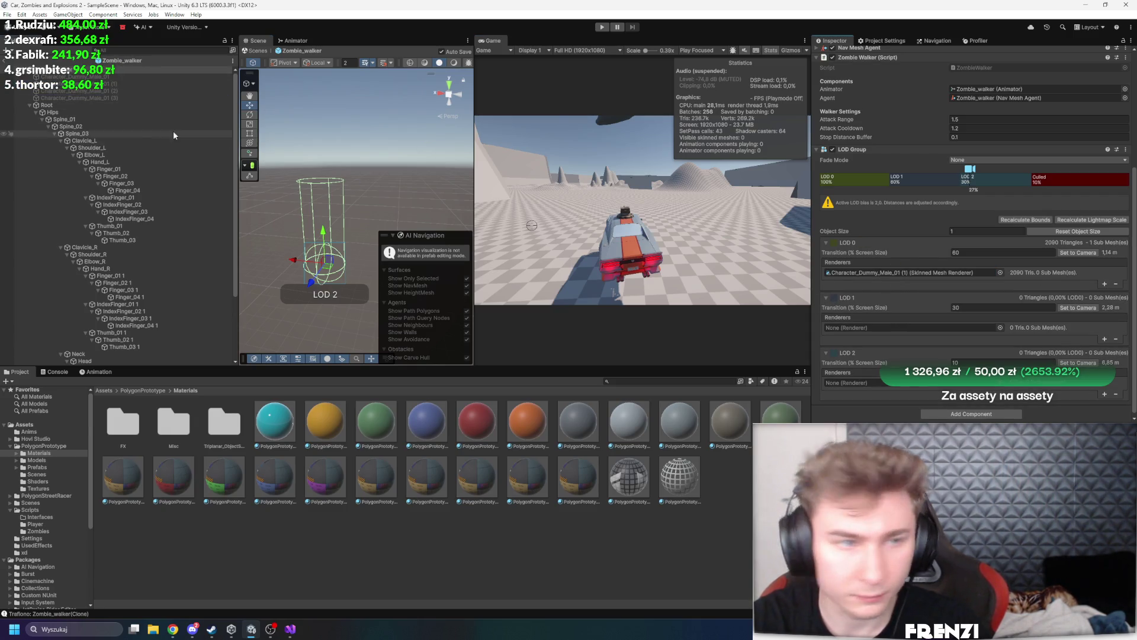
{"action": "left_click_drag", "start_coordinate": [96, 78], "coordinate": [896, 327]}
{"action": "mouse_move", "coordinate": [77, 84]}
{"action": "left_mouse_down"}
{"action": "mouse_move", "coordinate": [915, 342]}
{"action": "mouse_move", "coordinate": [901, 388]}
{"action": "left_mouse_up"}
Remove the LOD Group component from Character_Dummy_Male_01 (2) and (3)
{"action": "left_click", "coordinate": [97, 98]}
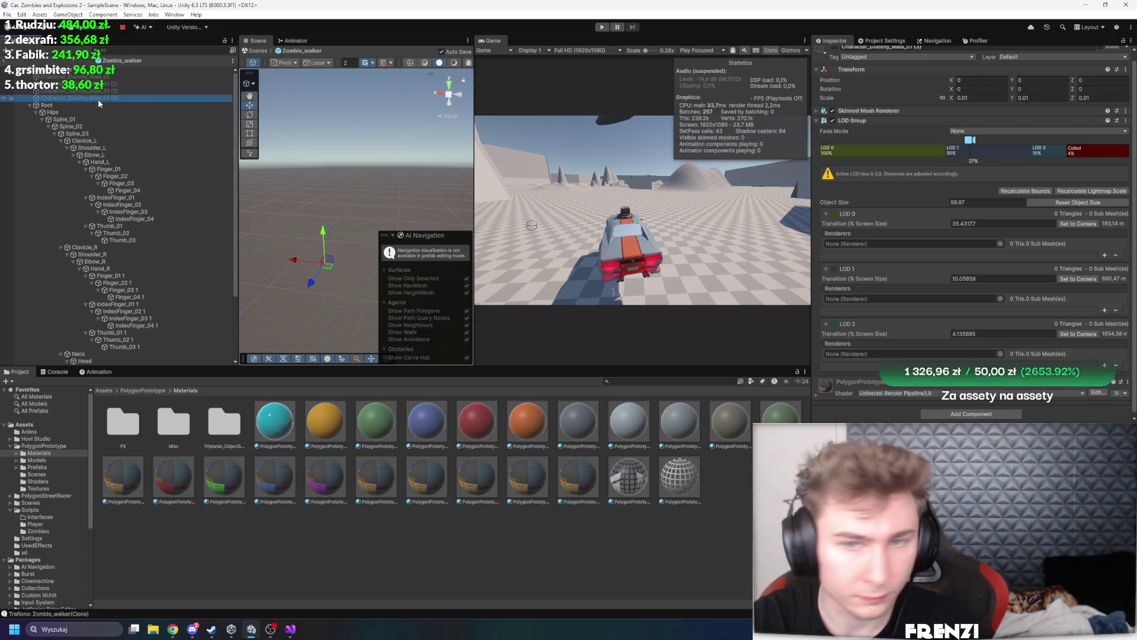
{"action": "left_click", "coordinate": [102, 89], "text": "shift"}
{"action": "right_click", "coordinate": [879, 127]}
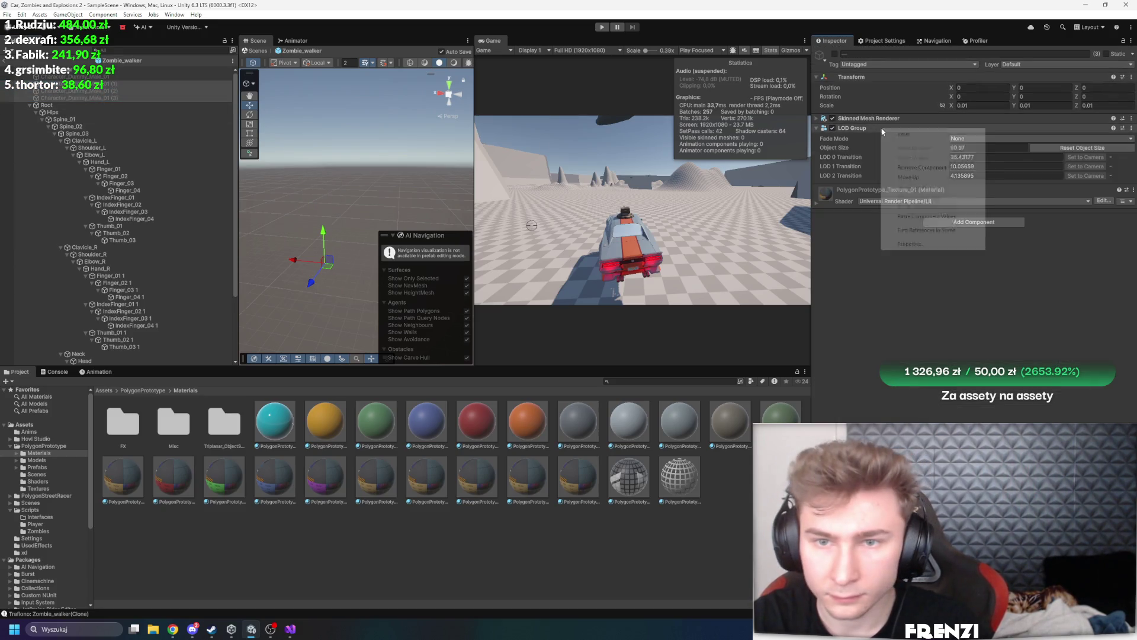
{"action": "left_click", "coordinate": [906, 144]}
Step through the character copies and Zombie_walker root to check their LOD Groups
{"action": "left_click", "coordinate": [94, 70]}
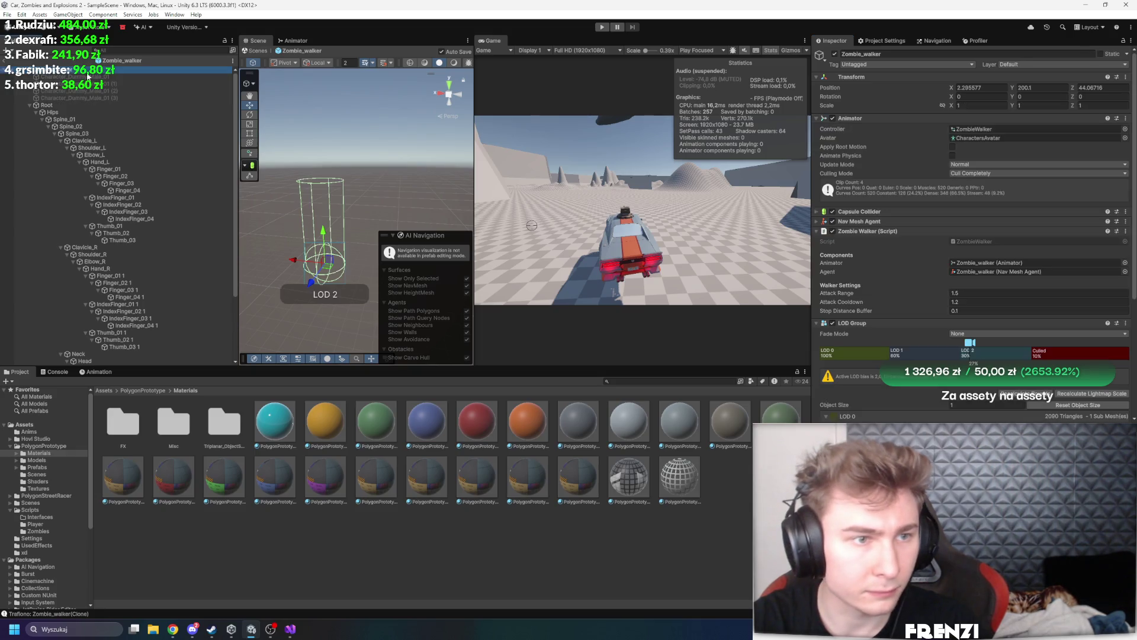
{"action": "left_click", "coordinate": [95, 77]}
{"action": "left_click", "coordinate": [95, 84]}
{"action": "left_click", "coordinate": [95, 90]}
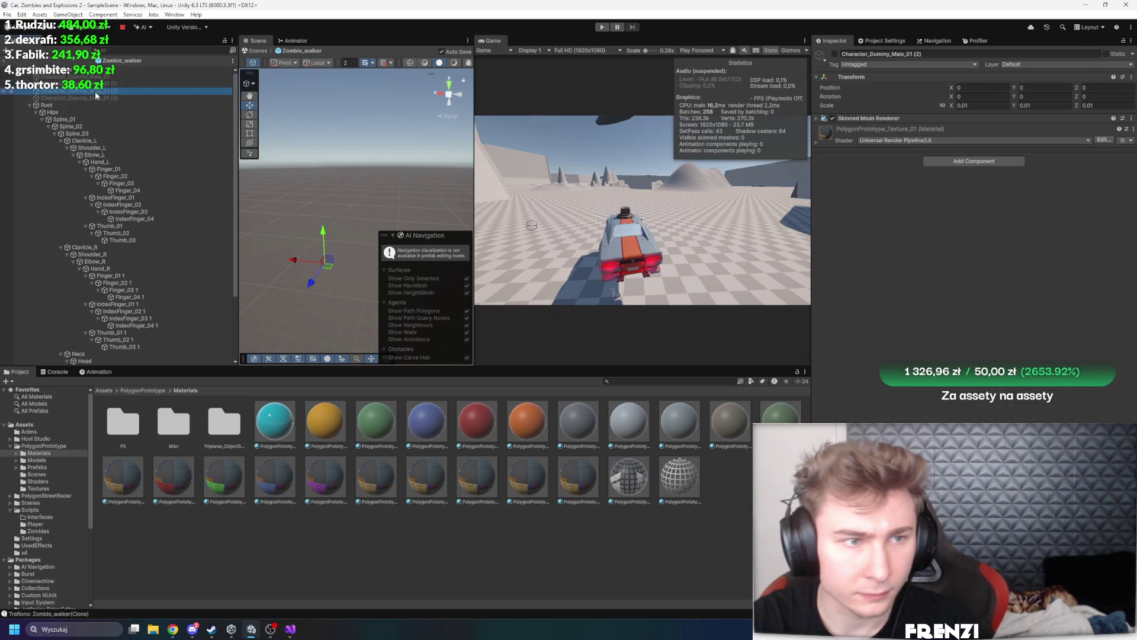
{"action": "key", "text": "Up"}
{"action": "key", "text": "Up"}
{"action": "key", "text": "Up"}
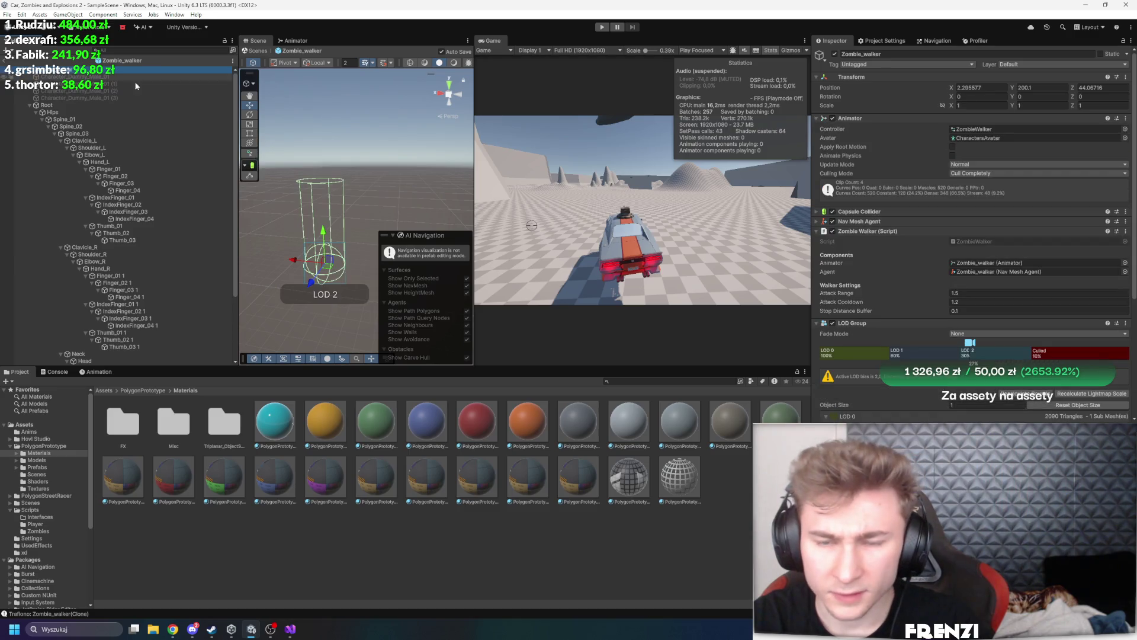
{"action": "key", "text": "Down"}
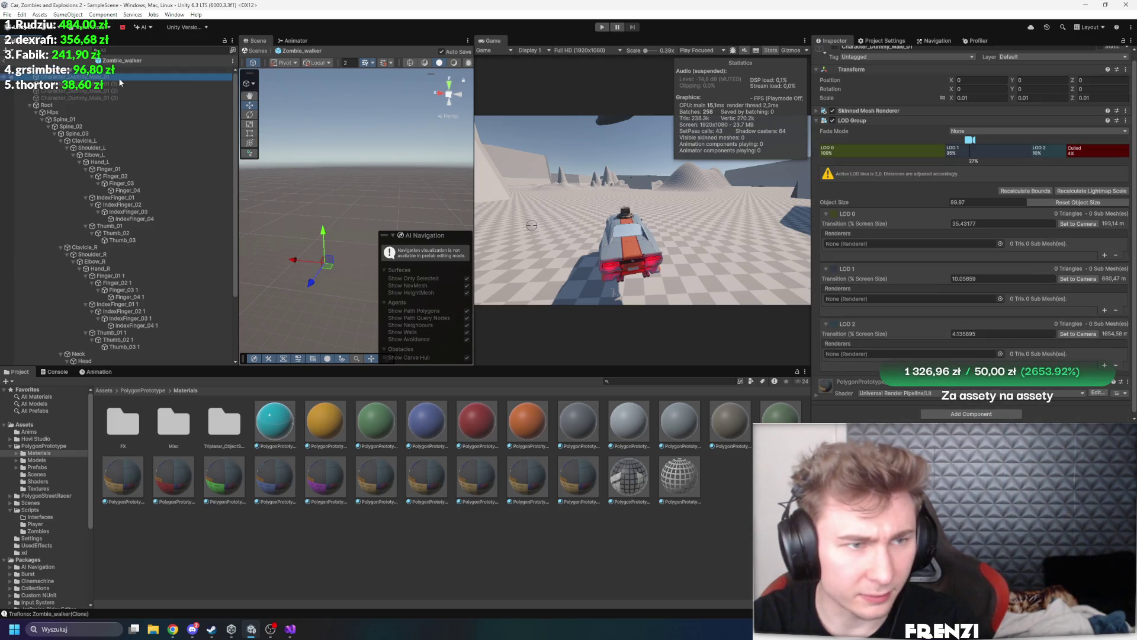
{"action": "key", "text": "Up"}
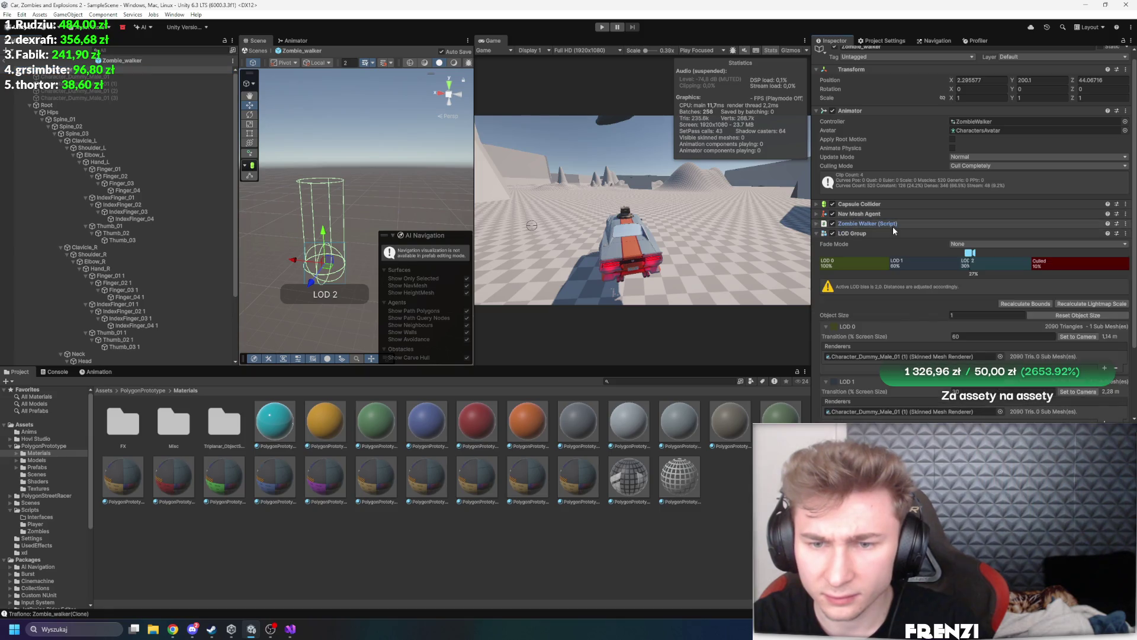
{"action": "scroll", "coordinate": [893, 227], "scroll_direction": "down", "scroll_amount": 3}
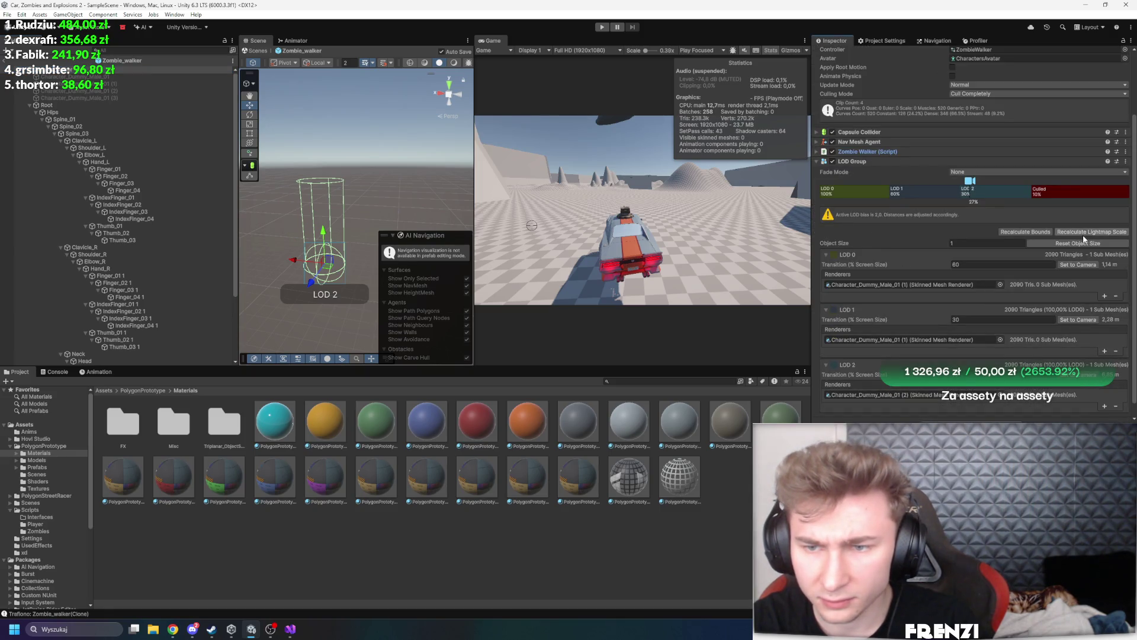
{"action": "scroll", "coordinate": [892, 174], "scroll_direction": "up", "scroll_amount": 3}
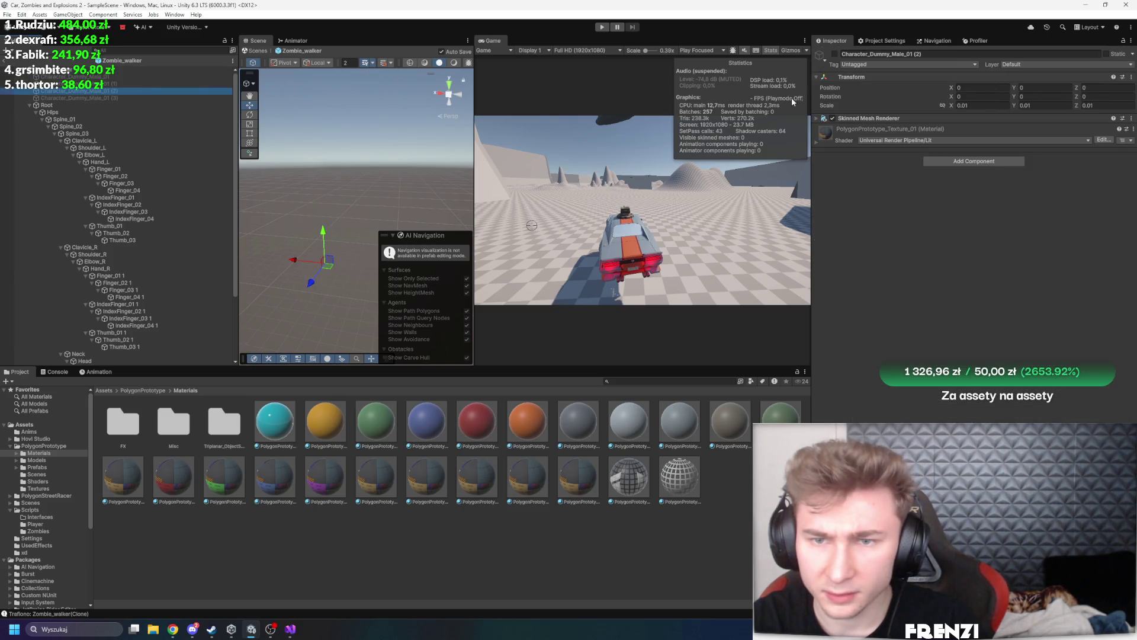
Ping the character's mesh asset from the Skinned Mesh Renderer and show the Characters model's Import Settings
{"action": "left_click", "coordinate": [896, 117]}
{"action": "left_click", "coordinate": [1004, 167]}
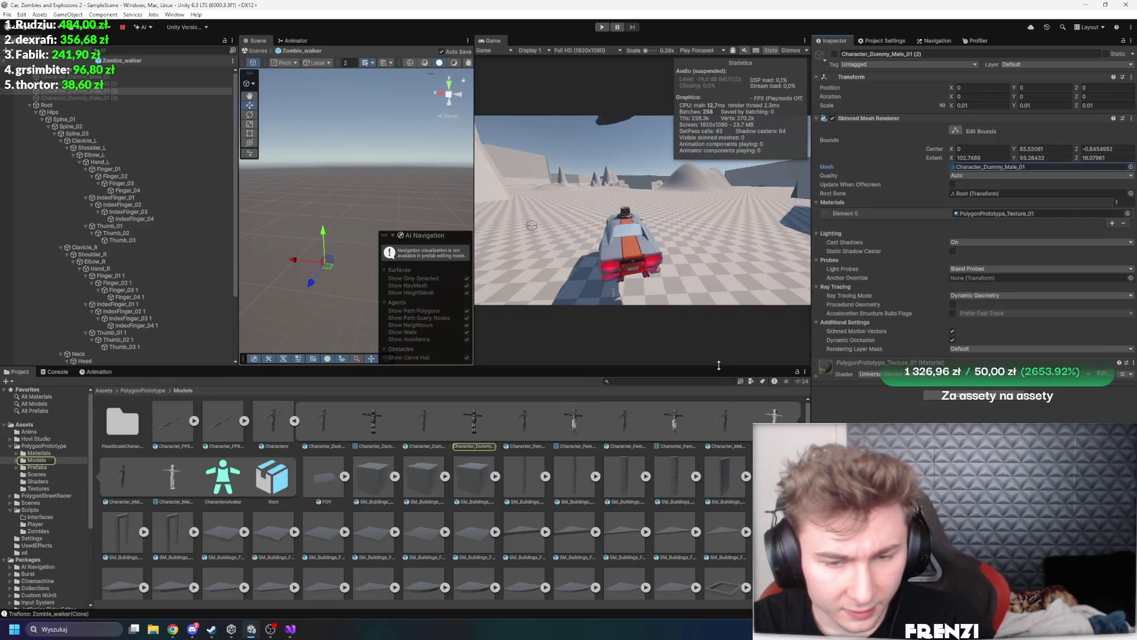
{"action": "left_click", "coordinate": [143, 104]}
{"action": "left_click", "coordinate": [133, 92]}
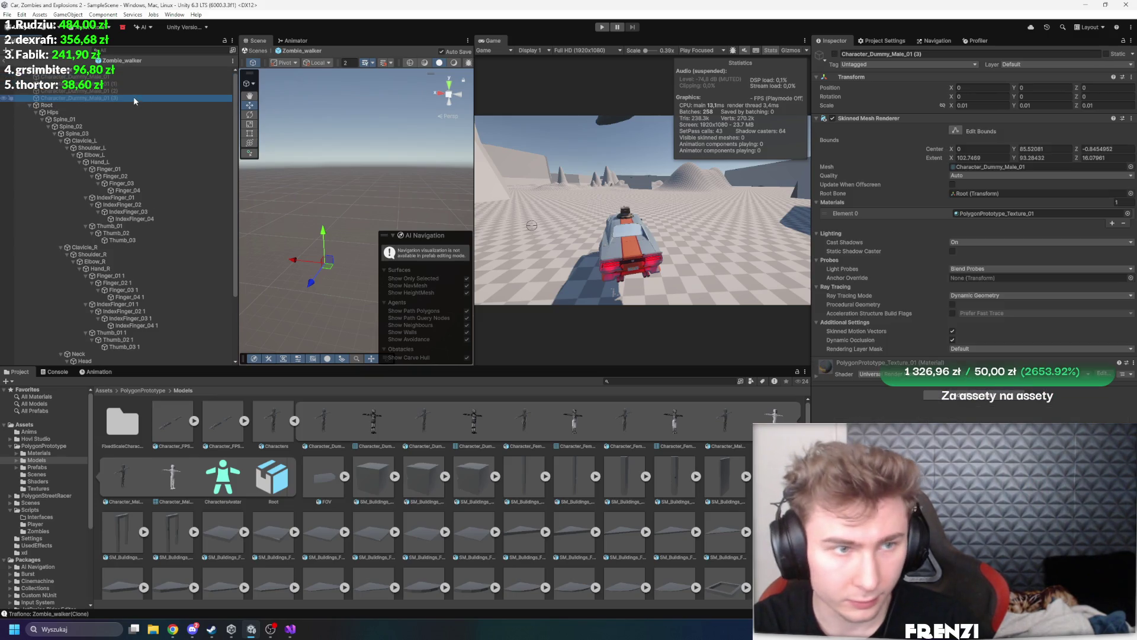
{"action": "key", "text": "Up"}
{"action": "key", "text": "Up"}
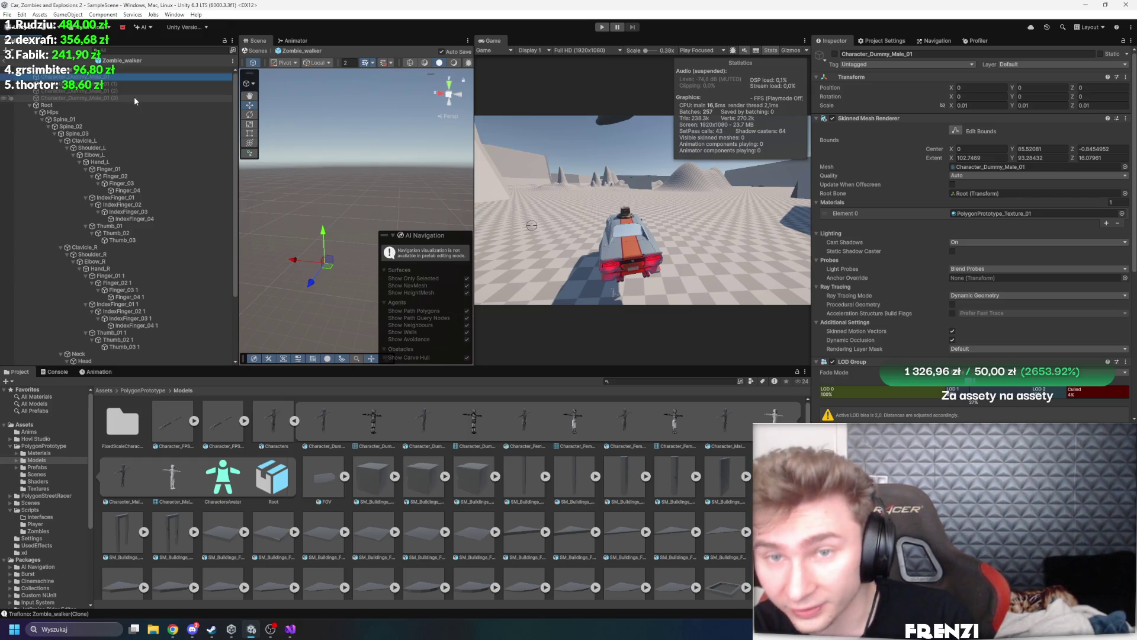
{"action": "key", "text": "alt+Tab"}
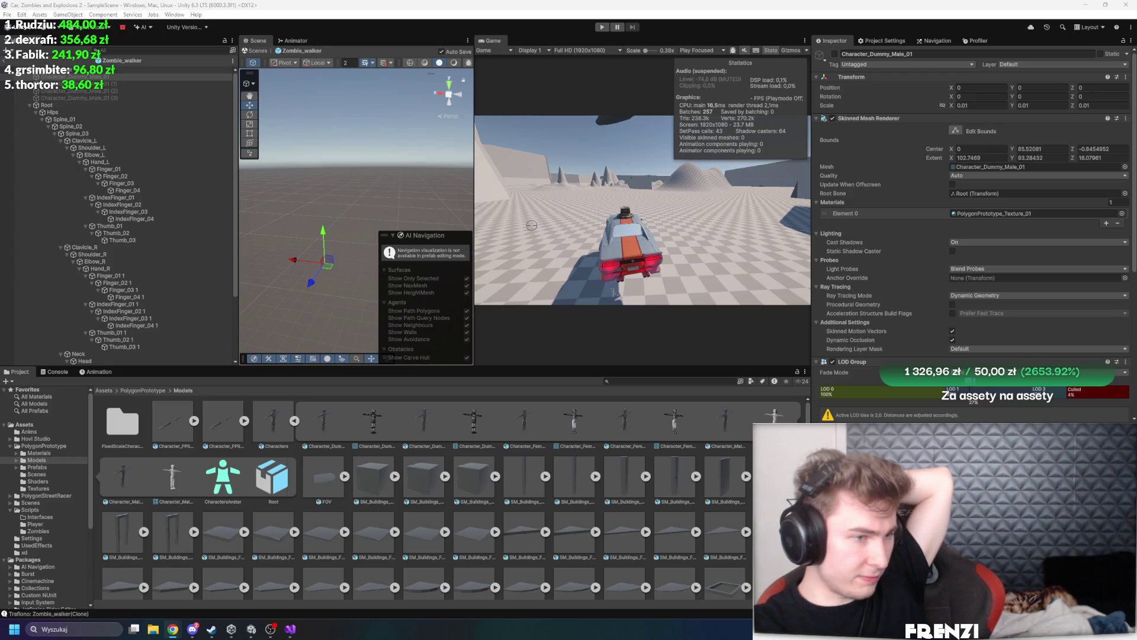
{"action": "left_click", "coordinate": [255, 418]}
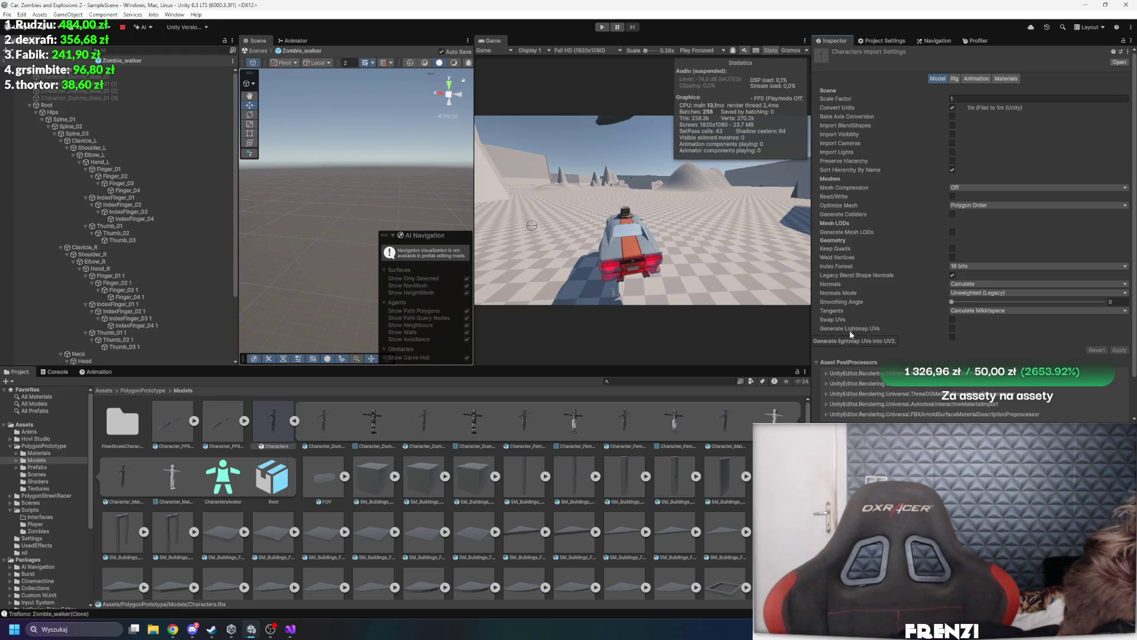
Enable mesh LOD generation on the Characters model, then view the Physics layer collision matrix
{"action": "scroll", "coordinate": [850, 330], "scroll_direction": "down", "scroll_amount": 2}
{"action": "scroll", "coordinate": [178, 331], "scroll_direction": "down", "scroll_amount": 4}
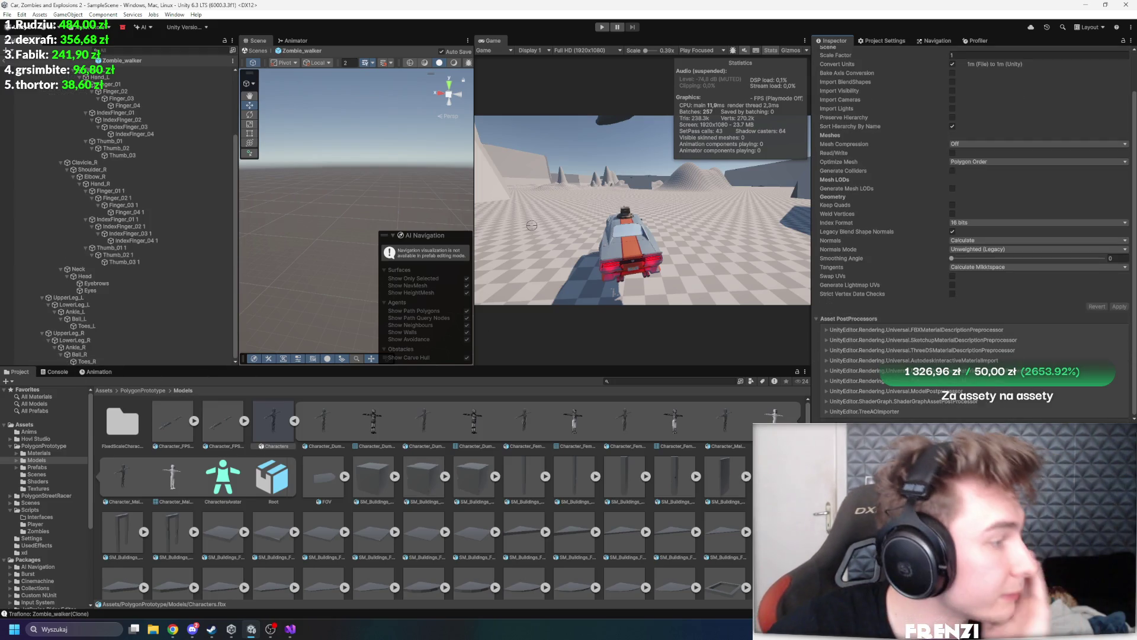
{"action": "key", "text": "alt+Tab"}
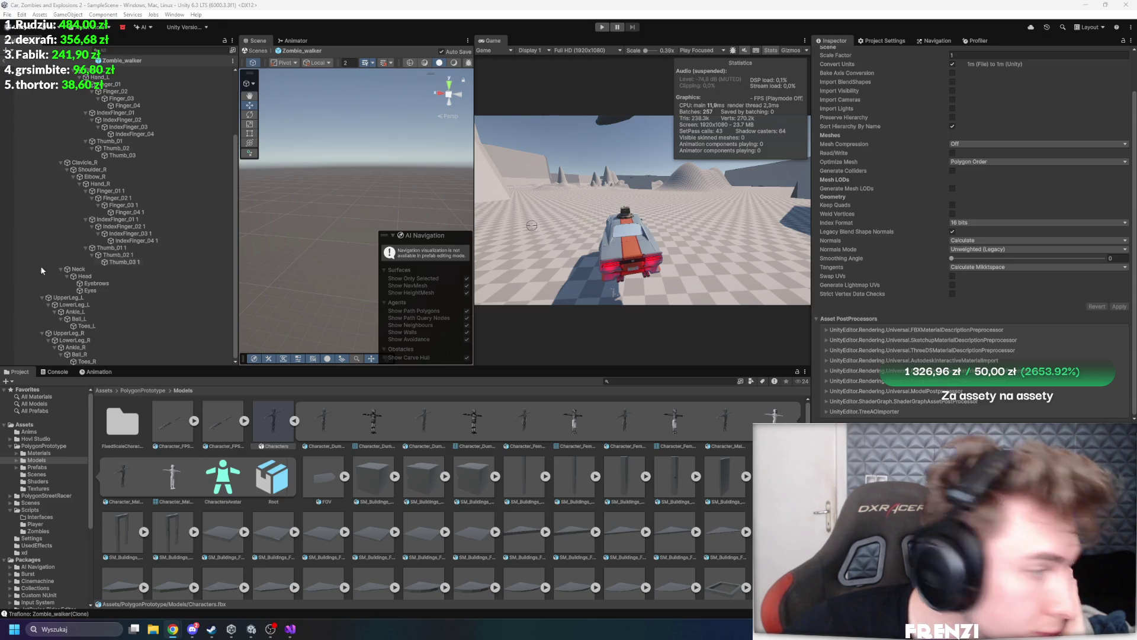
{"action": "scroll", "coordinate": [952, 239], "scroll_direction": "up", "scroll_amount": 2}
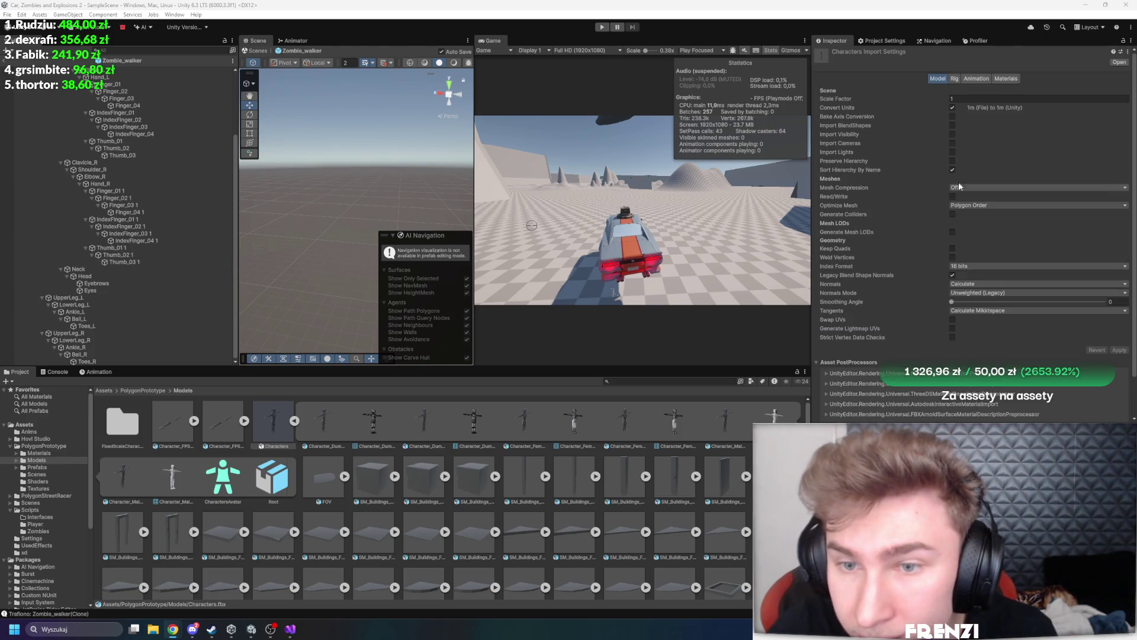
{"action": "left_click", "coordinate": [952, 234]}
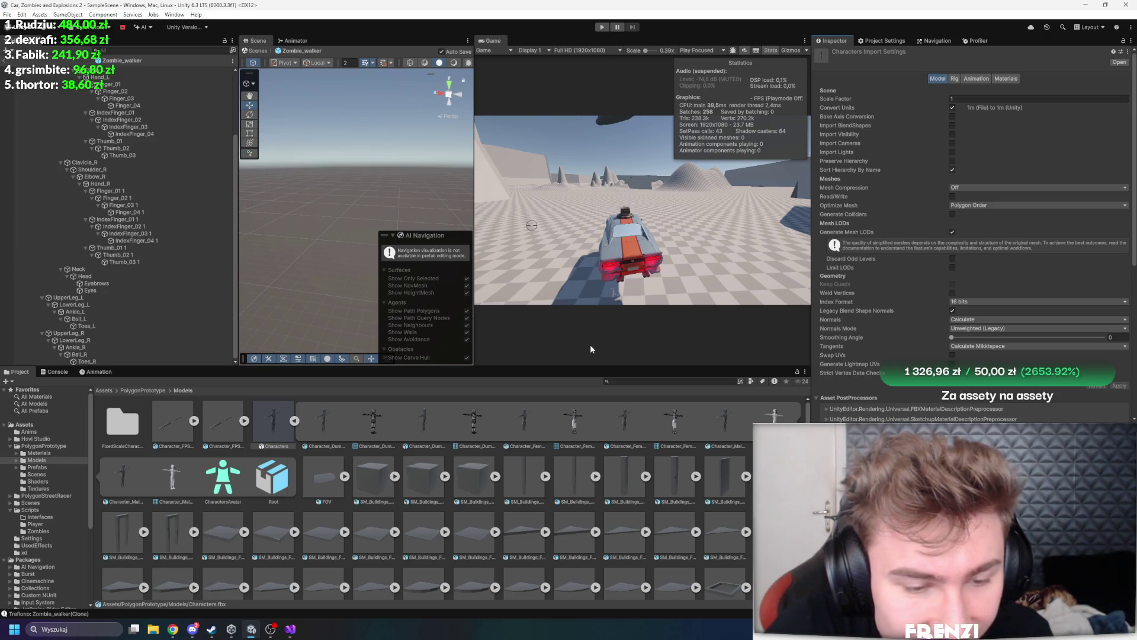
{"action": "left_click", "coordinate": [222, 422]}
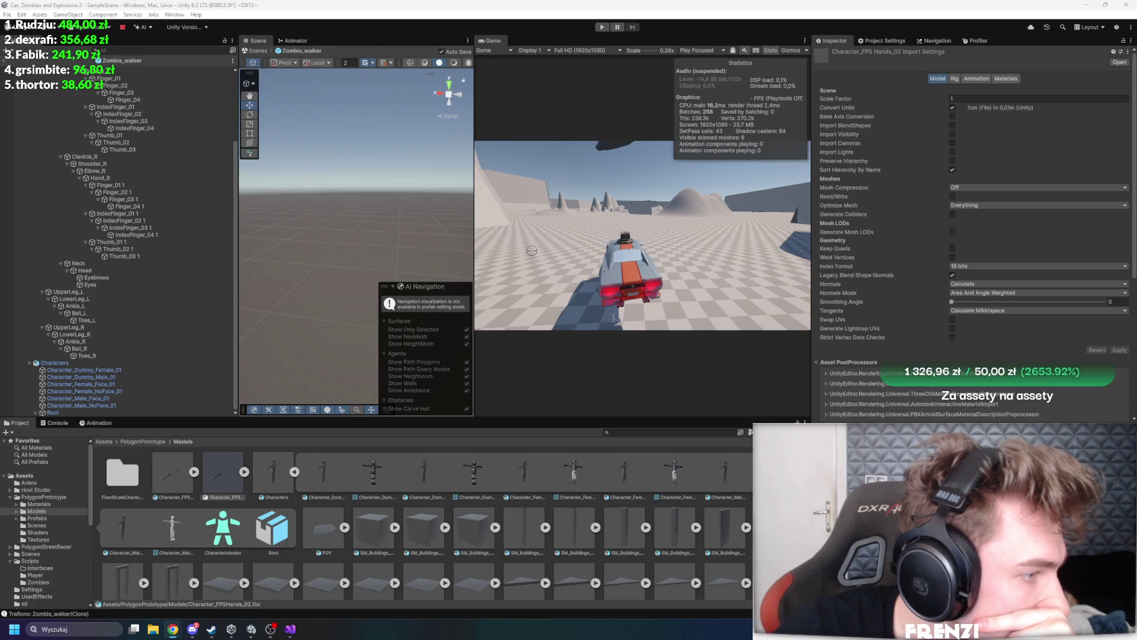
{"action": "left_click", "coordinate": [883, 40]}
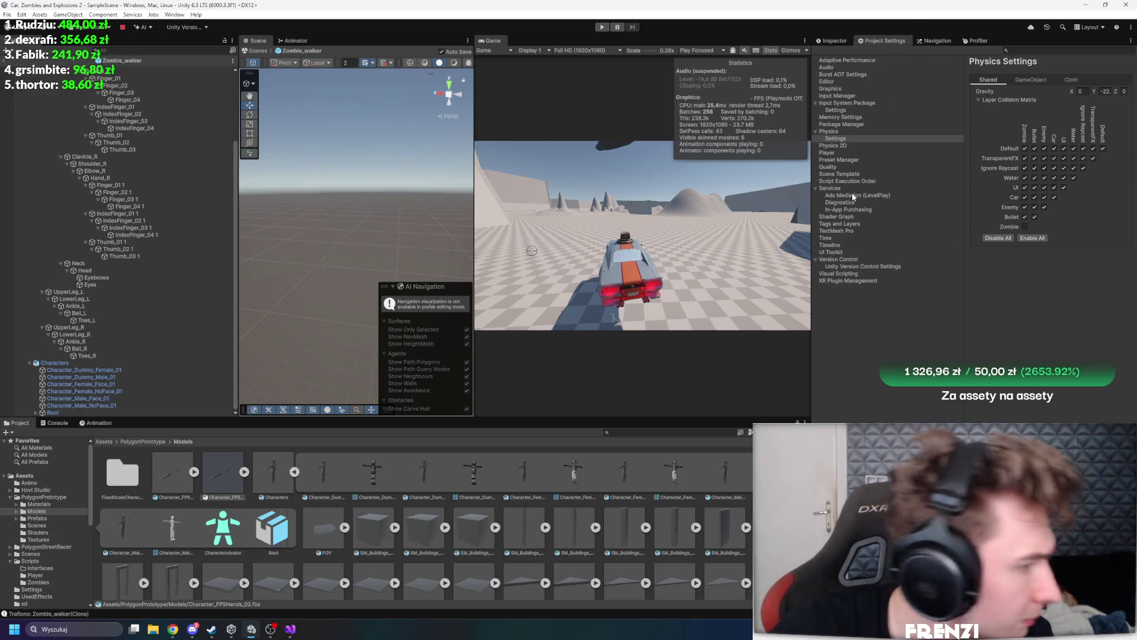
Open the Quality settings page, then frame Character_Dummy_Female_01 and show its Inspector properties
{"action": "left_click", "coordinate": [837, 168]}
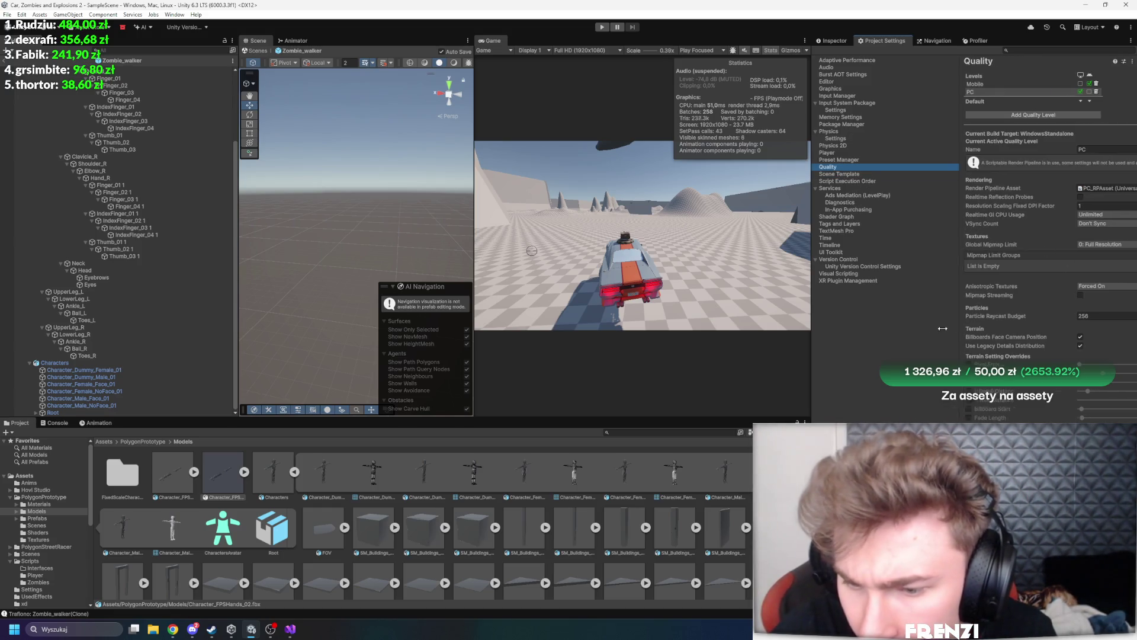
{"action": "left_click_drag", "start_coordinate": [965, 330], "coordinate": [867, 331]}
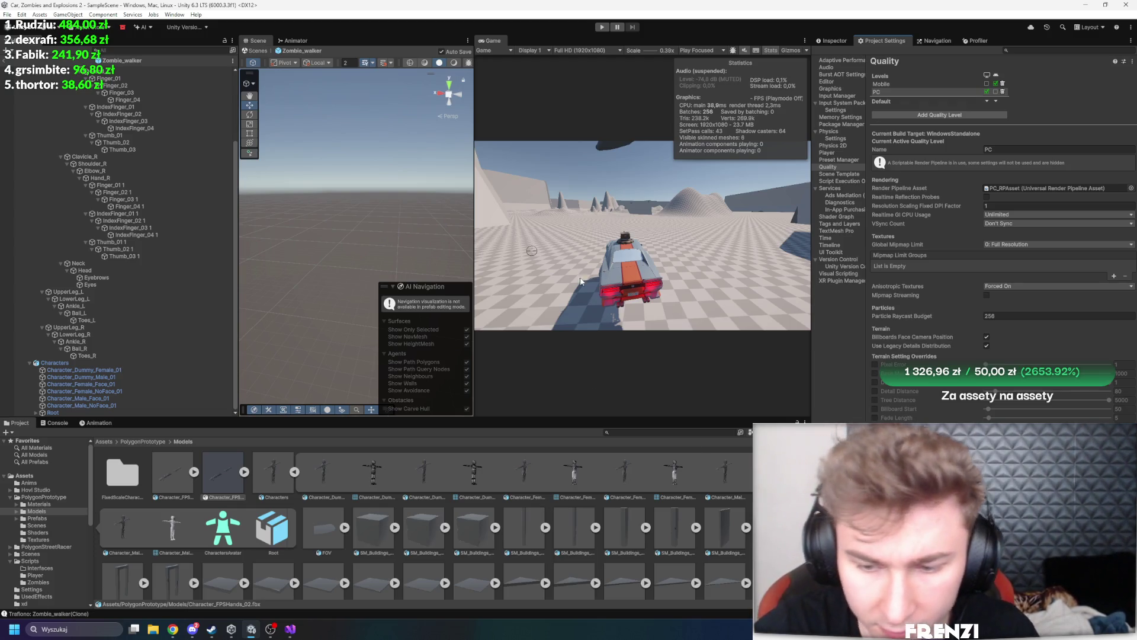
{"action": "left_click", "coordinate": [93, 370]}
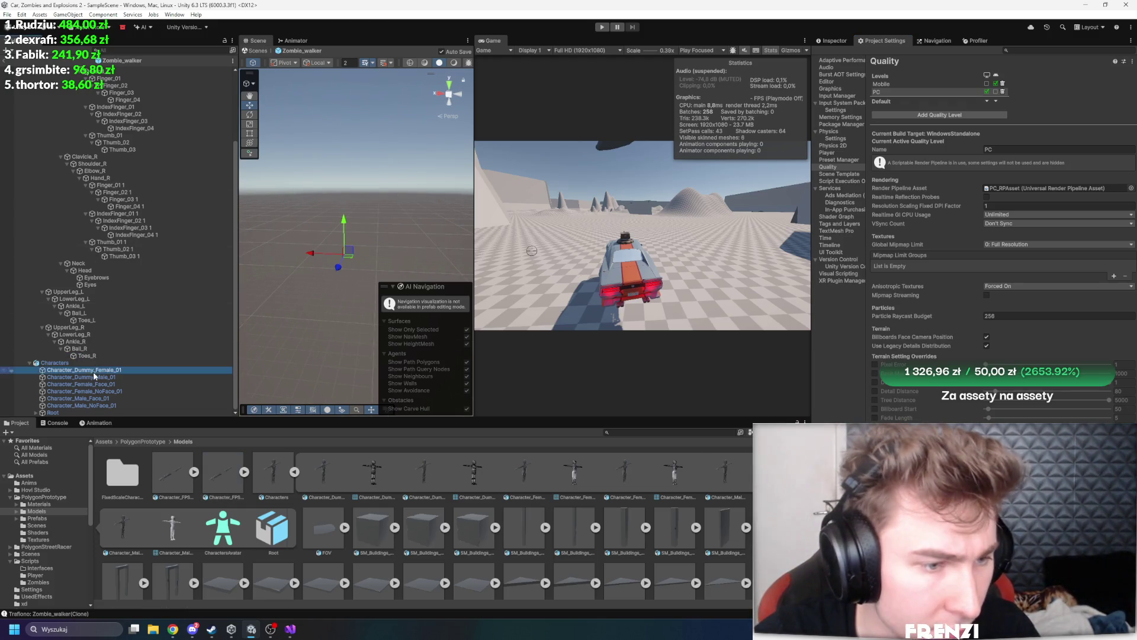
{"action": "key", "text": "f"}
{"action": "left_click_drag", "start_coordinate": [314, 255], "coordinate": [331, 252]}
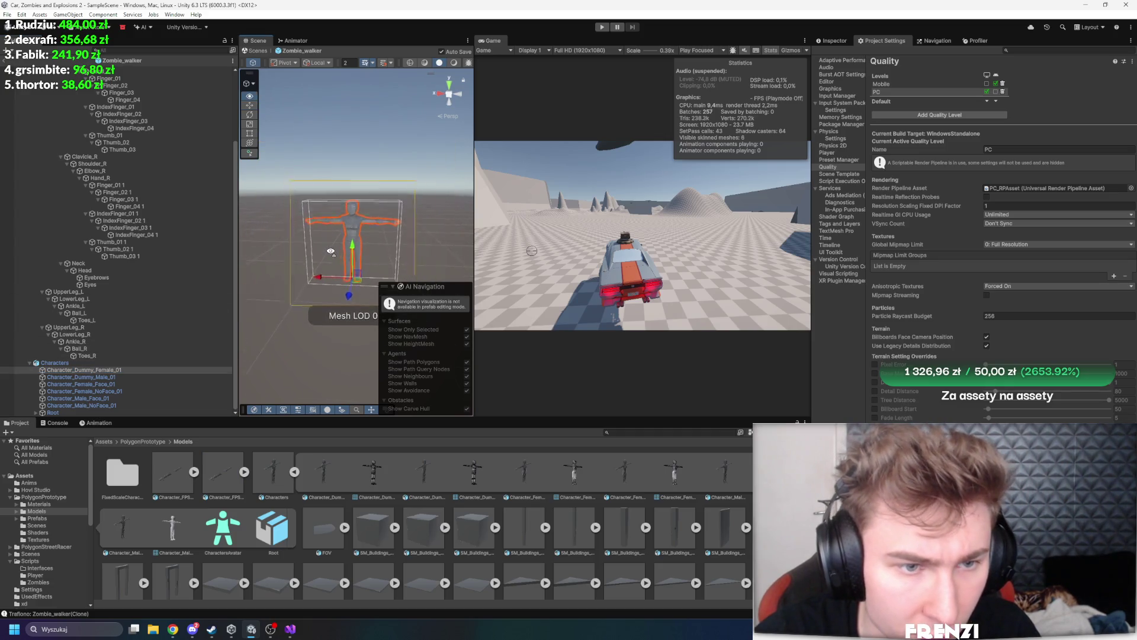
{"action": "scroll", "coordinate": [331, 252], "scroll_direction": "down", "scroll_amount": 6}
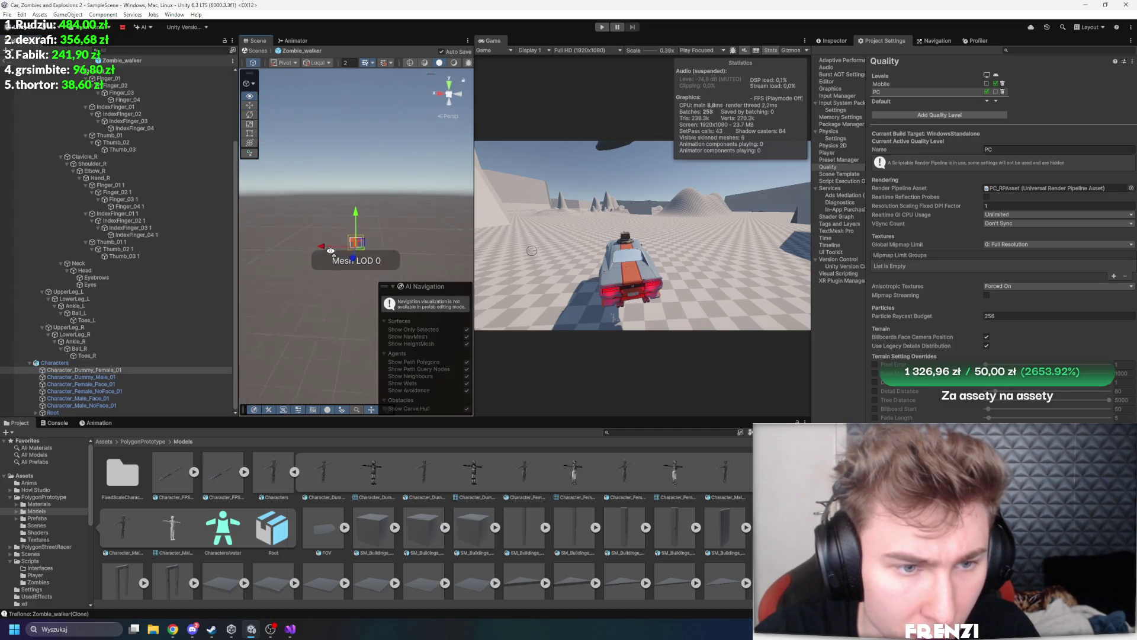
{"action": "scroll", "coordinate": [331, 251], "scroll_direction": "up", "scroll_amount": 5}
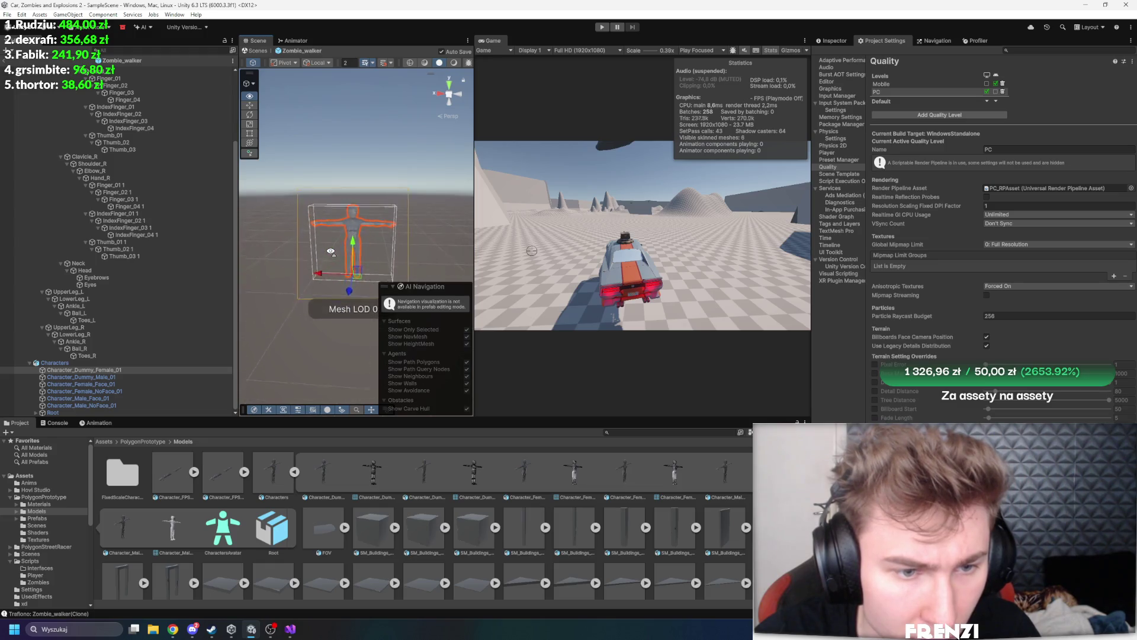
{"action": "scroll", "coordinate": [331, 251], "scroll_direction": "up", "scroll_amount": 4}
{"action": "scroll", "coordinate": [331, 252], "scroll_direction": "down", "scroll_amount": 4}
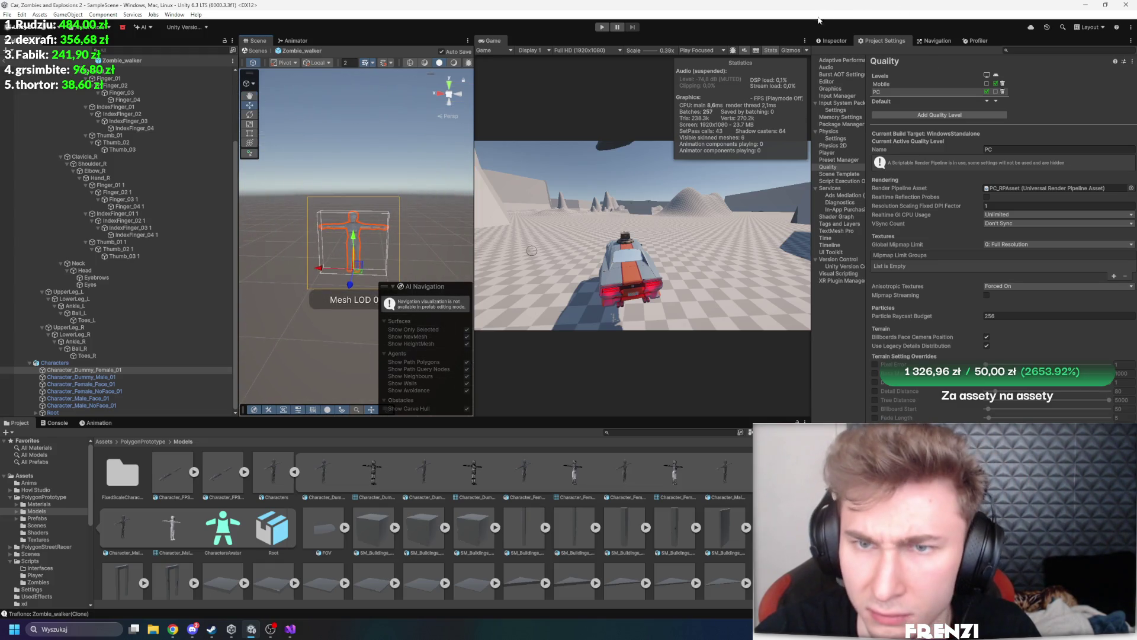
{"action": "left_click", "coordinate": [832, 41]}
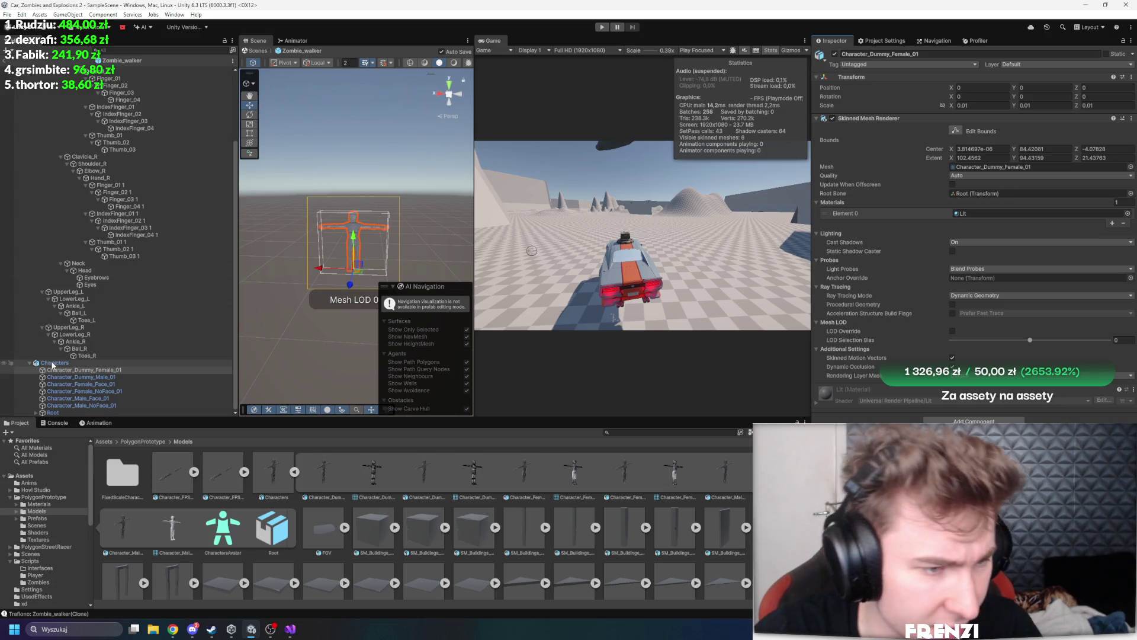
Delete the three duplicate Character_Dummy_Male_01 LOD copies from the Hierarchy
{"action": "left_click", "coordinate": [71, 376]}
{"action": "scroll", "coordinate": [129, 207], "scroll_direction": "up", "scroll_amount": 3}
{"action": "left_click", "coordinate": [93, 79]}
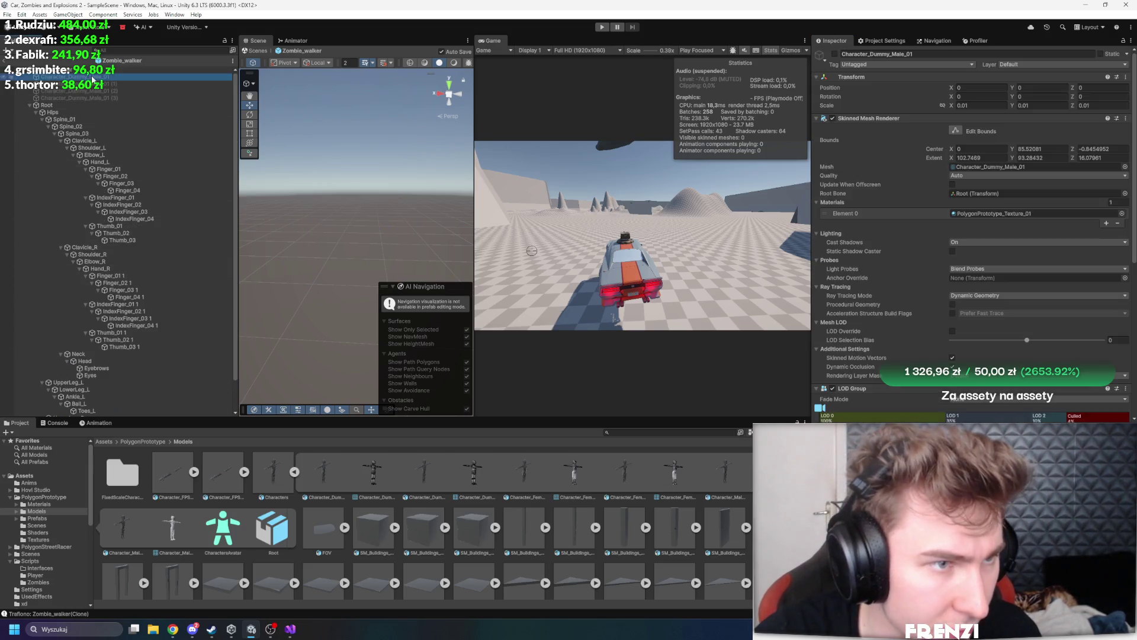
{"action": "left_click", "coordinate": [96, 106]}
{"action": "left_click", "coordinate": [109, 70]}
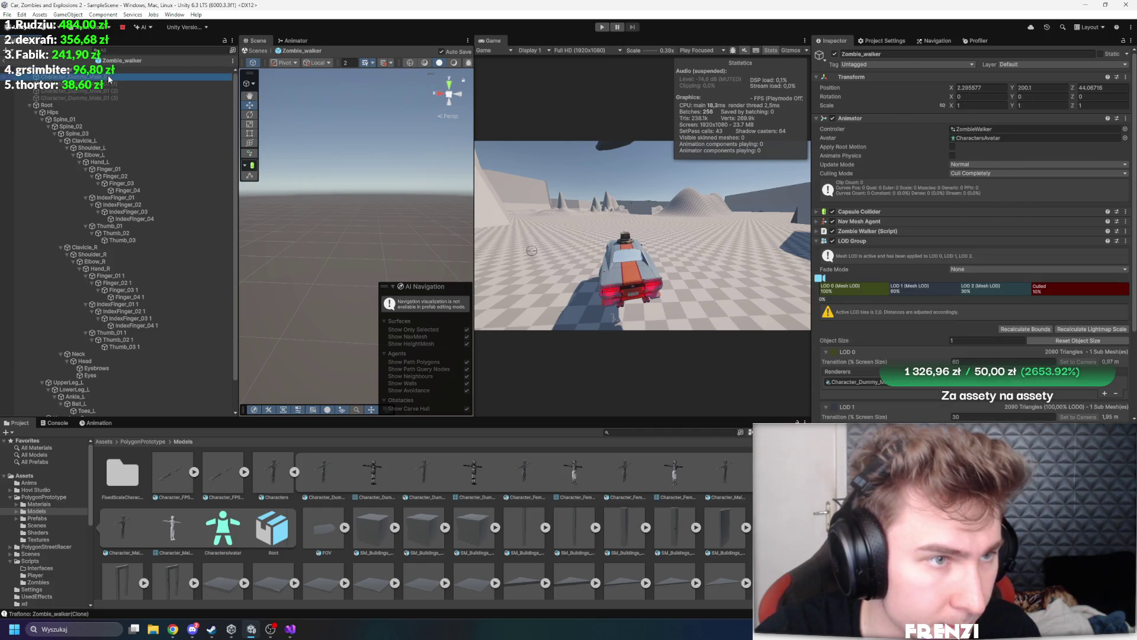
{"action": "key", "text": "Delete"}
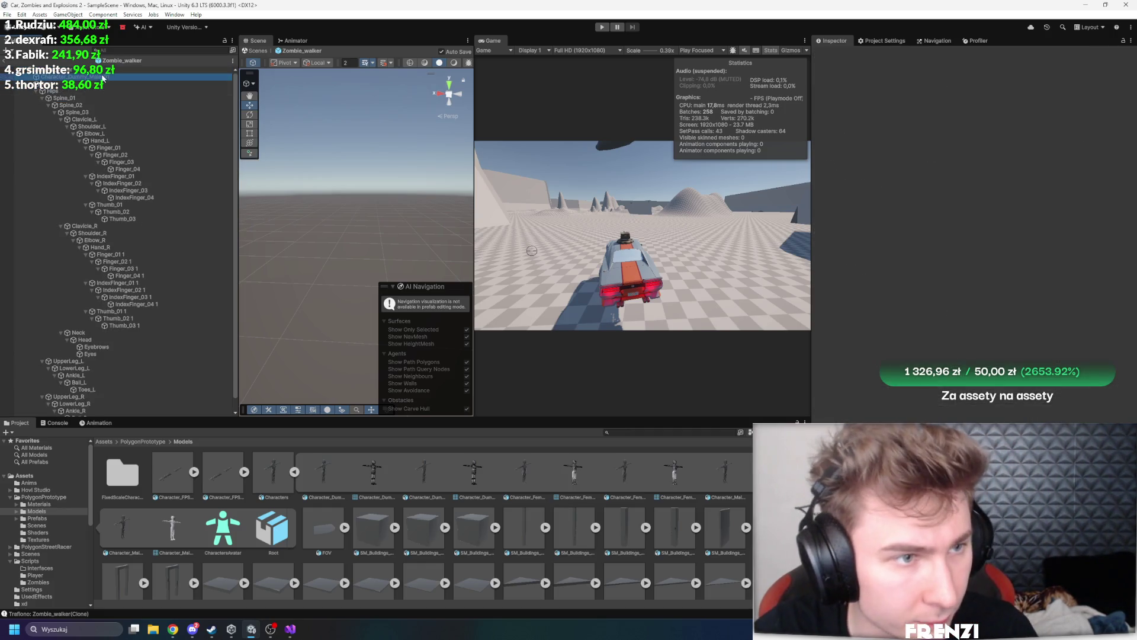
Remove the LOD Group from Character_Dummy_Male_01 and bring up the Profiler
{"action": "left_click", "coordinate": [102, 78]}
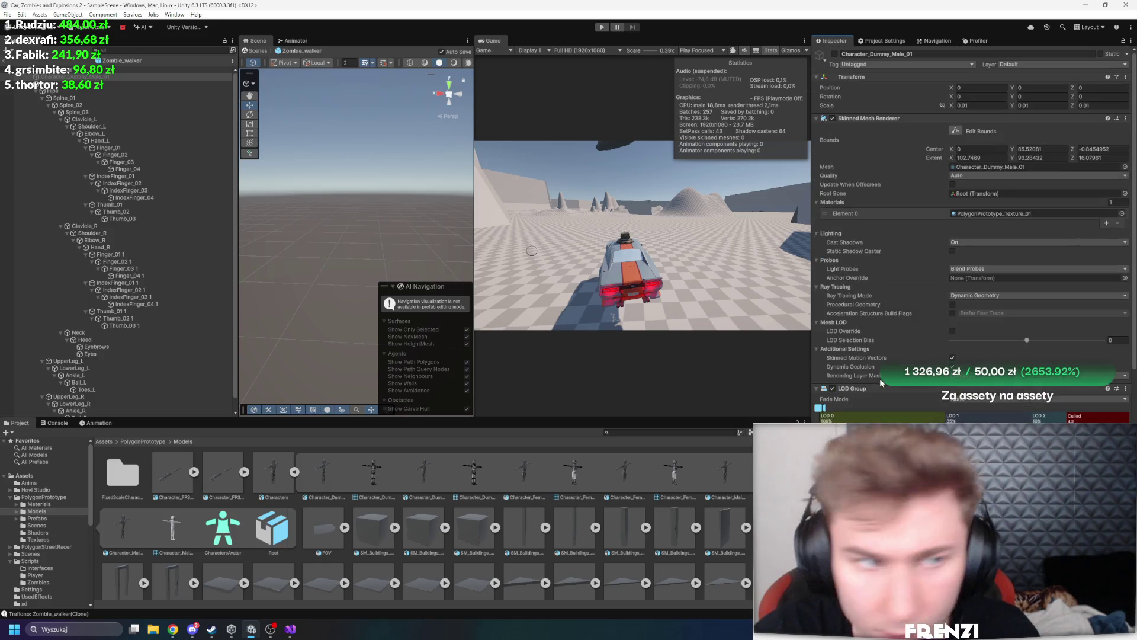
{"action": "scroll", "coordinate": [919, 348], "scroll_direction": "down", "scroll_amount": 5}
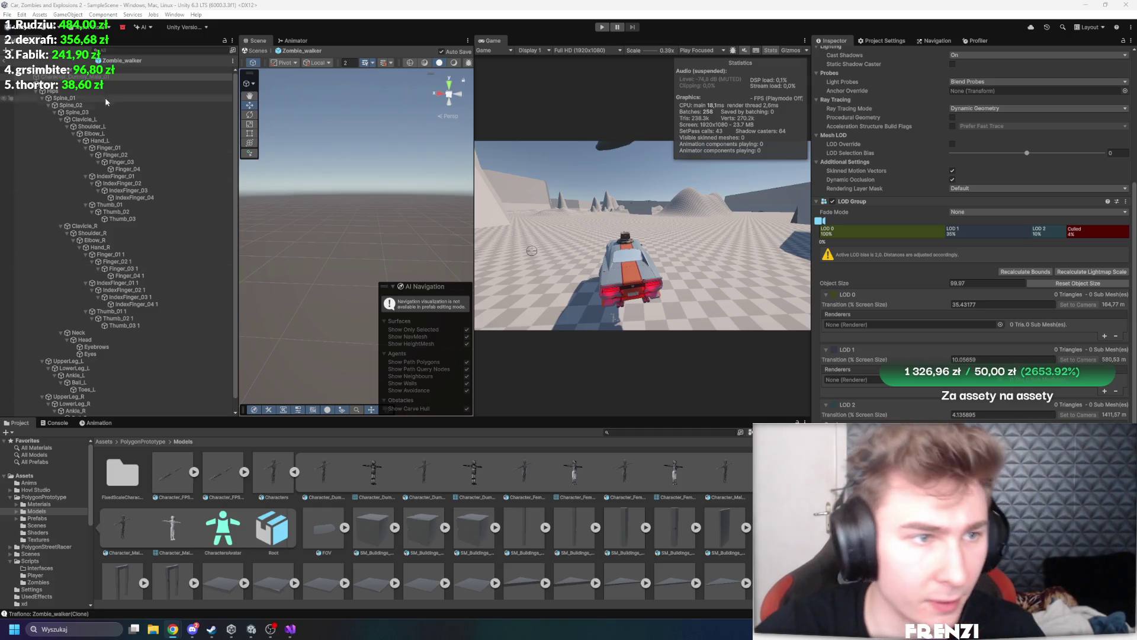
{"action": "scroll", "coordinate": [864, 127], "scroll_direction": "up", "scroll_amount": 3}
{"action": "scroll", "coordinate": [863, 126], "scroll_direction": "up", "scroll_amount": 3}
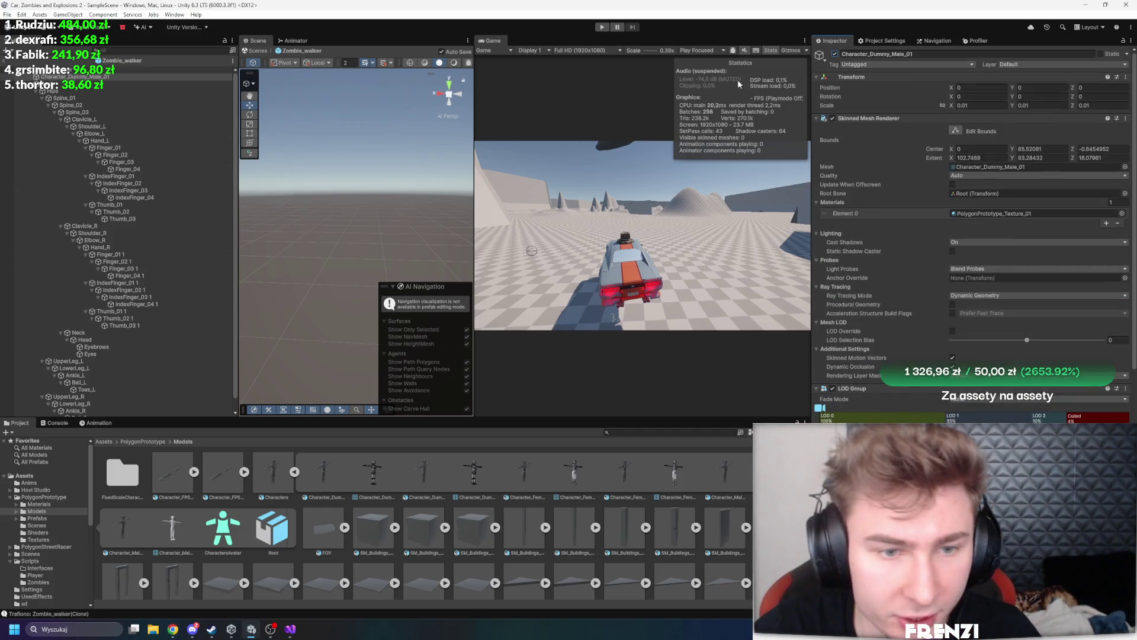
{"action": "key", "text": "f"}
{"action": "scroll", "coordinate": [321, 202], "scroll_direction": "down", "scroll_amount": 5}
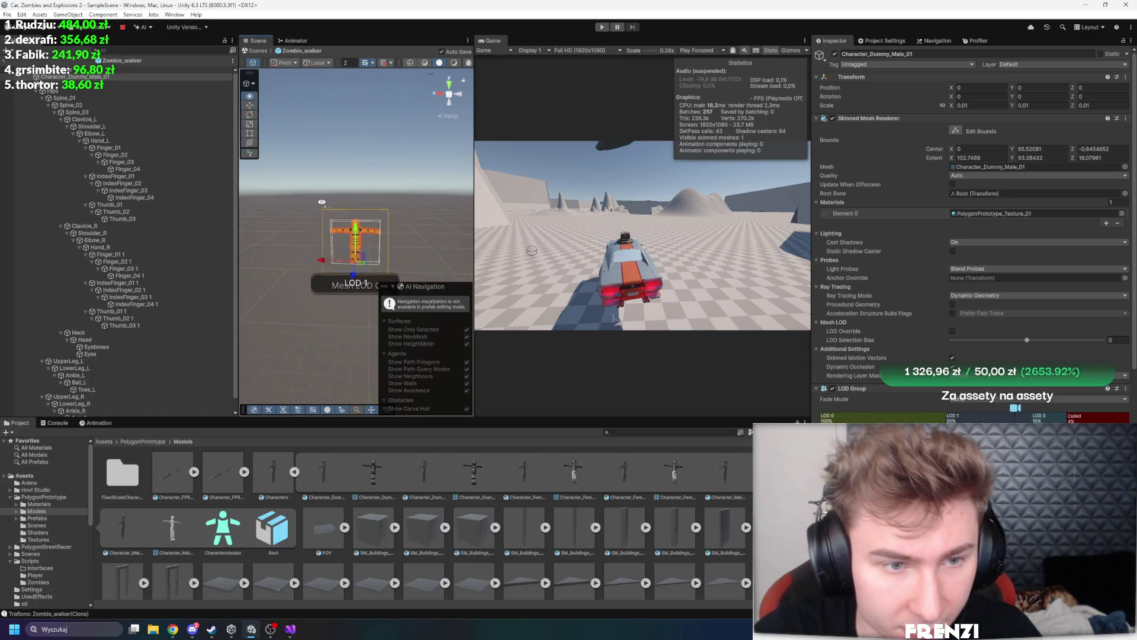
{"action": "scroll", "coordinate": [321, 203], "scroll_direction": "up", "scroll_amount": 5}
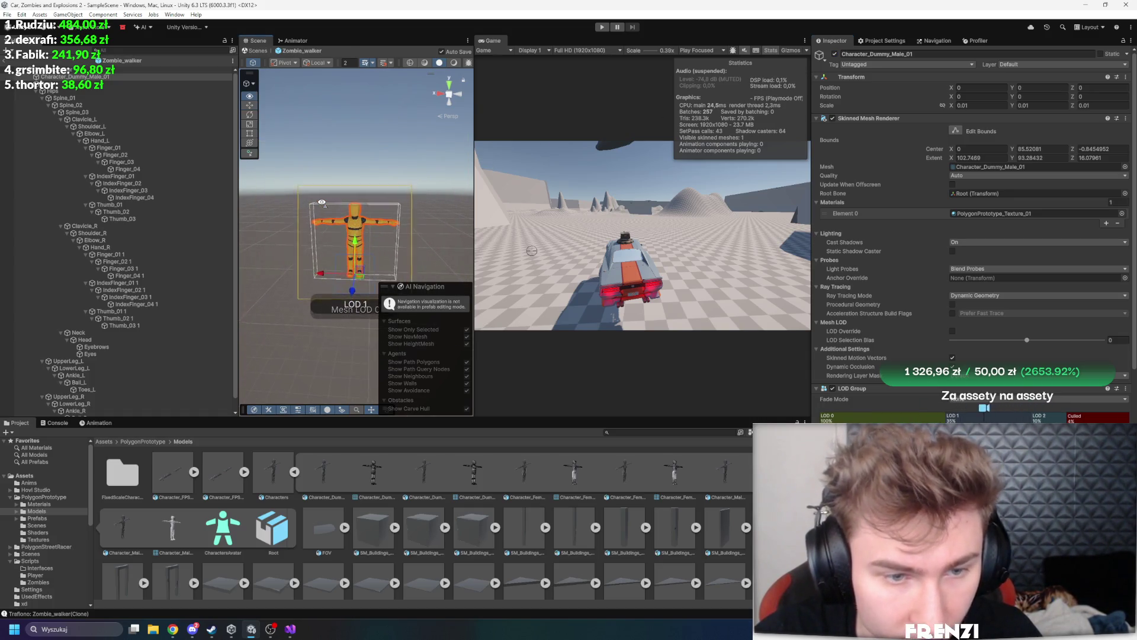
{"action": "key", "text": "ctrl+z"}
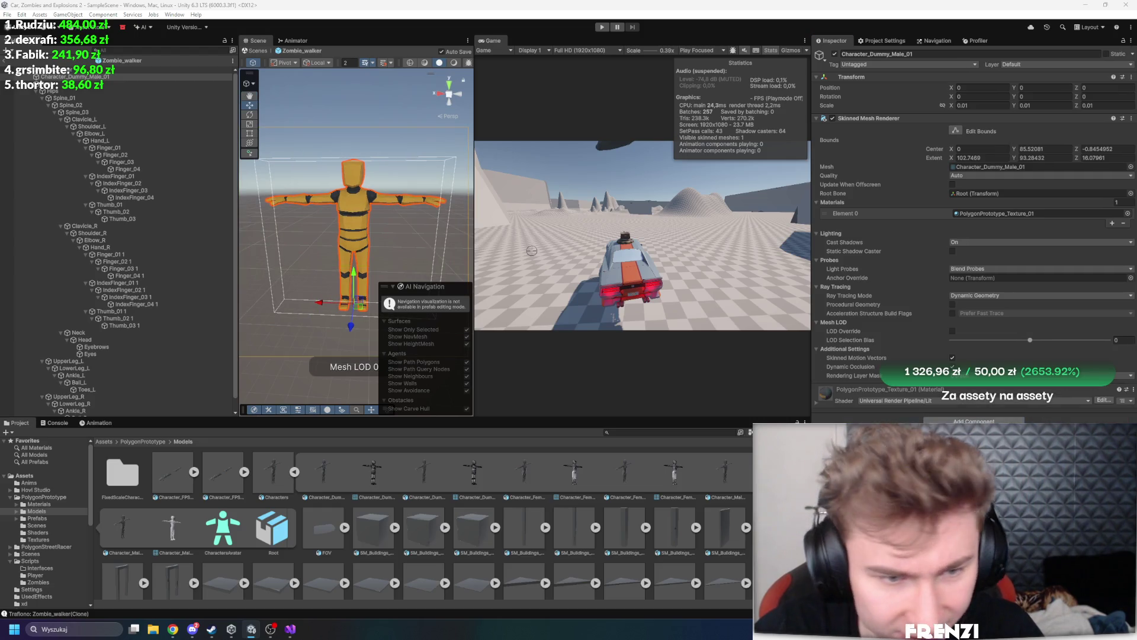
{"action": "scroll", "coordinate": [380, 232], "scroll_direction": "down", "scroll_amount": 6}
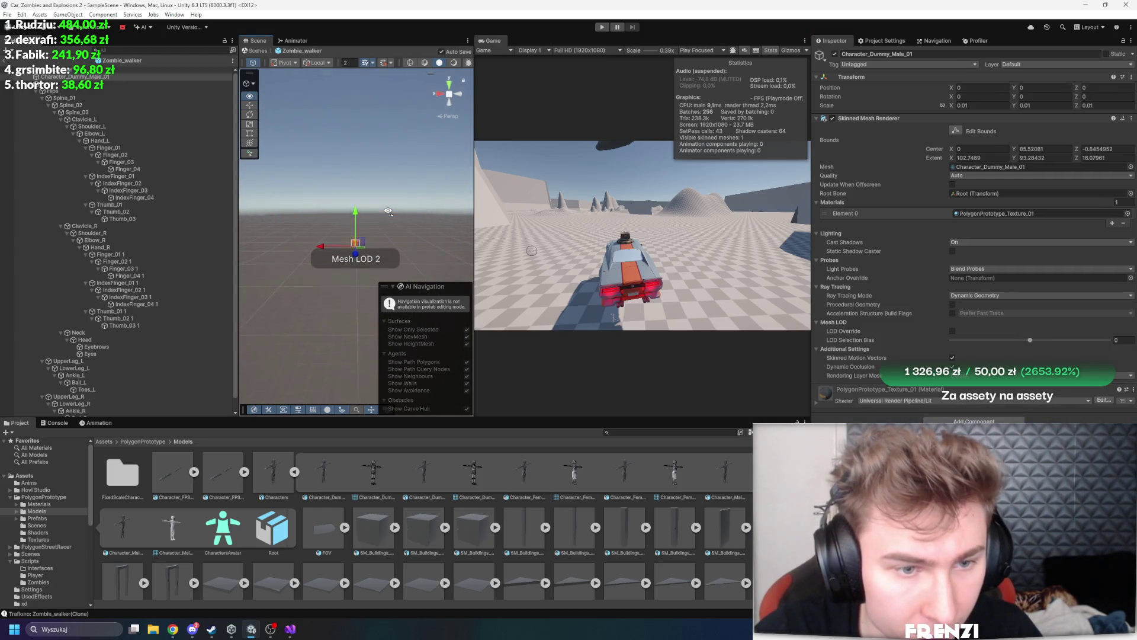
{"action": "left_click", "coordinate": [988, 41]}
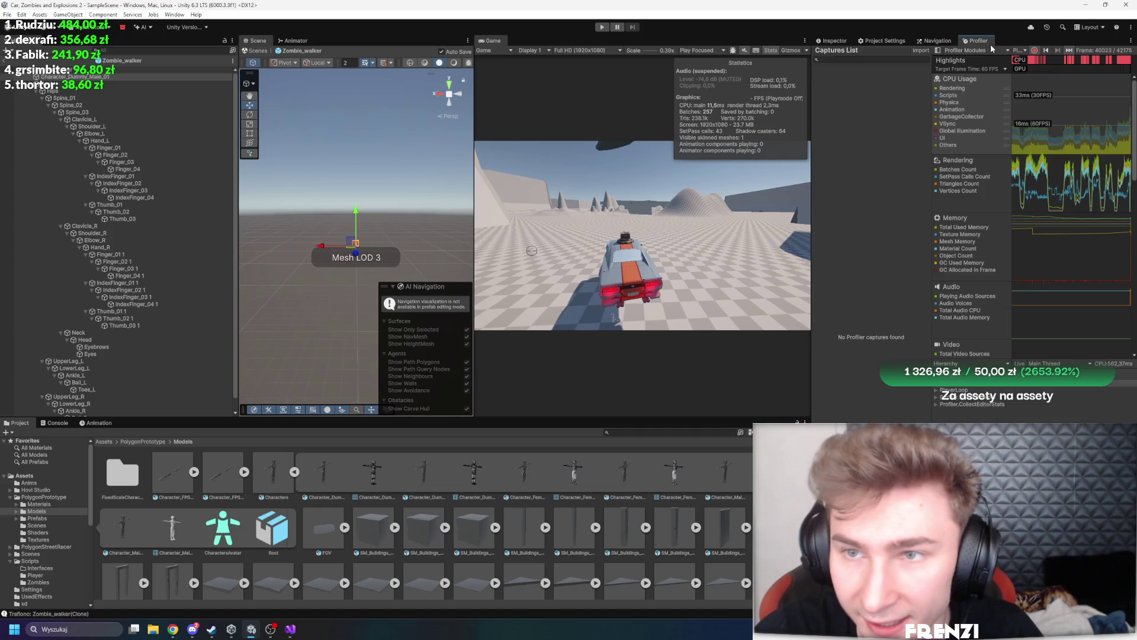
Force the dummy's Mesh LOD to levels 2, 5 and 0 to compare detail
{"action": "left_click", "coordinate": [938, 40]}
{"action": "left_click", "coordinate": [833, 40]}
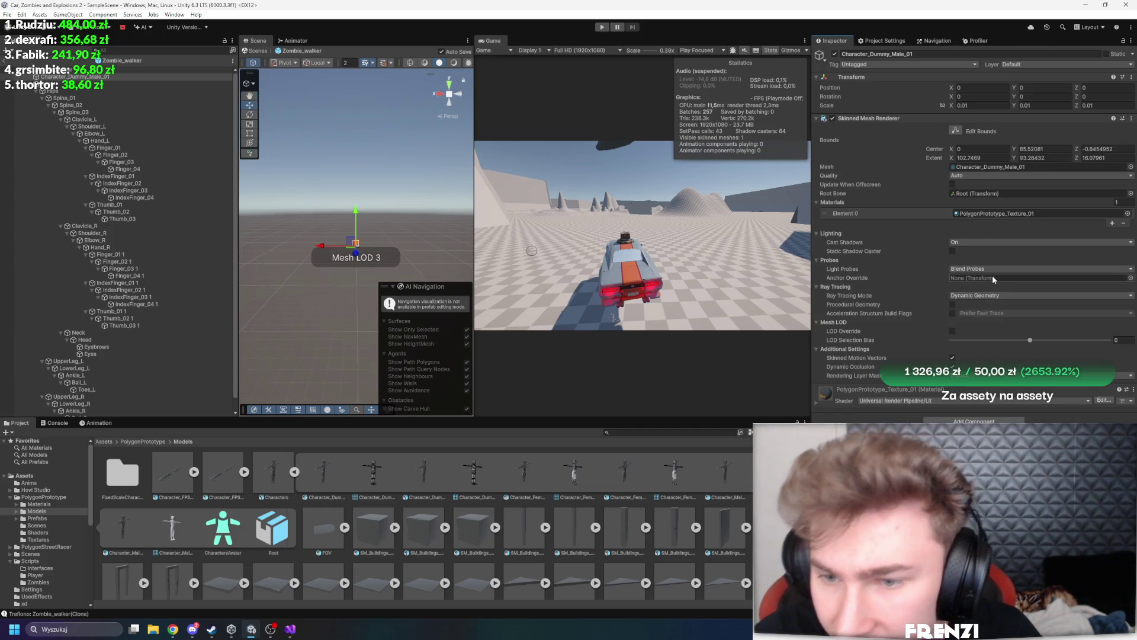
{"action": "left_click", "coordinate": [952, 331]}
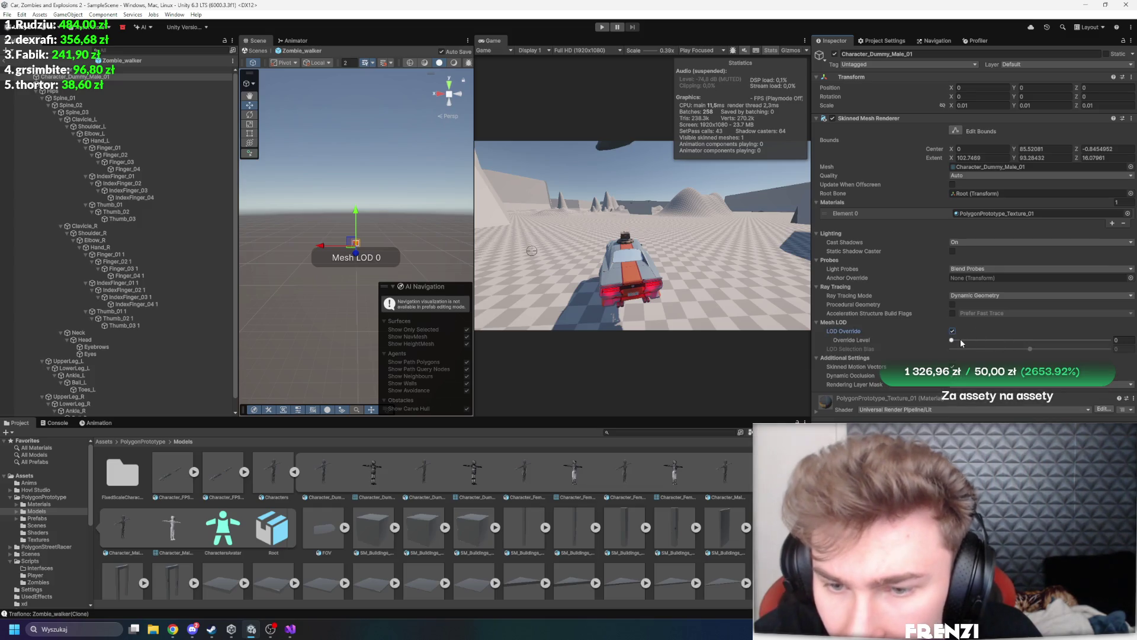
{"action": "mouse_move", "coordinate": [960, 339]}
{"action": "left_mouse_down"}
{"action": "mouse_move", "coordinate": [1044, 340]}
{"action": "mouse_move", "coordinate": [1022, 346]}
{"action": "left_mouse_up"}
{"action": "left_click_drag", "start_coordinate": [456, 230], "coordinate": [464, 227]}
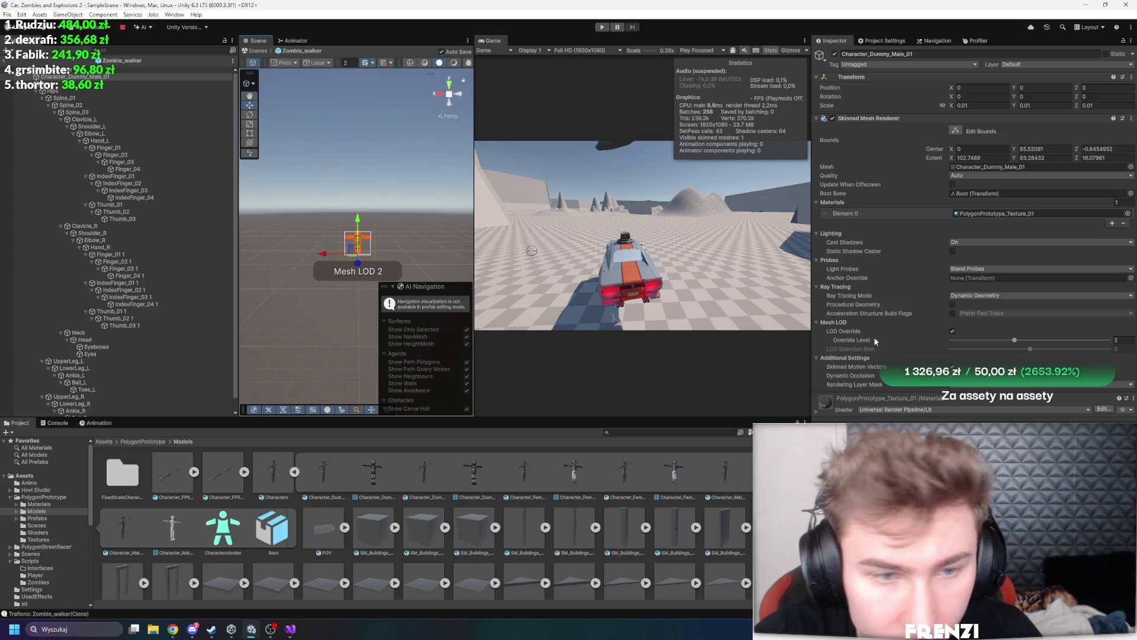
{"action": "left_click_drag", "start_coordinate": [1020, 353], "coordinate": [1118, 354]}
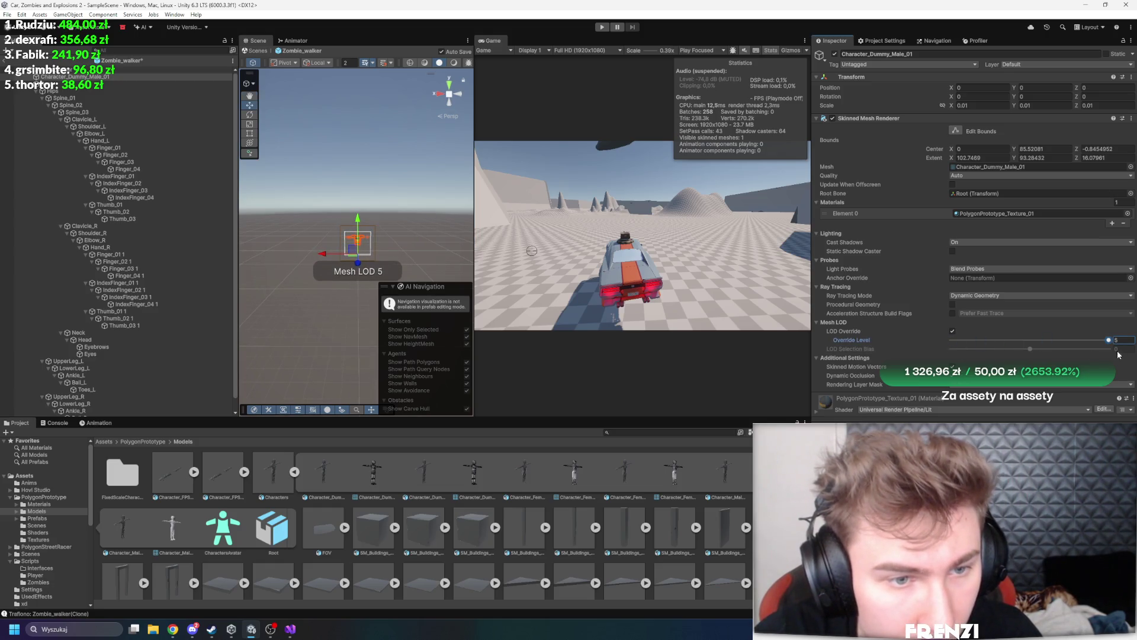
{"action": "scroll", "coordinate": [423, 217], "scroll_direction": "up", "scroll_amount": 5}
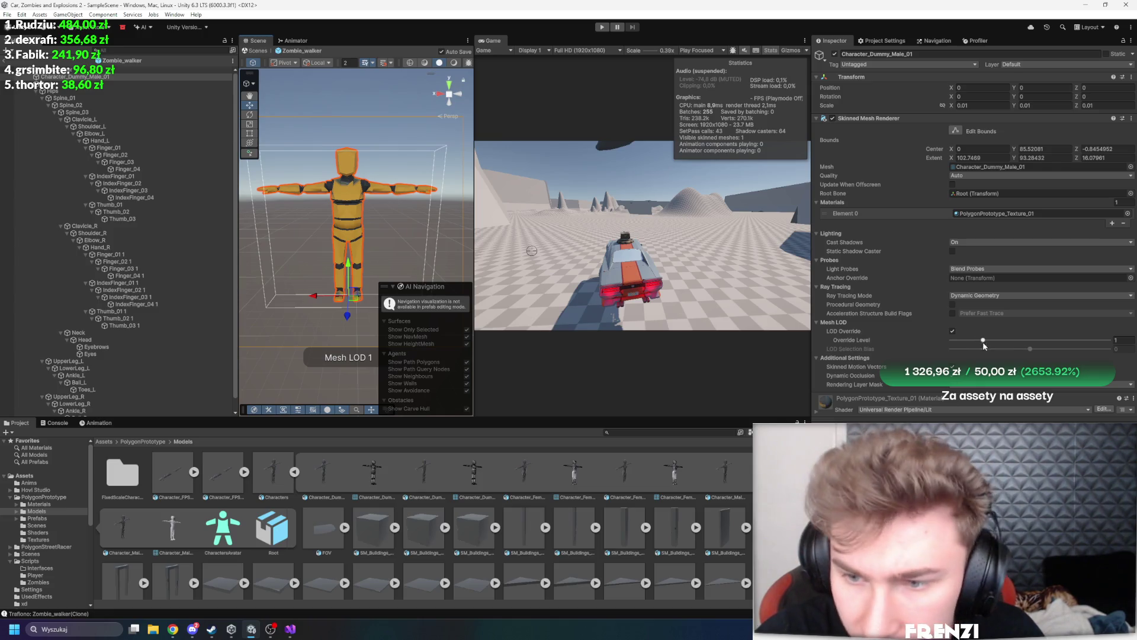
{"action": "left_click_drag", "start_coordinate": [975, 342], "coordinate": [955, 341]}
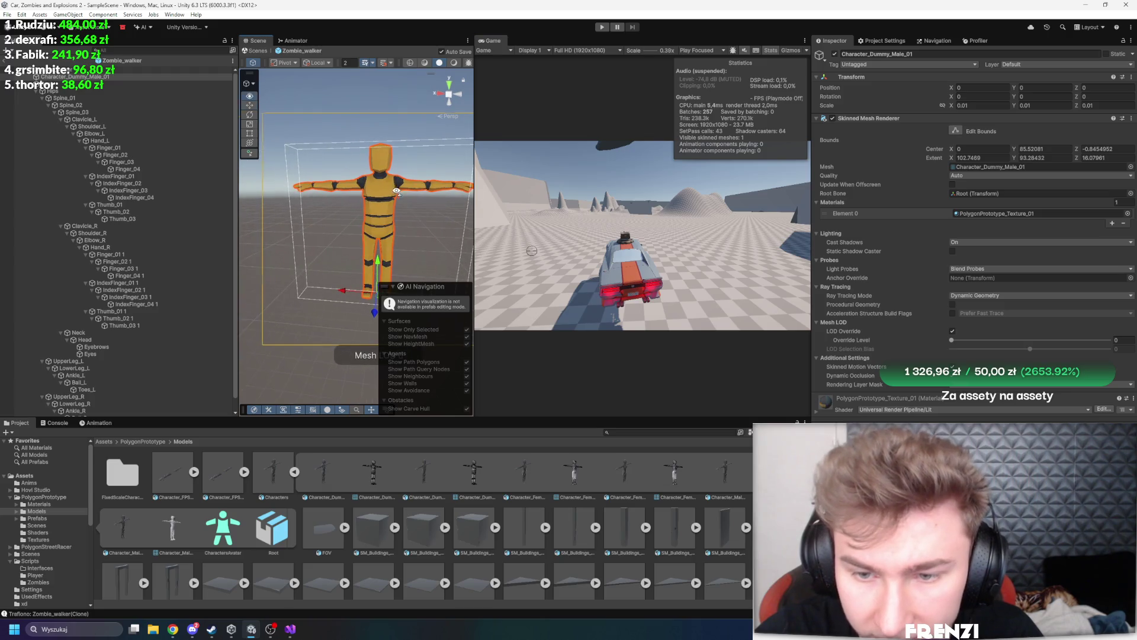
Stop forcing a fixed Mesh LOD level and adjust the LOD selection bias
{"action": "left_click", "coordinate": [952, 331]}
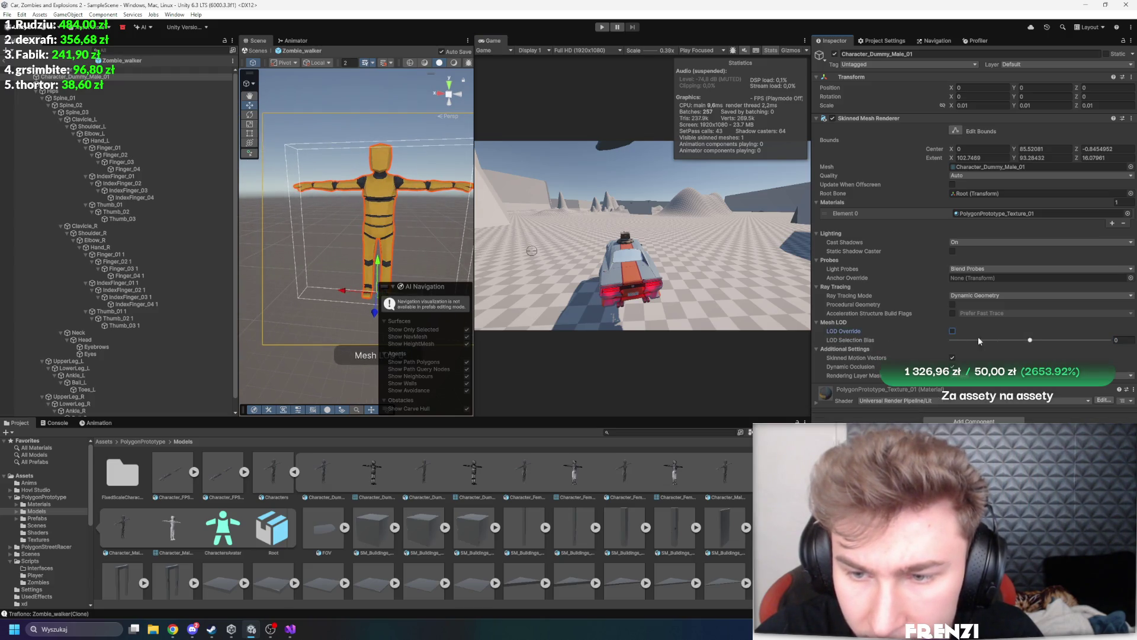
{"action": "mouse_move", "coordinate": [1030, 340]}
{"action": "left_mouse_down"}
{"action": "mouse_move", "coordinate": [952, 340]}
{"action": "mouse_move", "coordinate": [1096, 340]}
{"action": "mouse_move", "coordinate": [1053, 342]}
{"action": "mouse_move", "coordinate": [1069, 345]}
{"action": "left_mouse_up"}
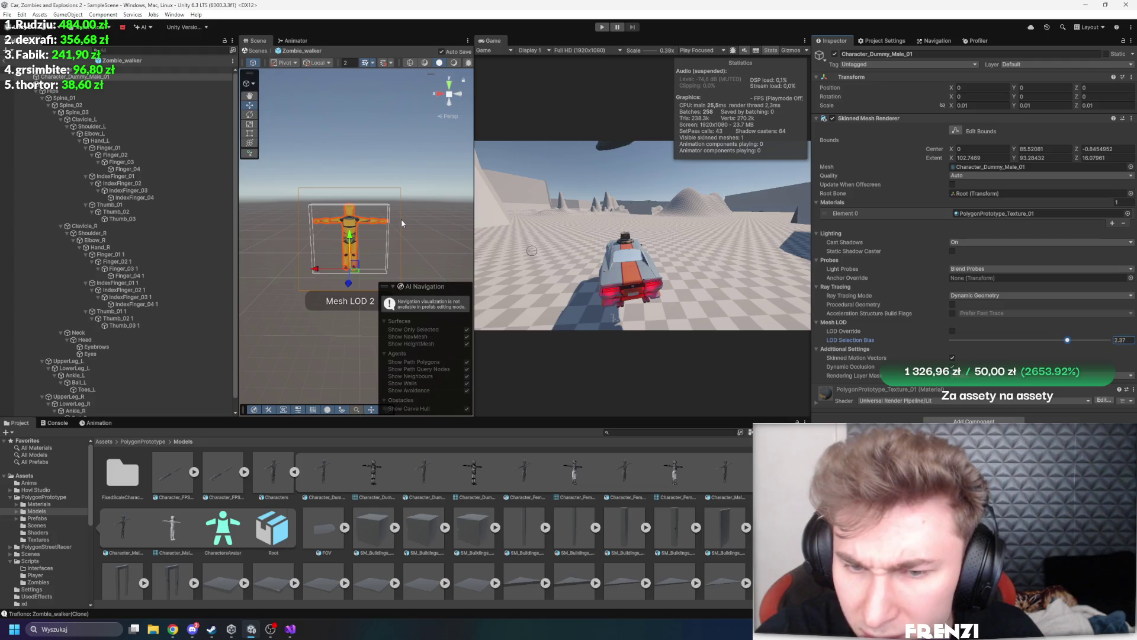
{"action": "scroll", "coordinate": [403, 220], "scroll_direction": "down", "scroll_amount": 5}
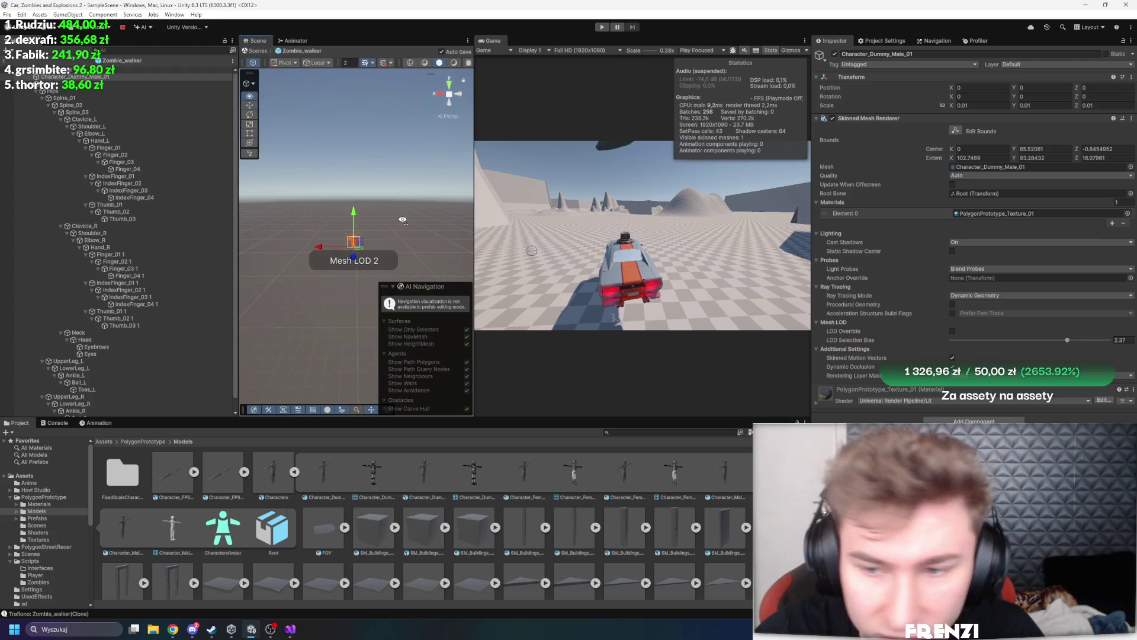
{"action": "scroll", "coordinate": [401, 221], "scroll_direction": "up", "scroll_amount": 5}
{"action": "scroll", "coordinate": [398, 223], "scroll_direction": "down", "scroll_amount": 5}
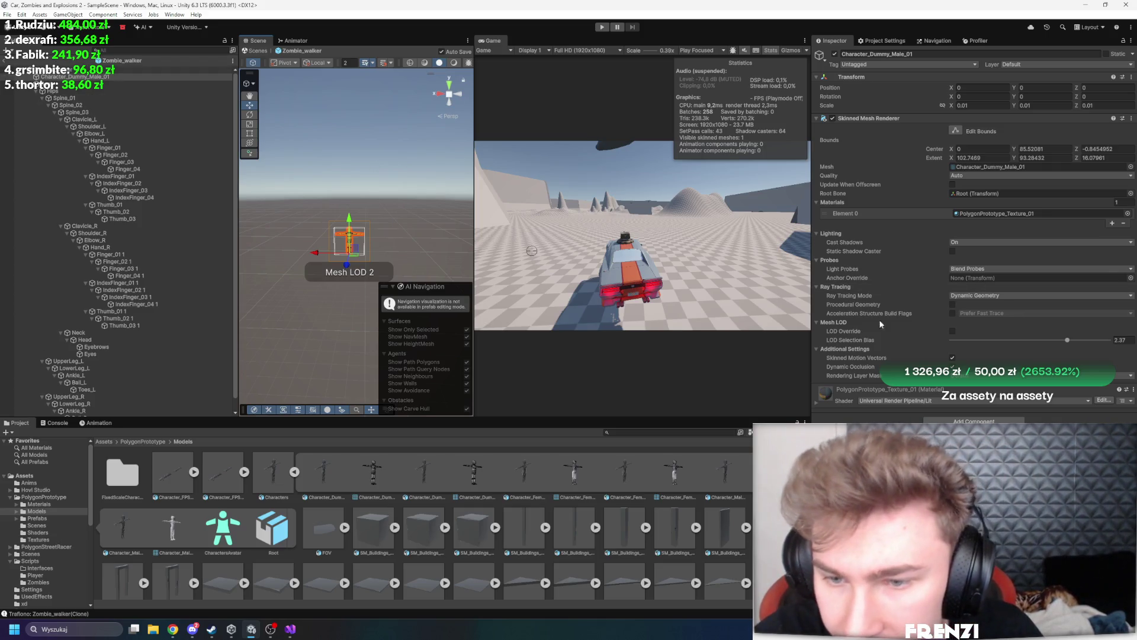
Set Ray Tracing Mode to Off and revert it, then maximize the Game view and enter Play mode
{"action": "left_click", "coordinate": [976, 296]}
{"action": "left_click", "coordinate": [978, 305]}
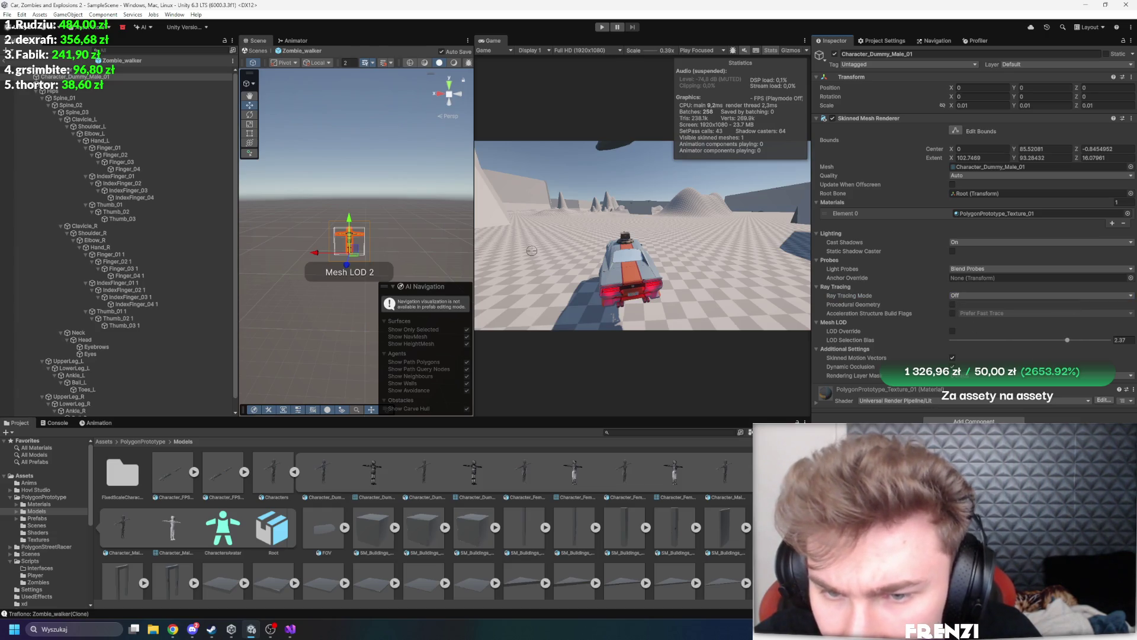
{"action": "key", "text": "ctrl+z"}
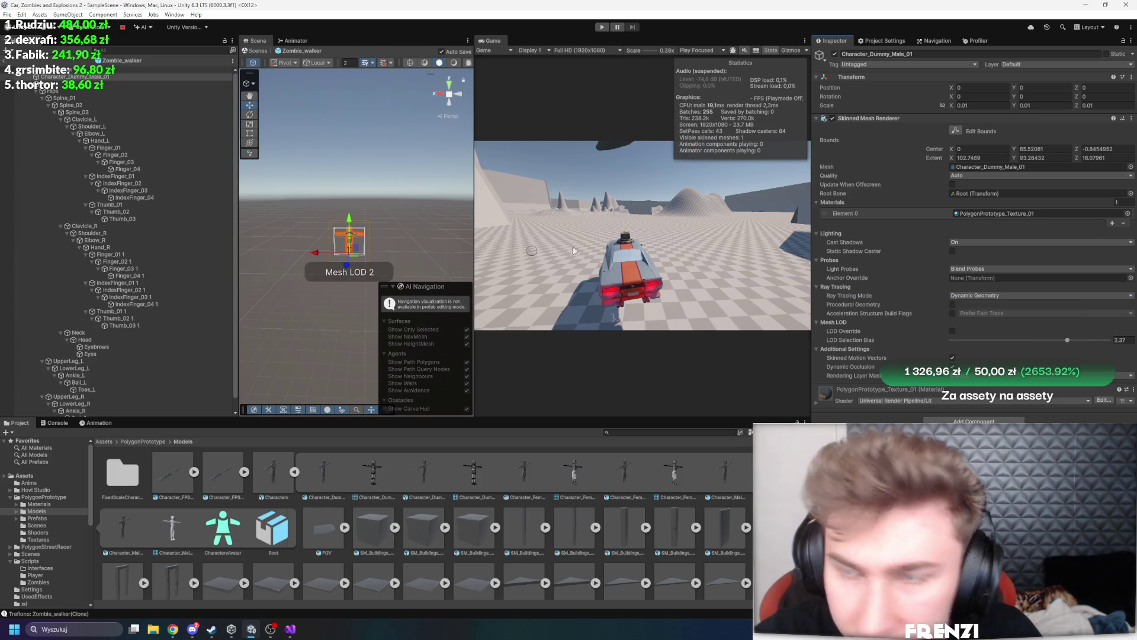
{"action": "key", "text": "shift+space"}
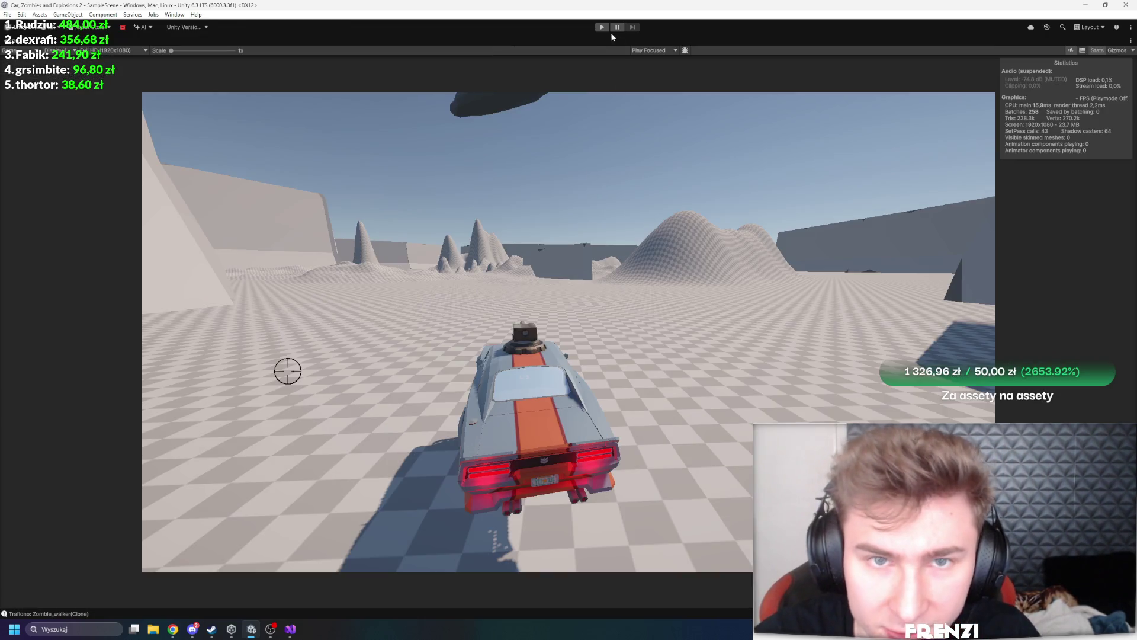
{"action": "left_click", "coordinate": [602, 27]}
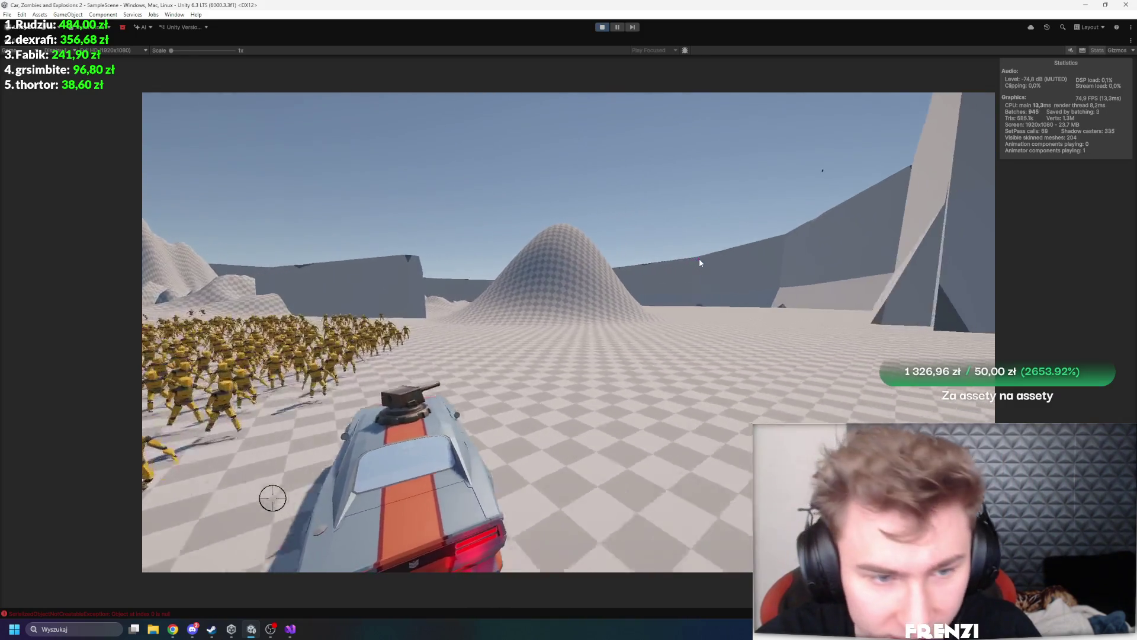
Drive the car around the zombie horde with W, A and D, then stop play and close the editor
{"action": "key", "text": "w"}
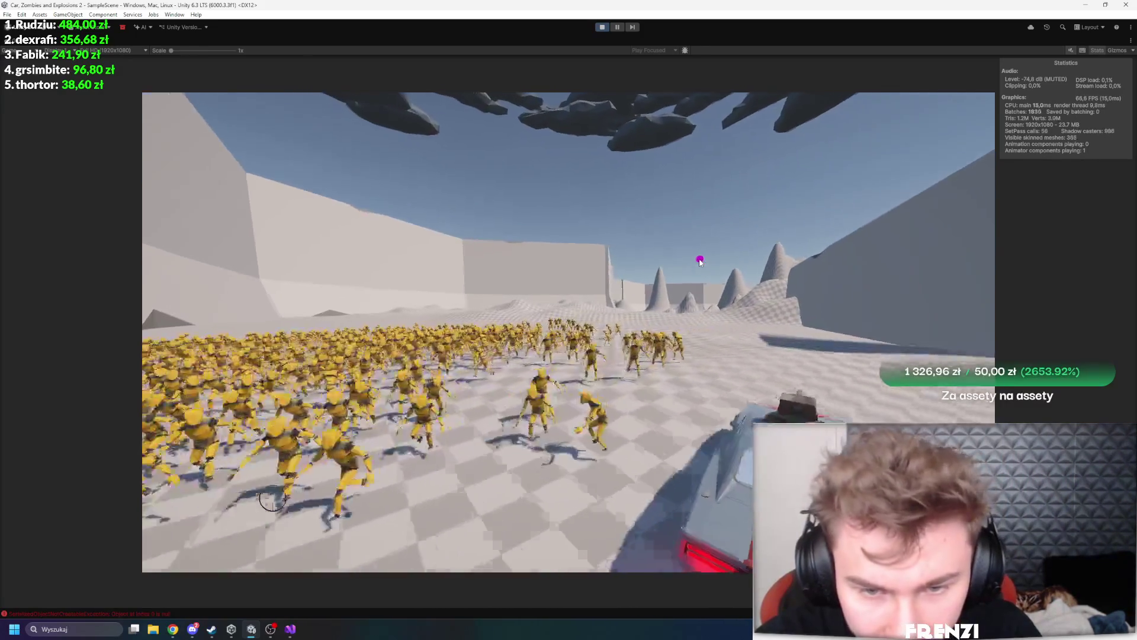
{"action": "key", "text": "w"}
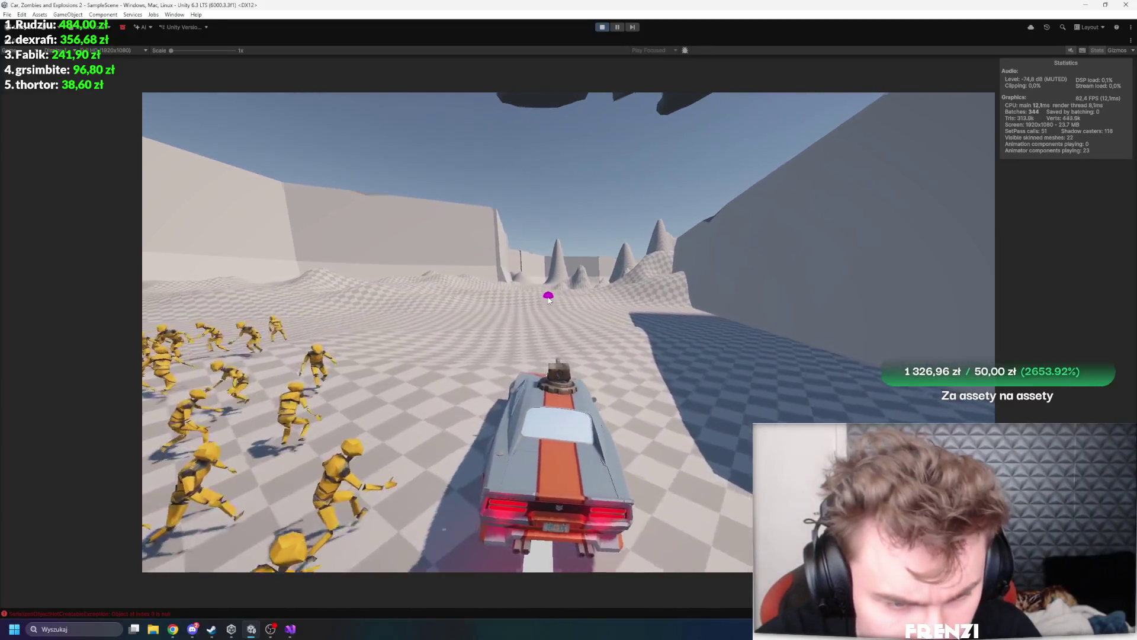
{"action": "key", "text": "a"}
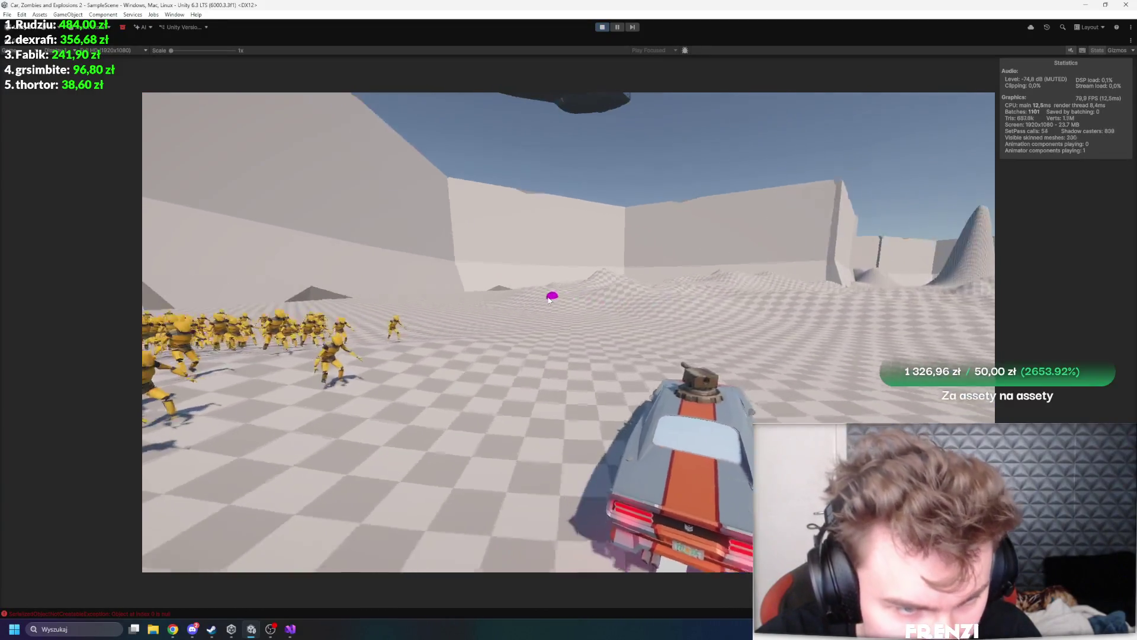
{"action": "key", "text": "a"}
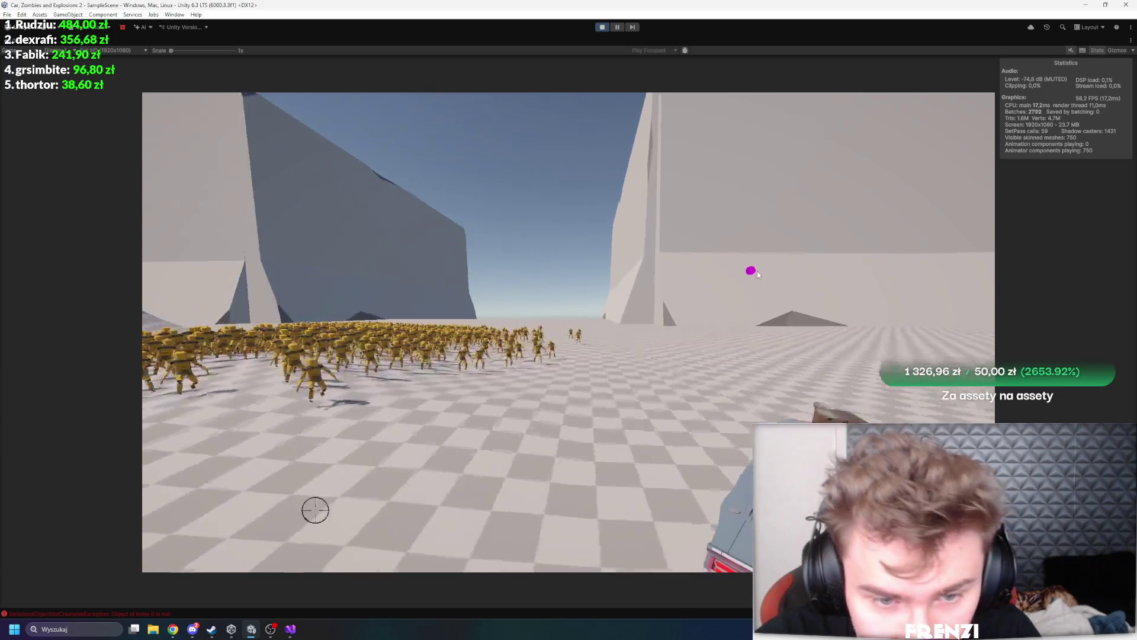
{"action": "key", "text": "d"}
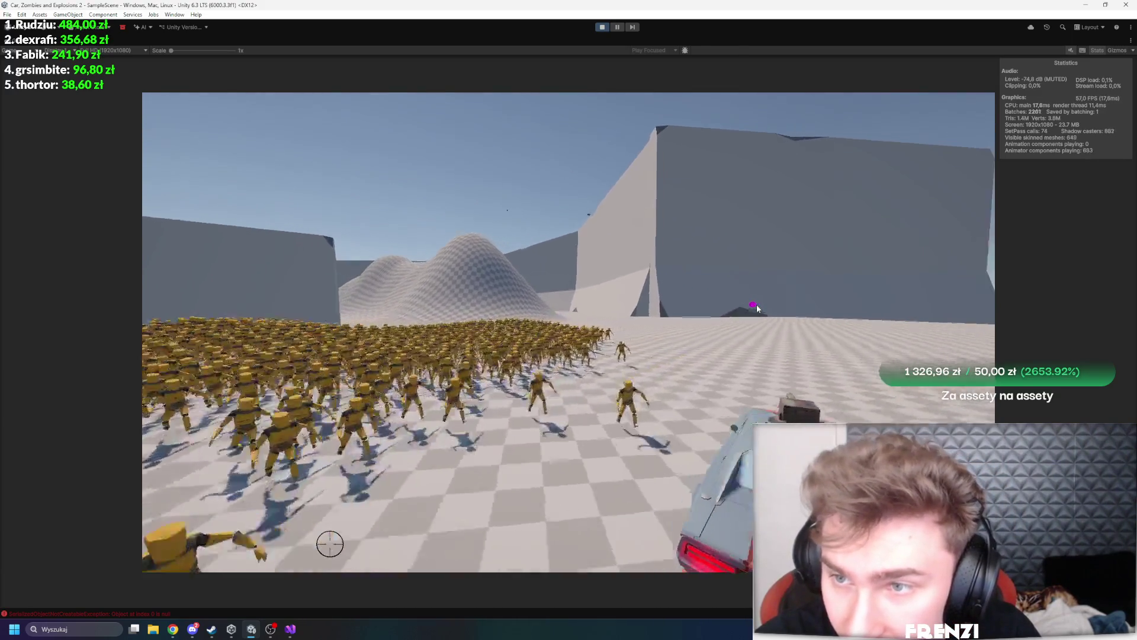
{"action": "key", "text": "w"}
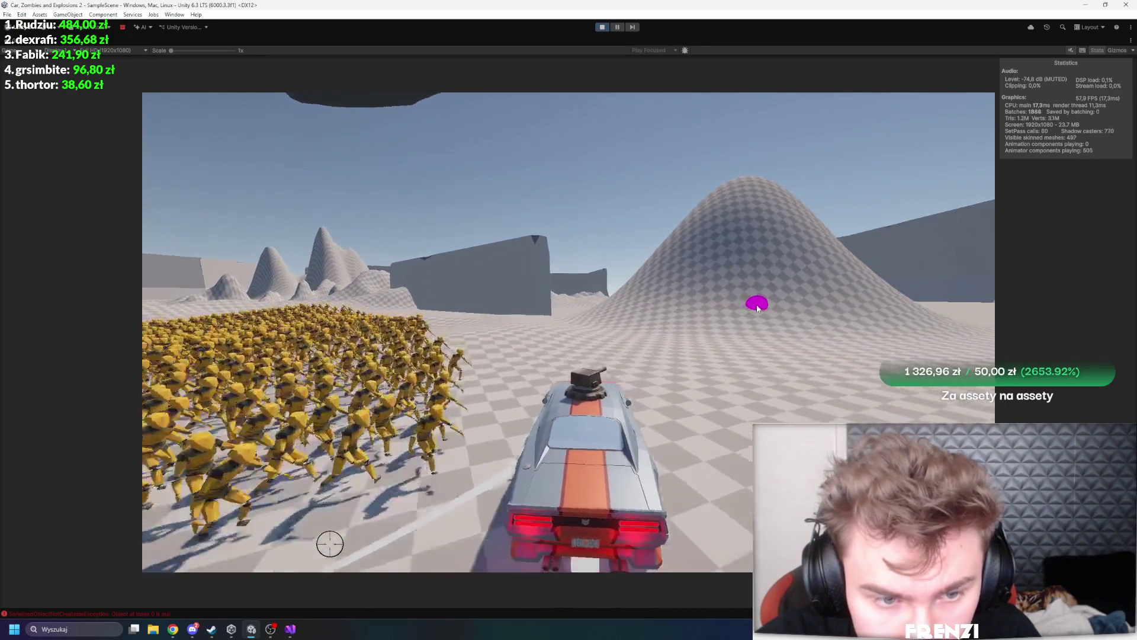
{"action": "key", "text": "a"}
{"action": "key", "text": "a"}
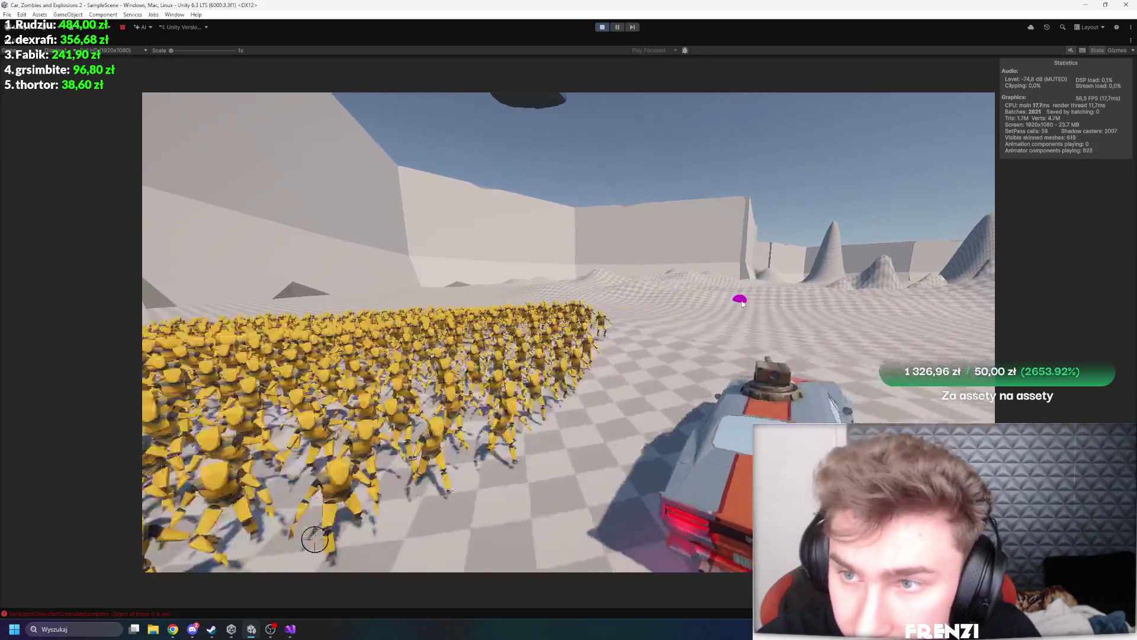
{"action": "key", "text": "a"}
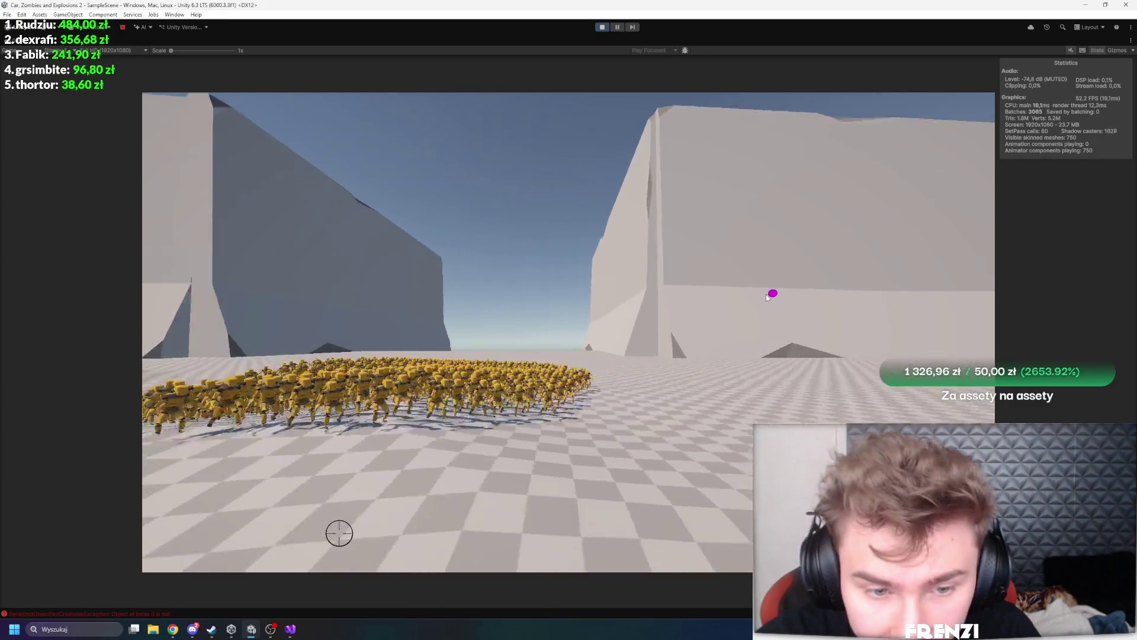
{"action": "key", "text": "a"}
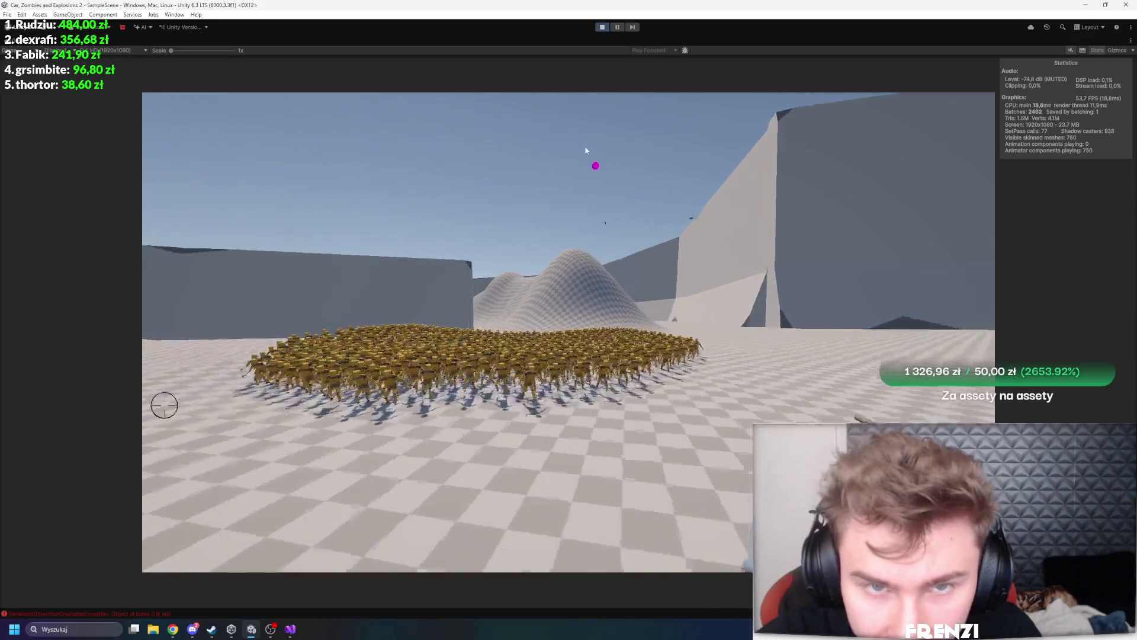
{"action": "key", "text": "ctrl+p"}
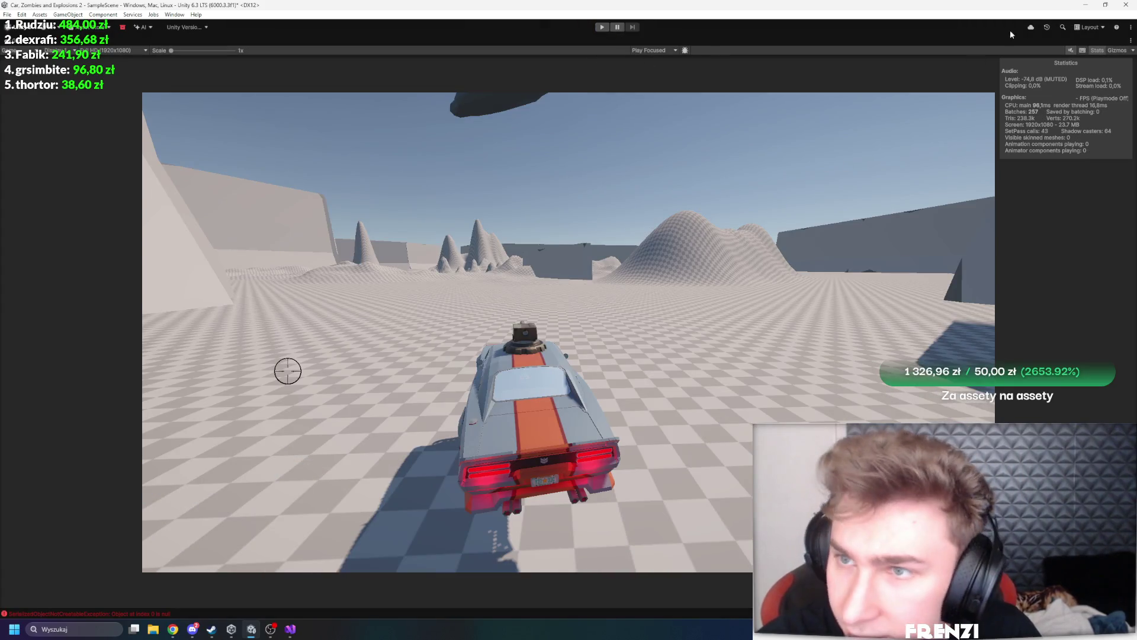
{"action": "left_click", "coordinate": [1125, 5]}
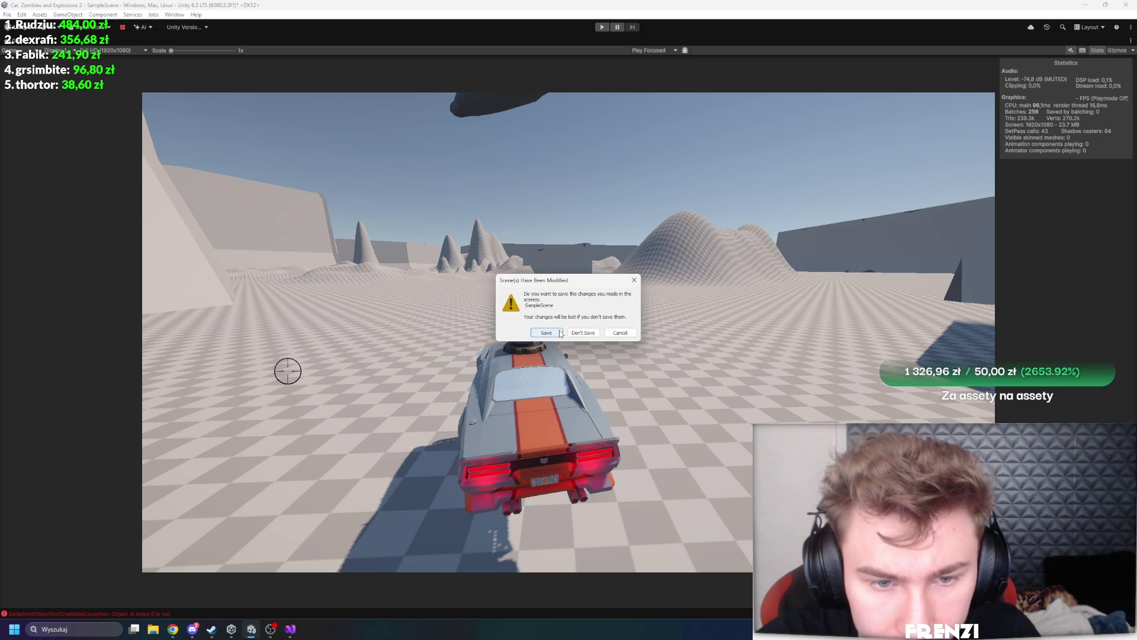
Save the modified SampleScene and reopen the Car, Zombies and Explosions 2 project
{"action": "left_click", "coordinate": [559, 336]}
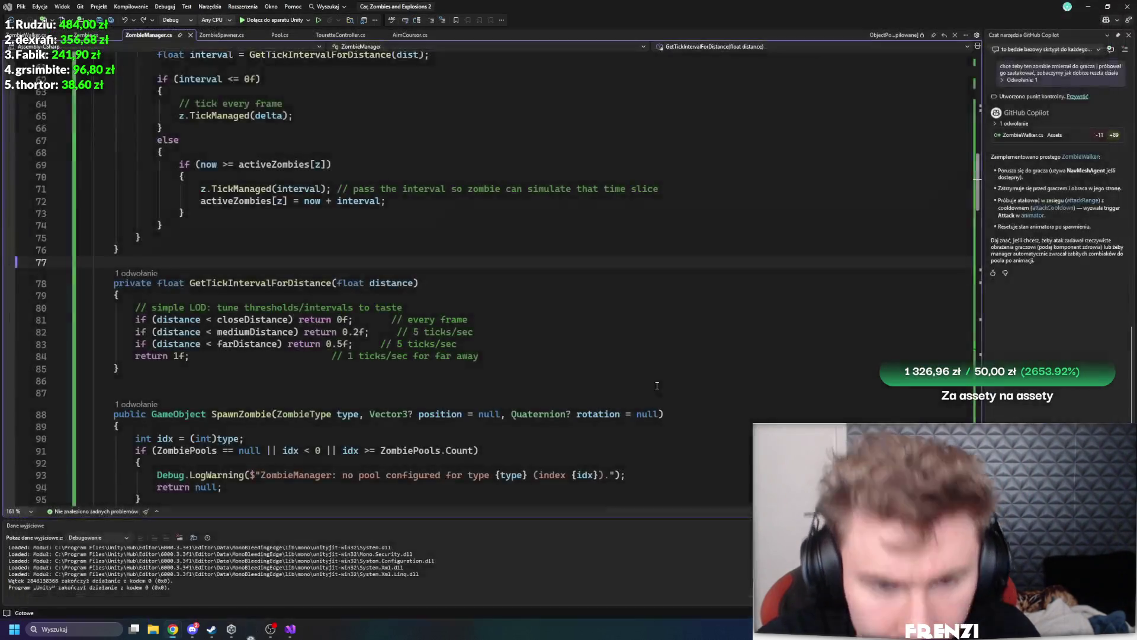
{"action": "left_click", "coordinate": [367, 328]}
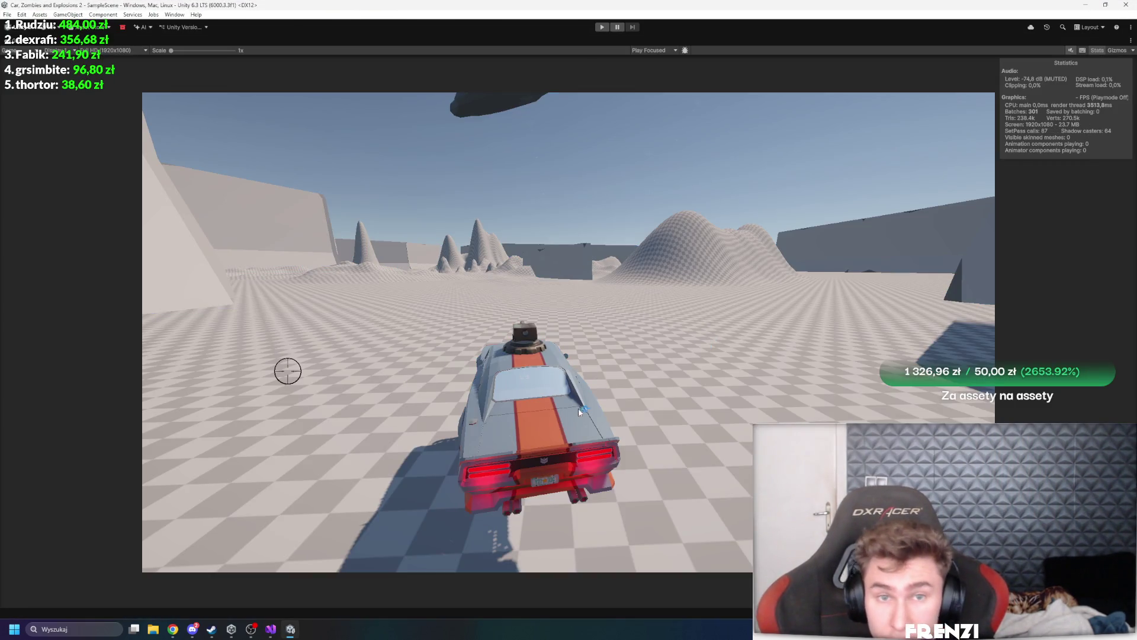
Enter Play mode and steer the car left and right around the zombie horde
{"action": "left_click", "coordinate": [603, 27]}
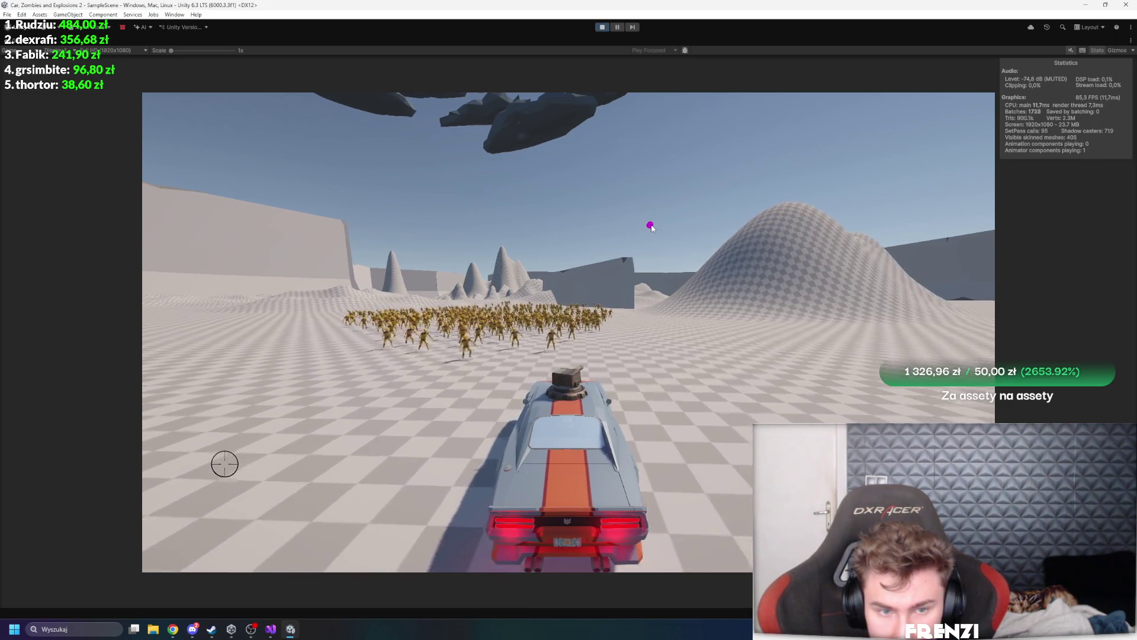
{"action": "key", "text": "d"}
{"action": "key", "text": "a"}
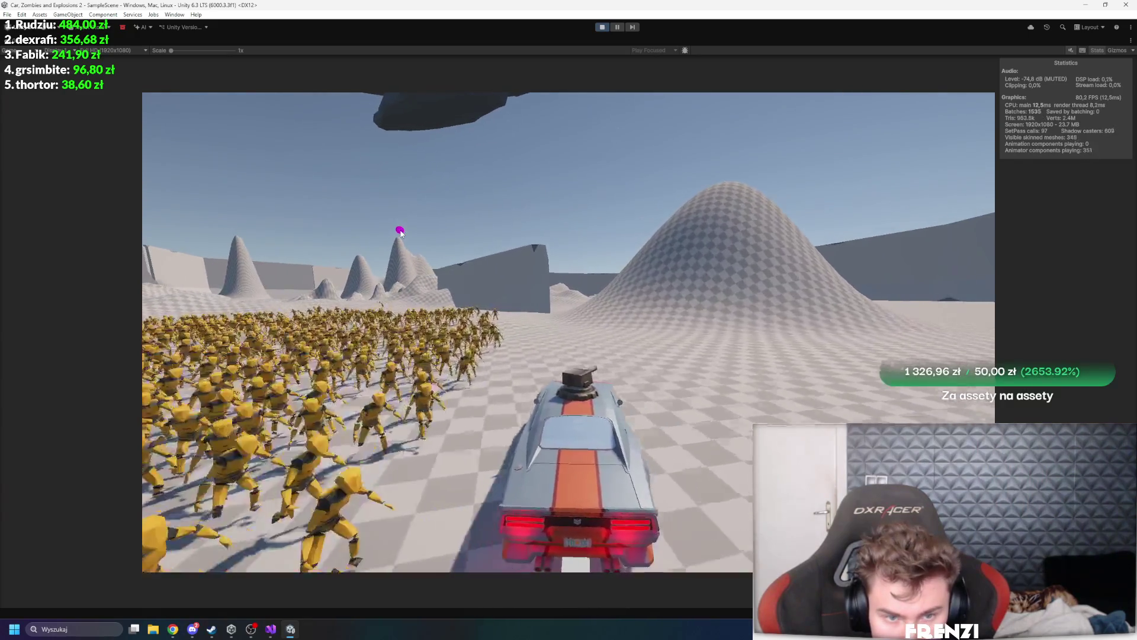
{"action": "key", "text": "a"}
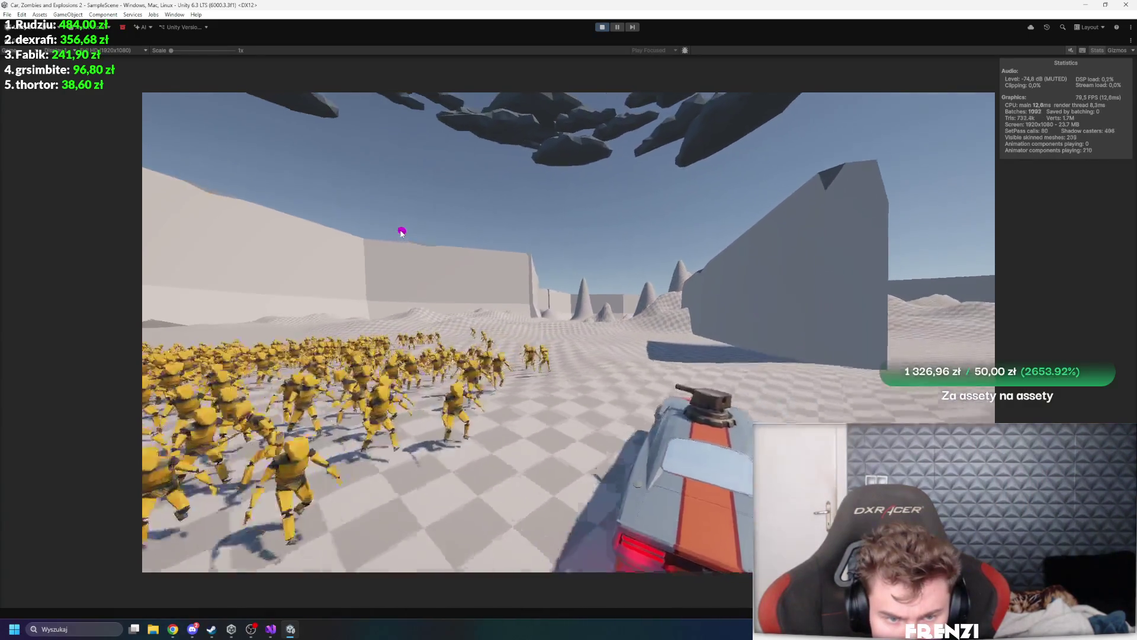
{"action": "key", "text": "d"}
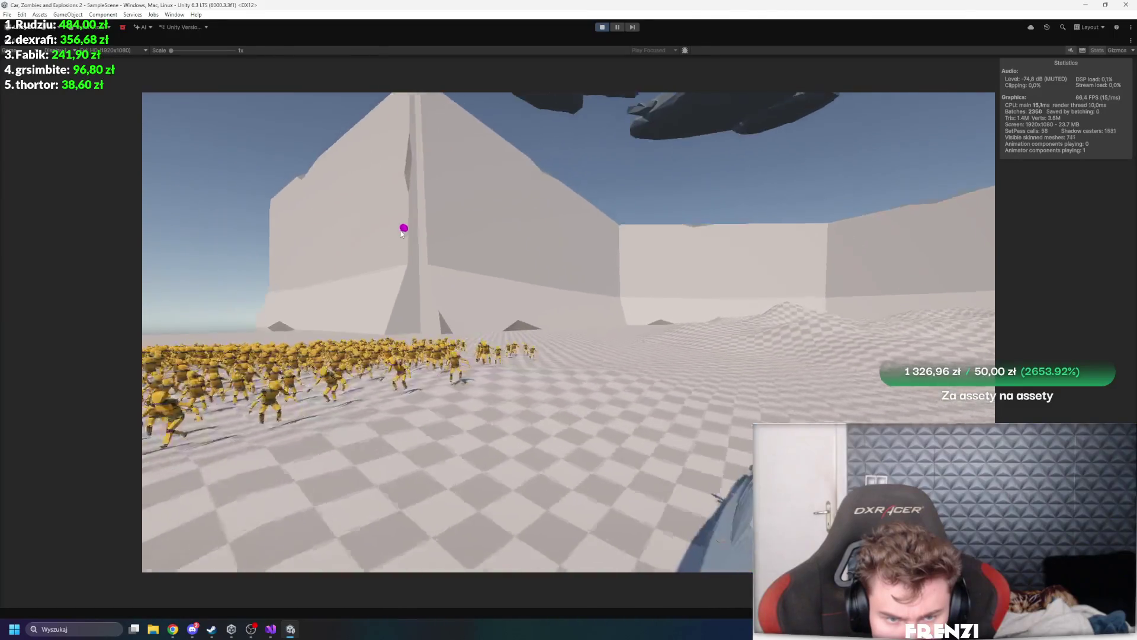
{"action": "key", "text": "a"}
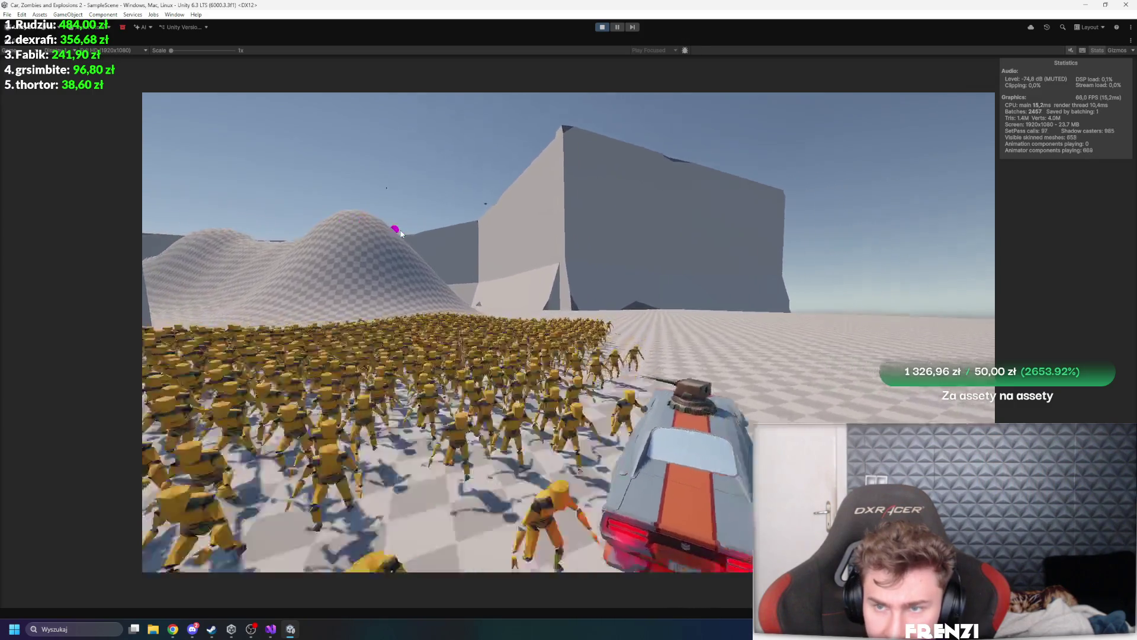
{"action": "key", "text": "a"}
{"action": "key", "text": "d"}
{"action": "key", "text": "a"}
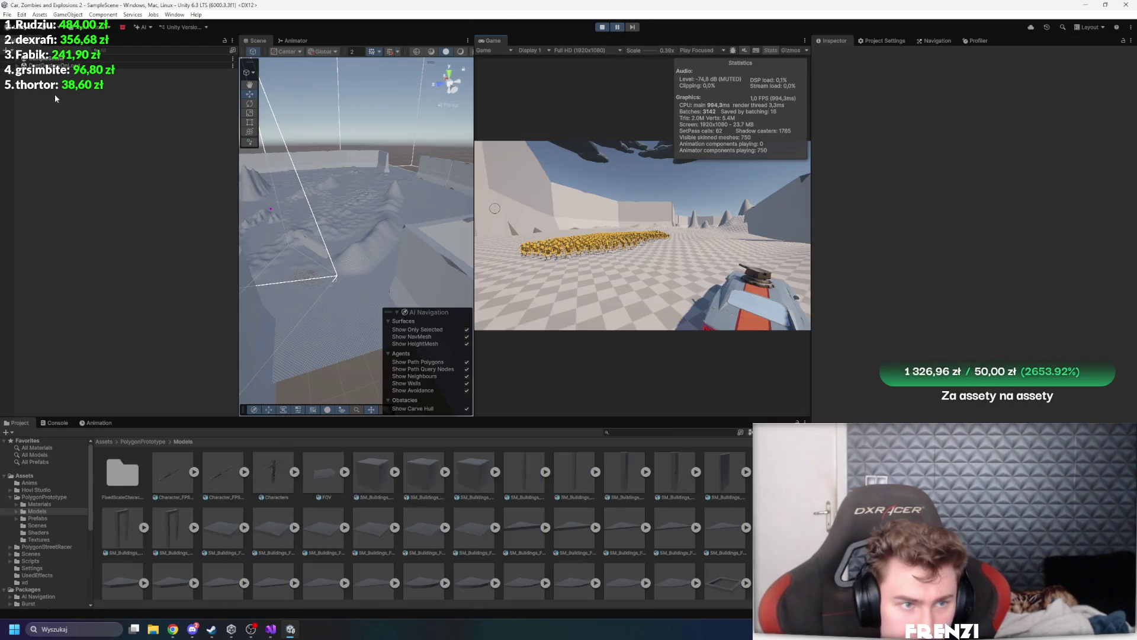
Filter the Hierarchy for 'SkinnedMeshRenderer', select every result, set Cast Shadows to Off, and maximize the Game view
{"action": "type", "text": "SkinnedMeshRenderer"}
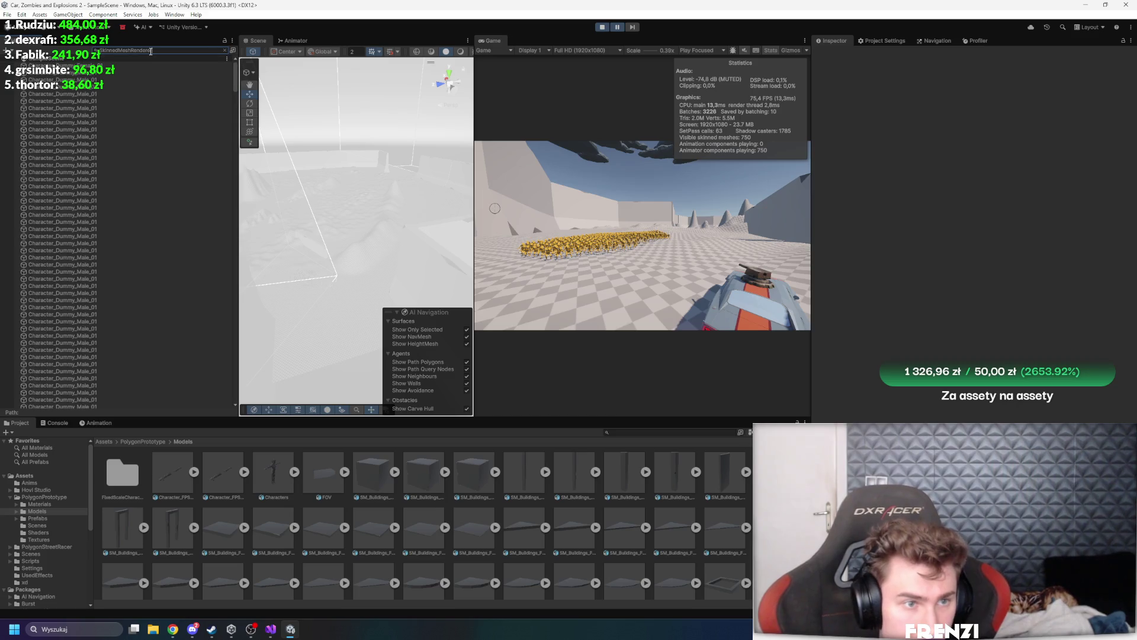
{"action": "left_click", "coordinate": [108, 63]}
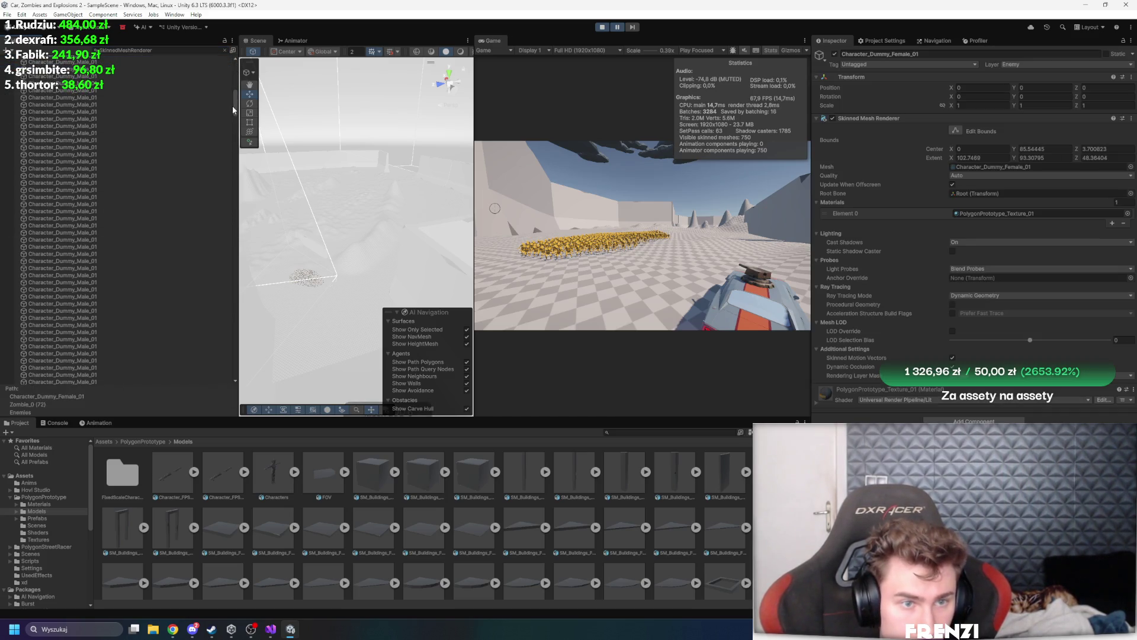
{"action": "mouse_move", "coordinate": [232, 105]}
{"action": "left_mouse_down"}
{"action": "mouse_move", "coordinate": [229, 273]}
{"action": "mouse_move", "coordinate": [203, 367]}
{"action": "left_mouse_up"}
{"action": "left_click", "coordinate": [111, 352], "text": "shift"}
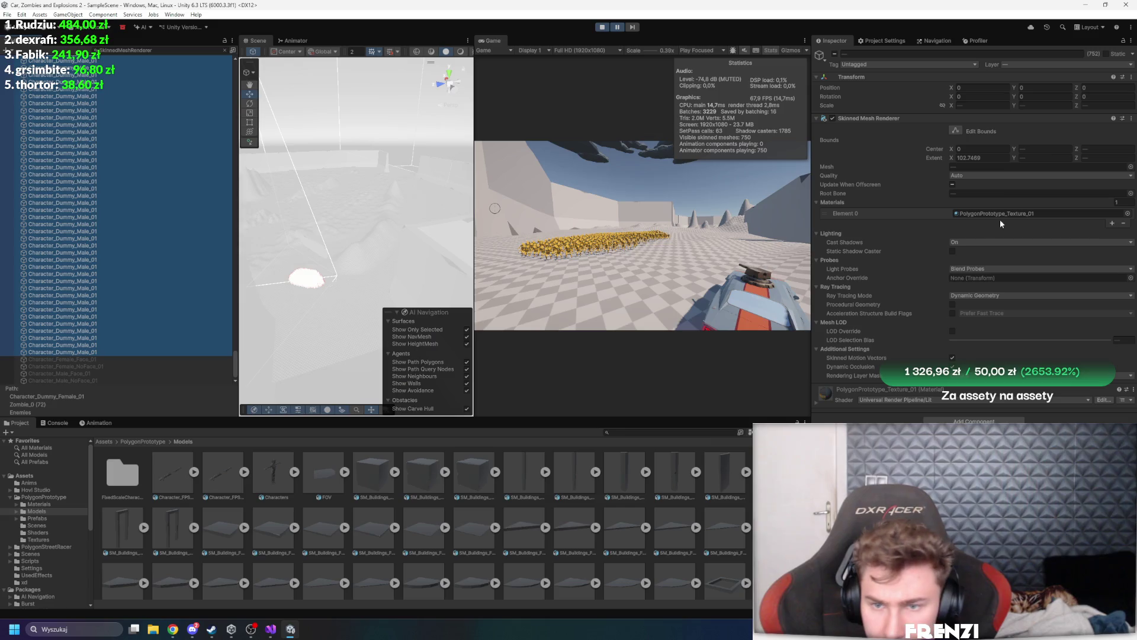
{"action": "left_click", "coordinate": [974, 243]}
{"action": "left_click", "coordinate": [972, 248]}
{"action": "key", "text": "shift+space"}
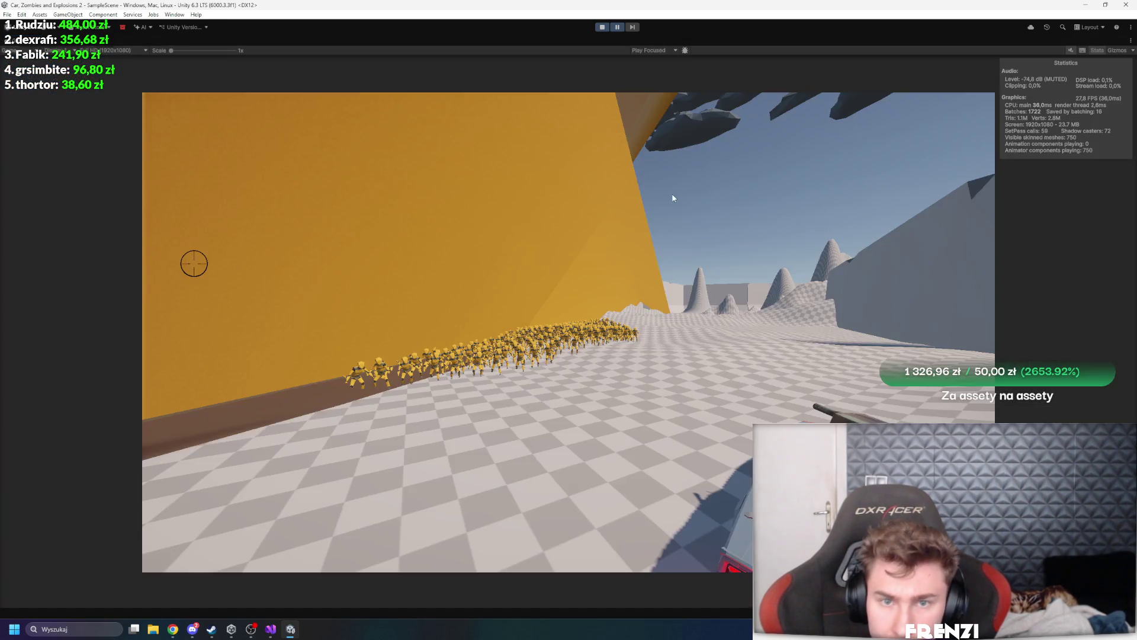
Resume the paused play-test, let the car drive briefly, then pause it again
{"action": "left_click", "coordinate": [618, 28]}
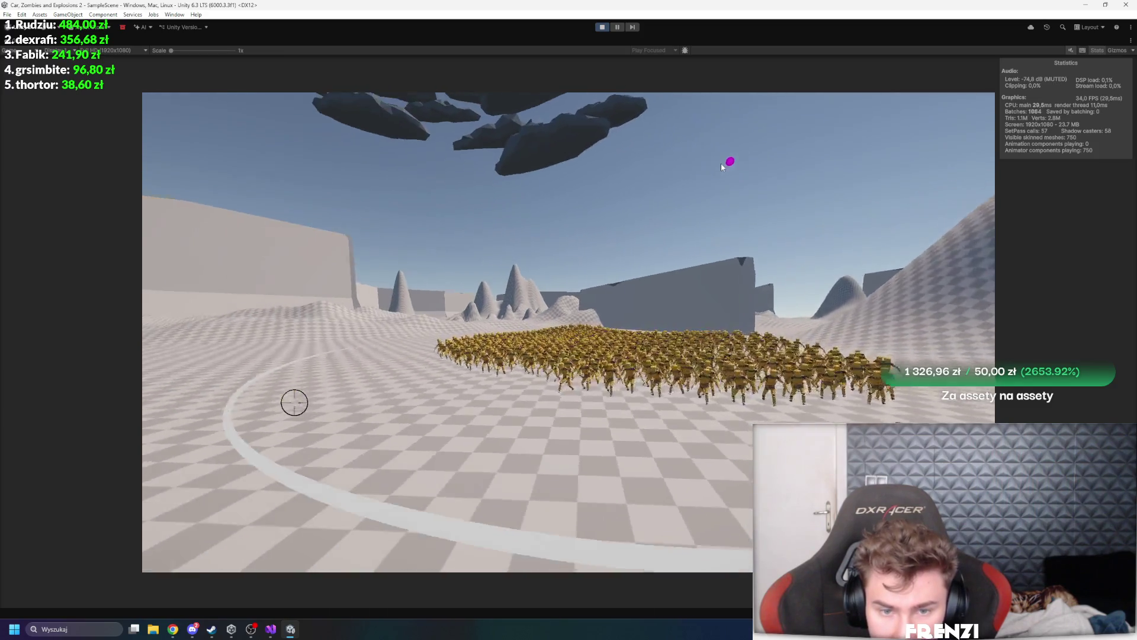
{"action": "left_click", "coordinate": [619, 27]}
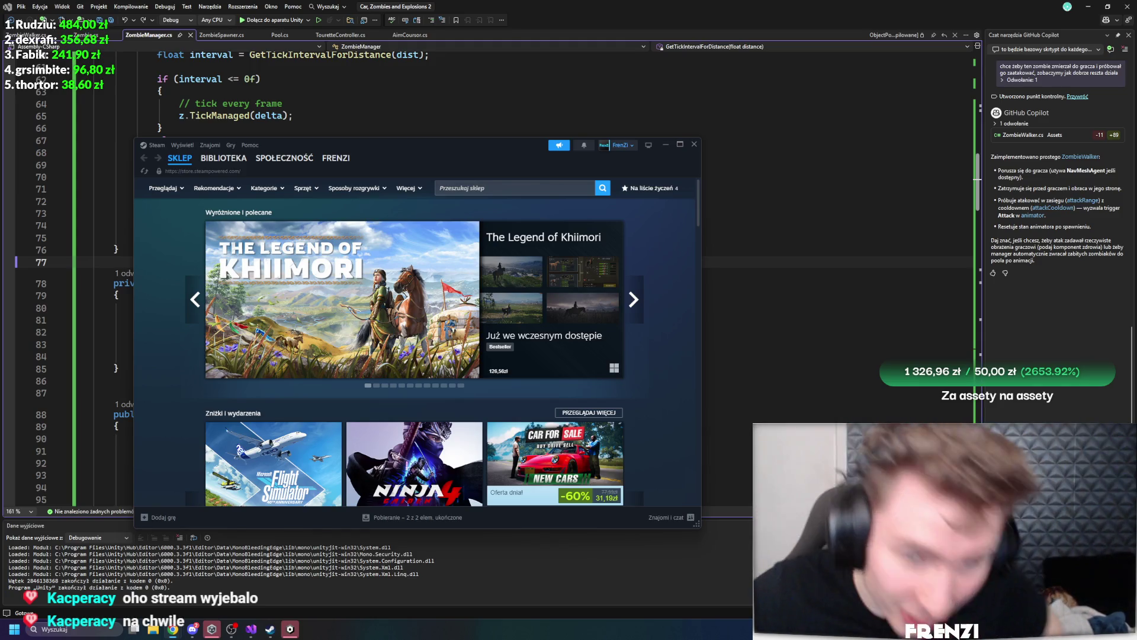
Close the crash report form and the Steam store window, then bring up Unity Hub
{"action": "left_click", "coordinate": [299, 625]}
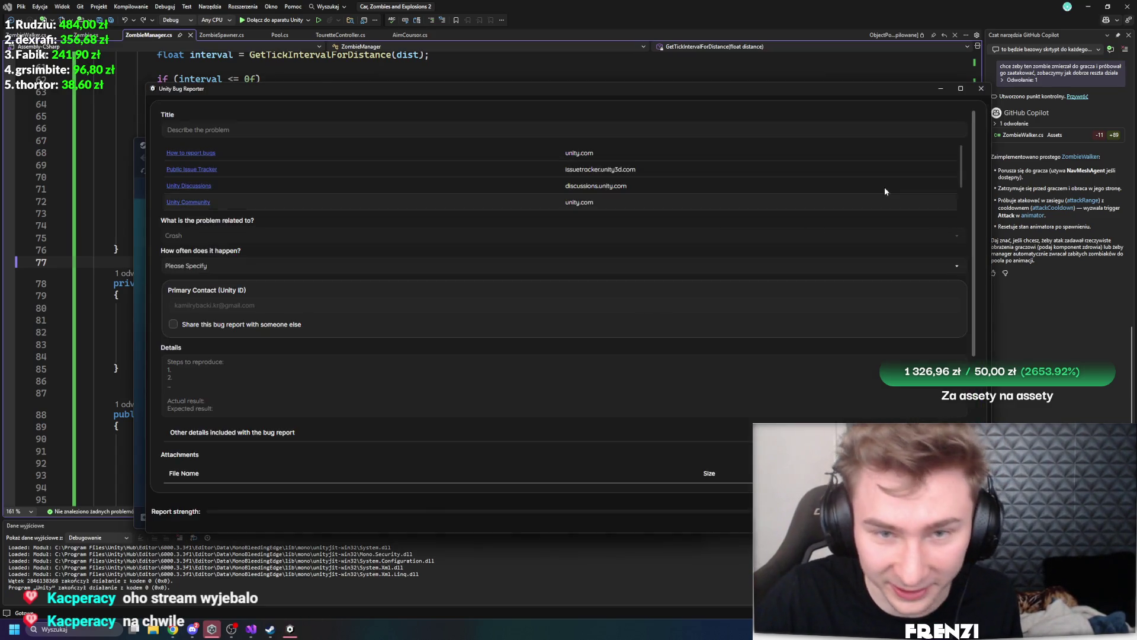
{"action": "left_click", "coordinate": [977, 85]}
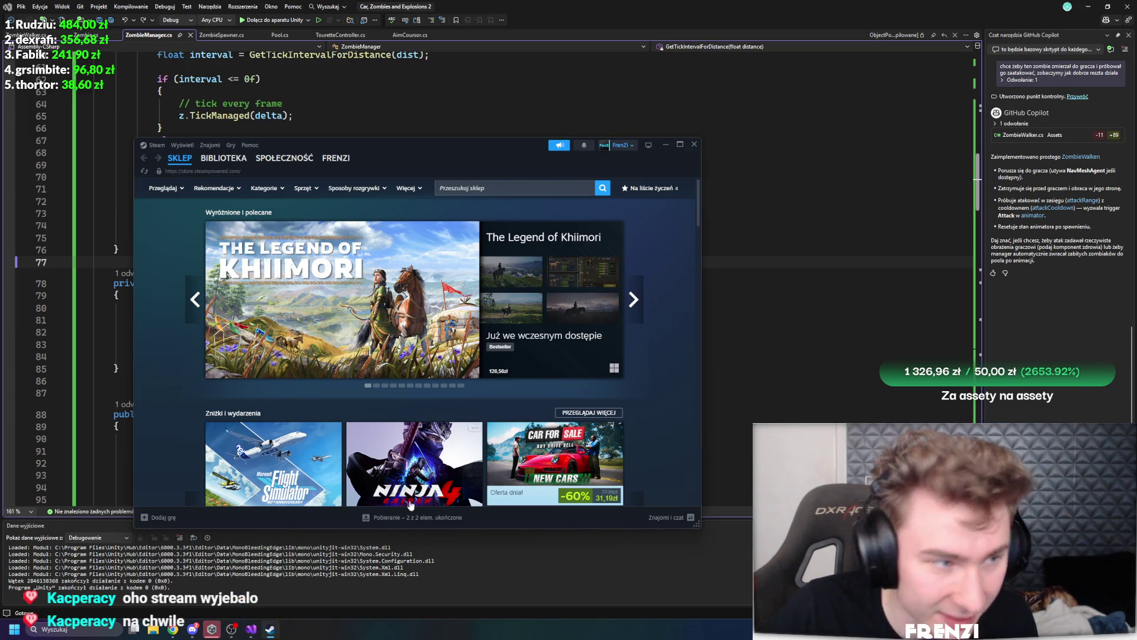
{"action": "left_click", "coordinate": [667, 145]}
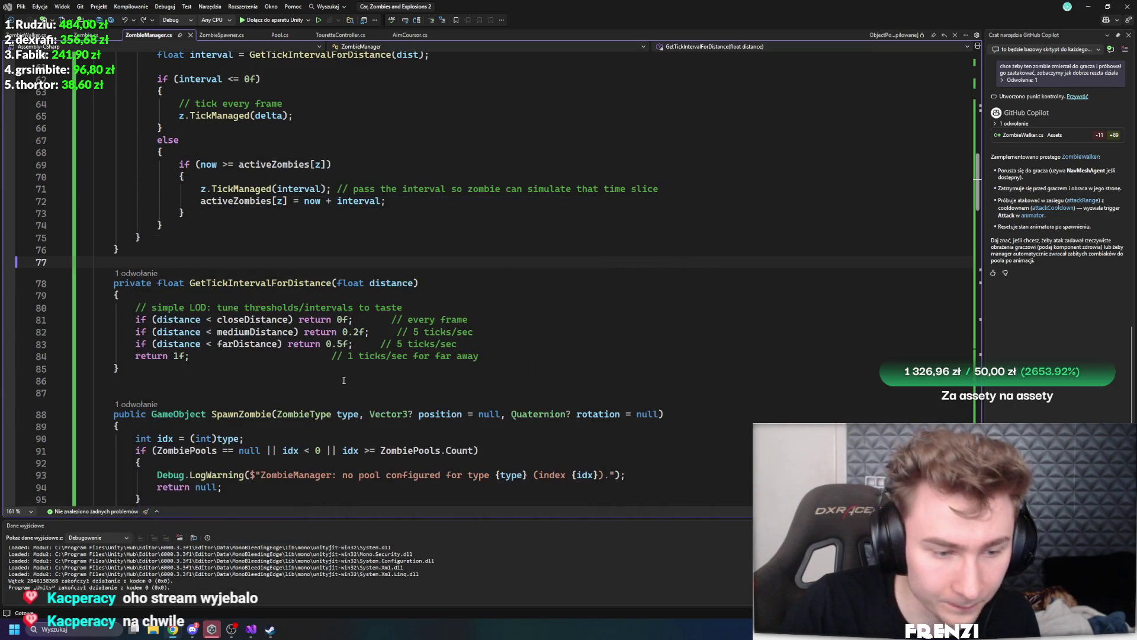
{"action": "left_click", "coordinate": [270, 629]}
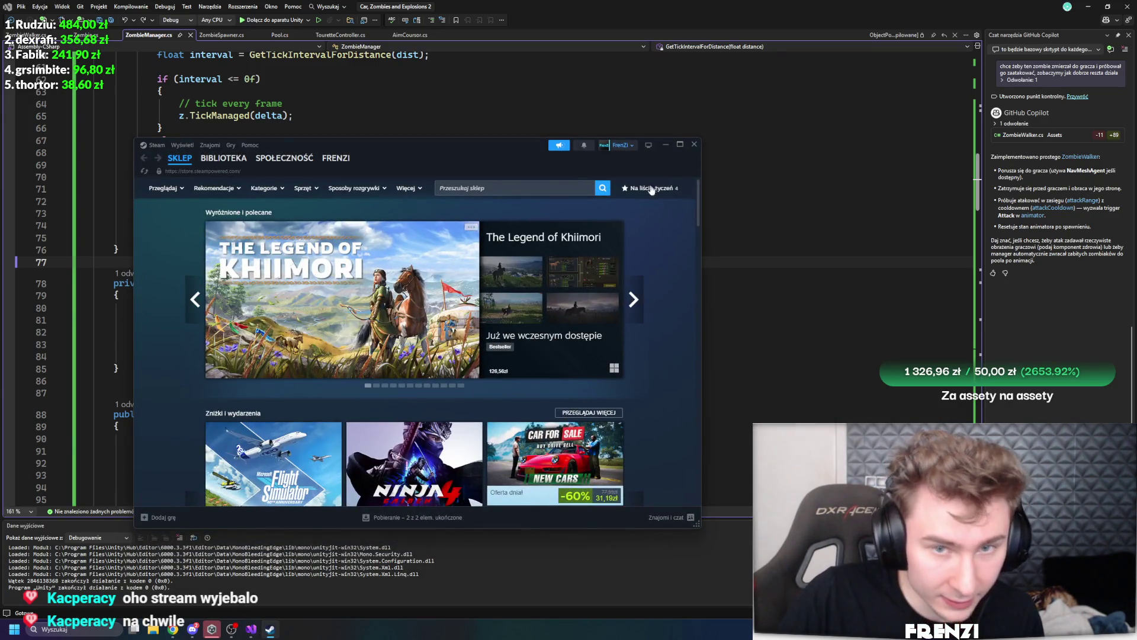
{"action": "left_click", "coordinate": [693, 145]}
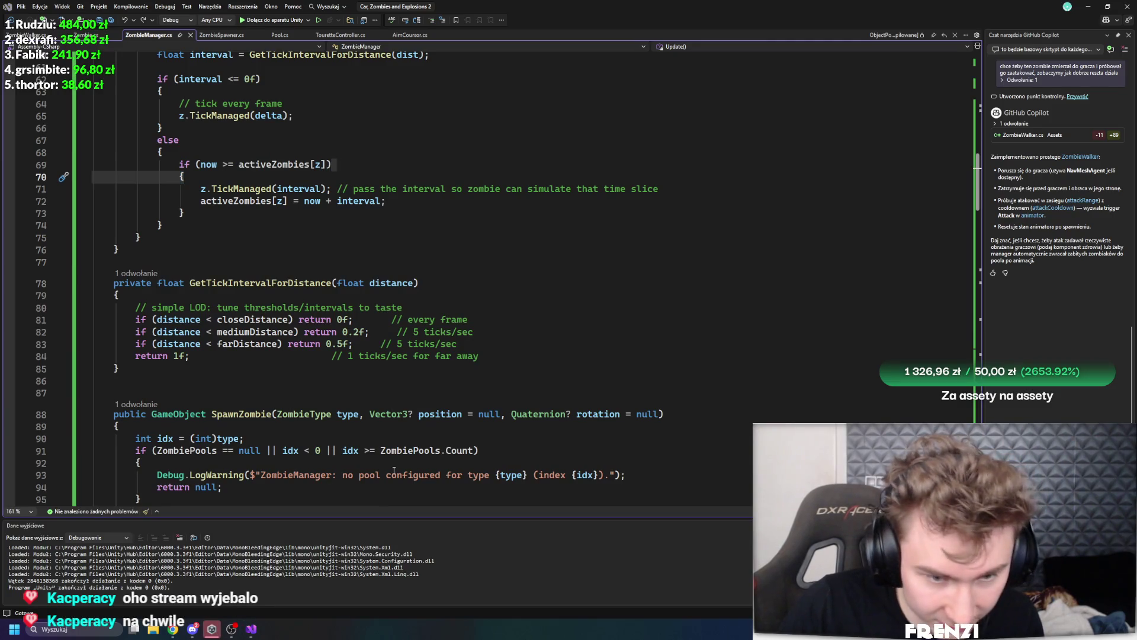
{"action": "left_click", "coordinate": [231, 629]}
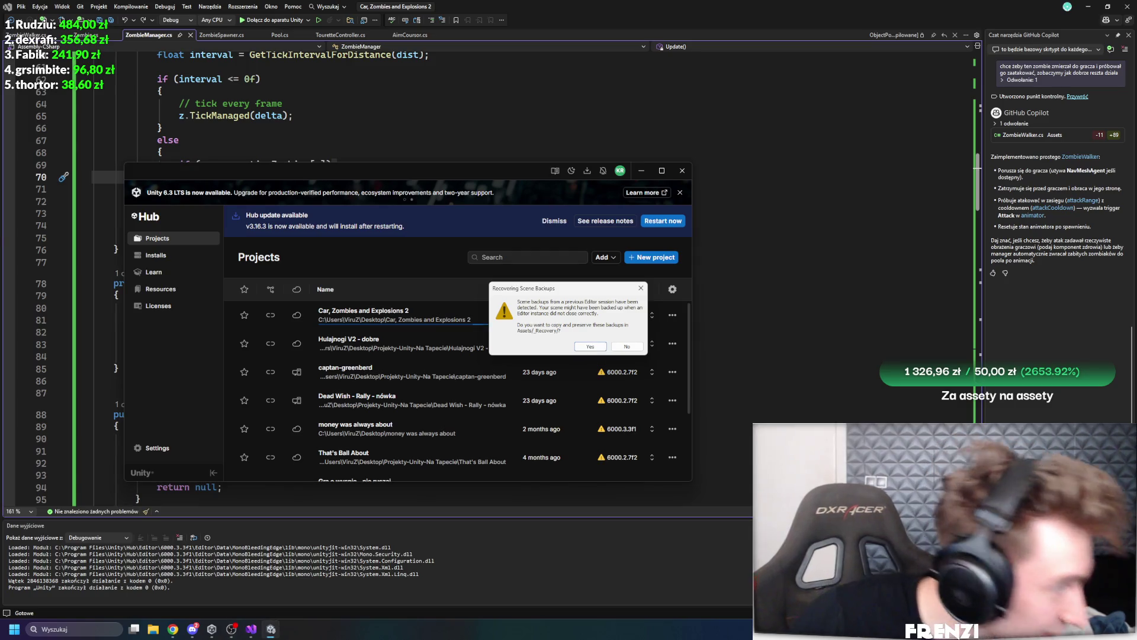
Answer the Recovering Scene Backups prompt so the project loads in the editor
{"action": "left_click", "coordinate": [623, 347]}
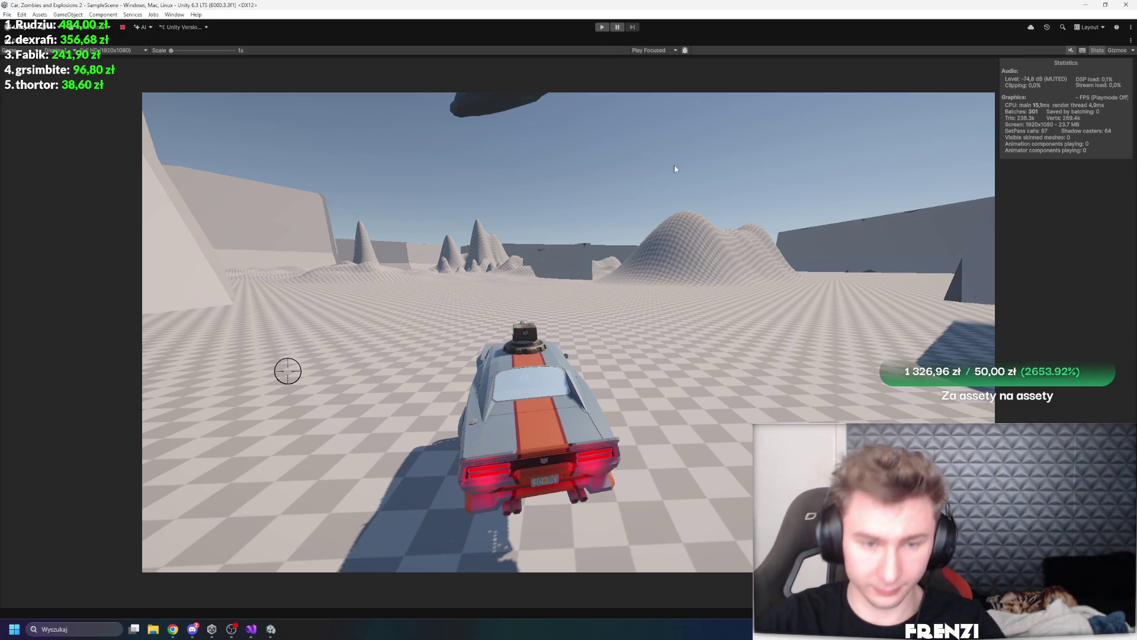
Un-maximize the Game view so the Scene, Game and Project panels reappear
{"action": "key", "text": "shift+space"}
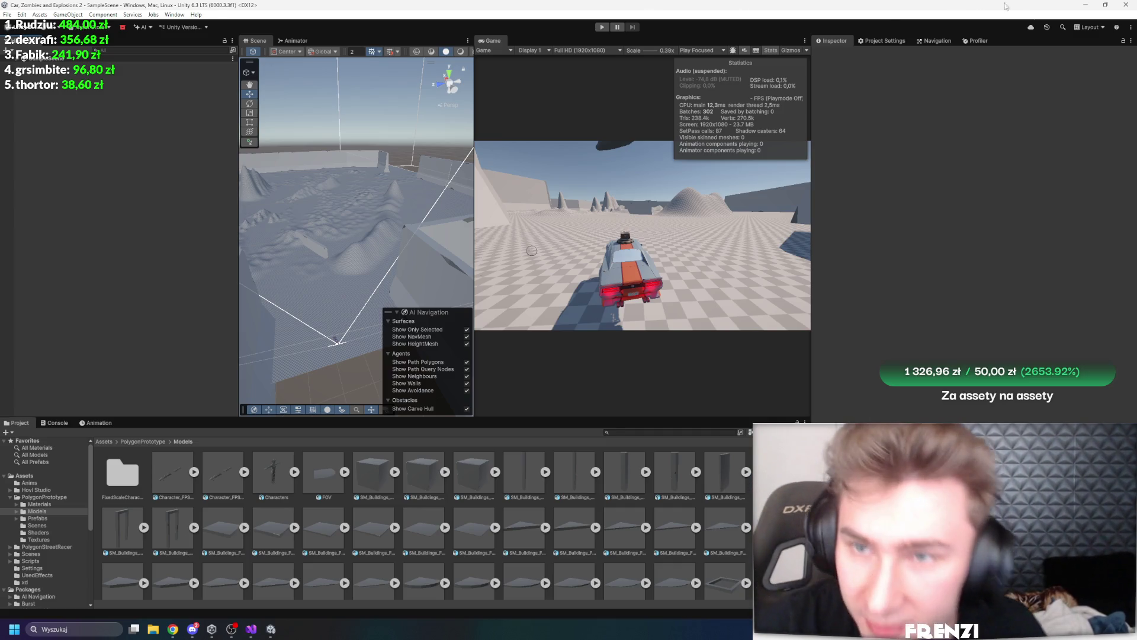
Set Fixed Timestep to 0.03 in Project Settings > Time, then maximize the Game view and enter Play mode
{"action": "left_click", "coordinate": [883, 44]}
{"action": "left_click", "coordinate": [936, 40]}
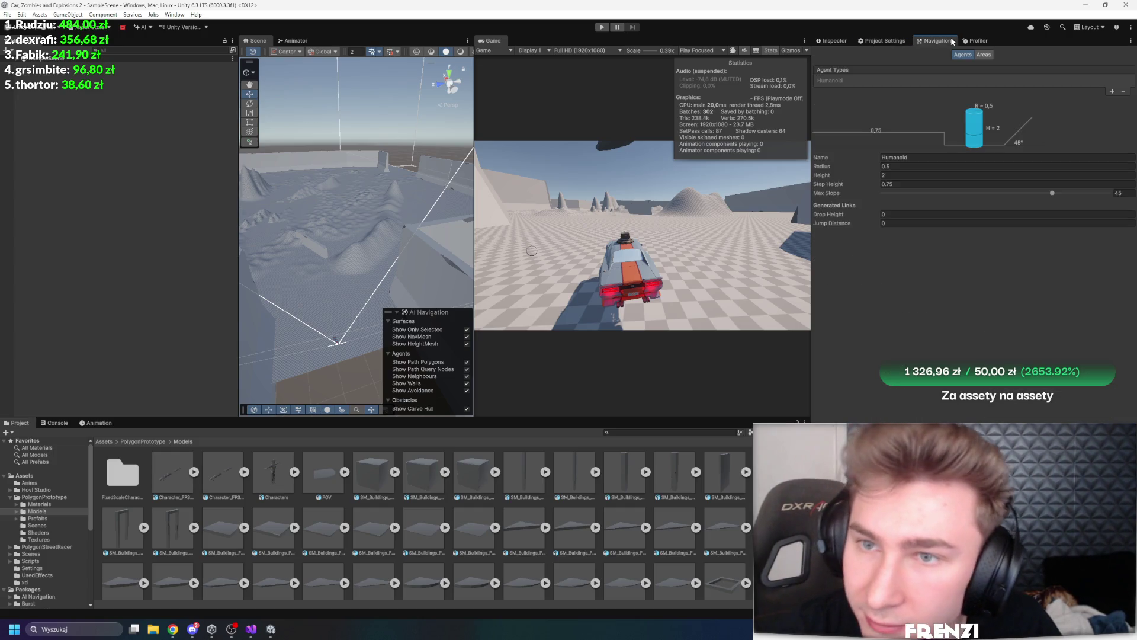
{"action": "left_click", "coordinate": [859, 42]}
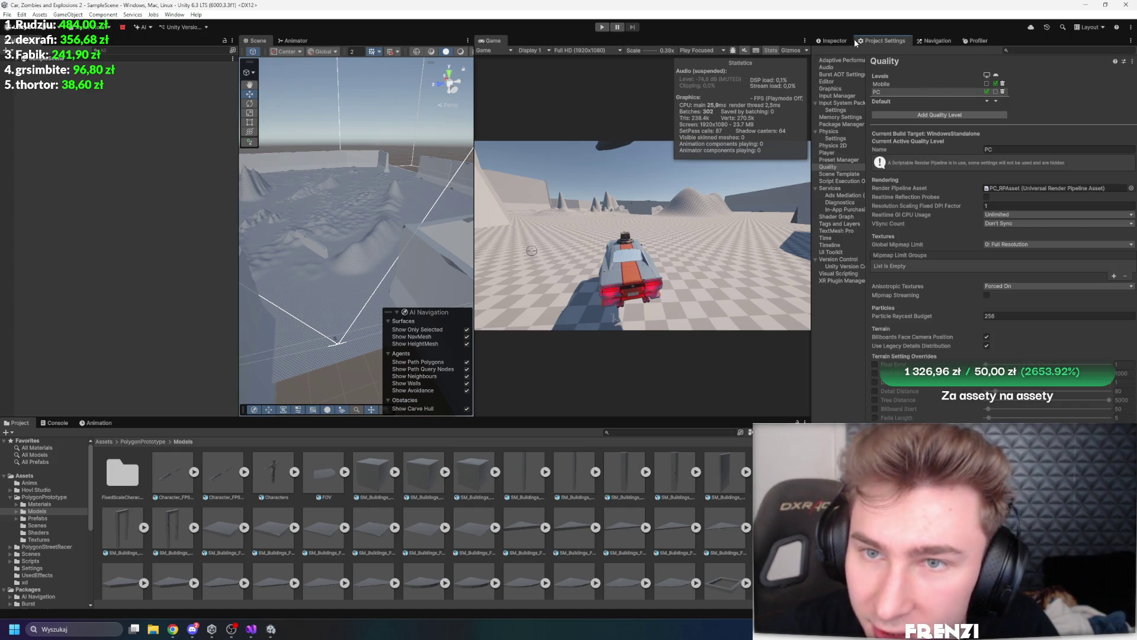
{"action": "left_click", "coordinate": [837, 89]}
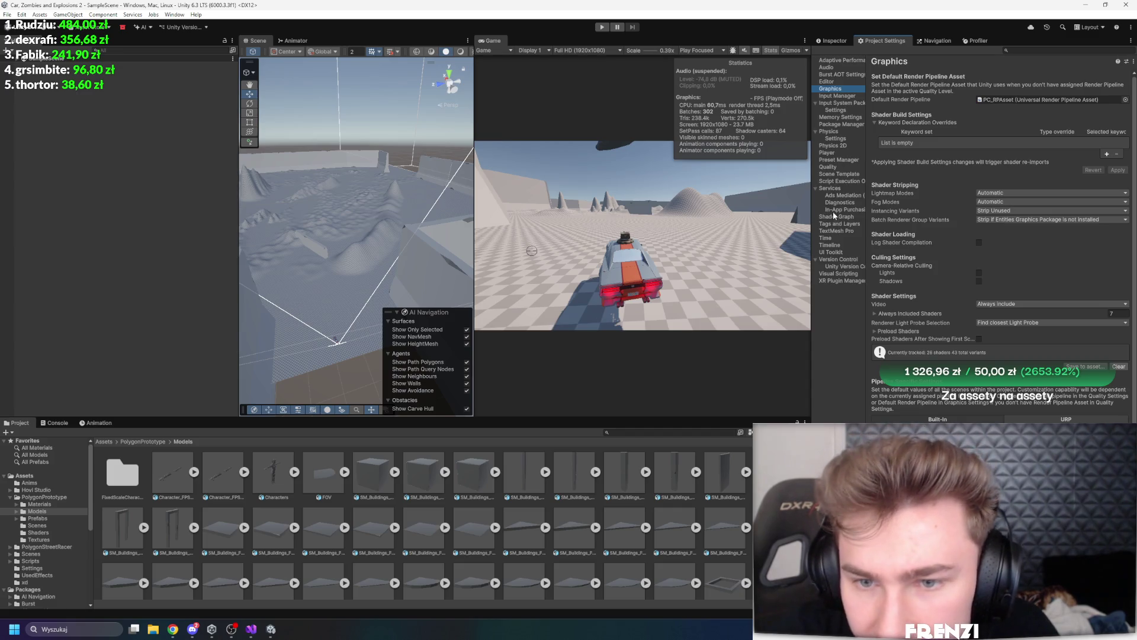
{"action": "left_click", "coordinate": [828, 238]}
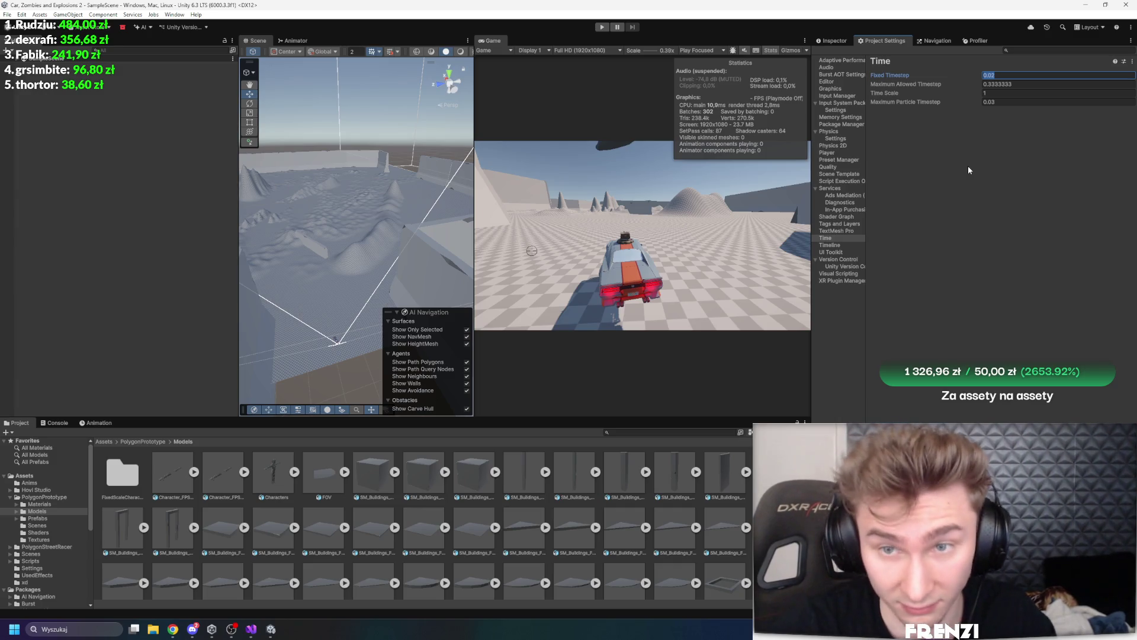
{"action": "type", "text": "0.03"}
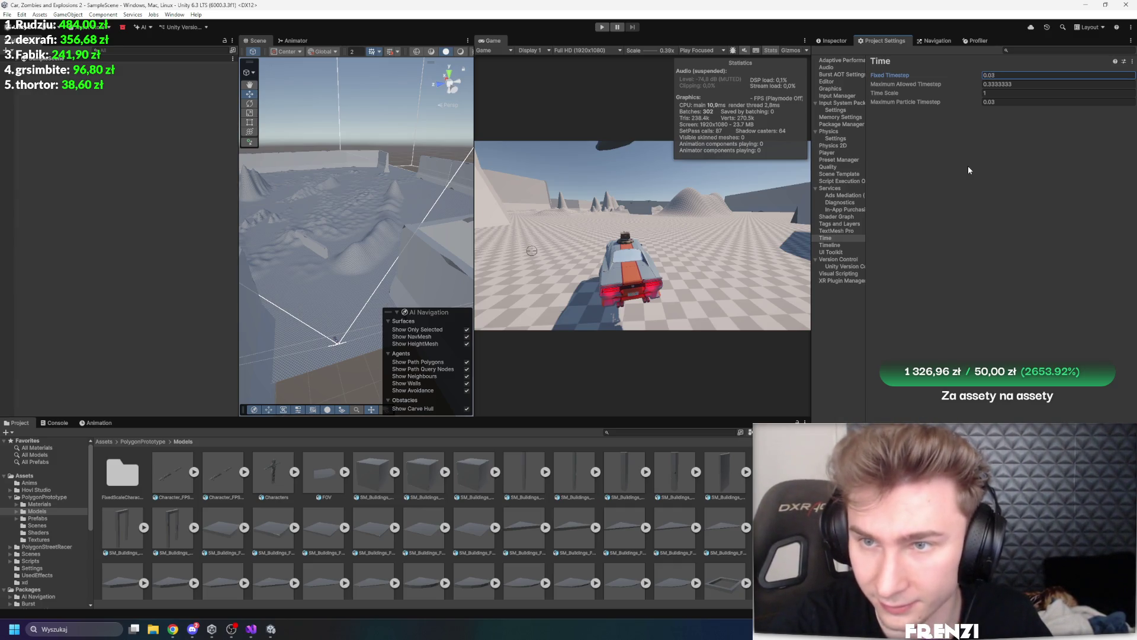
{"action": "key", "text": "shift+space"}
{"action": "left_click", "coordinate": [602, 27]}
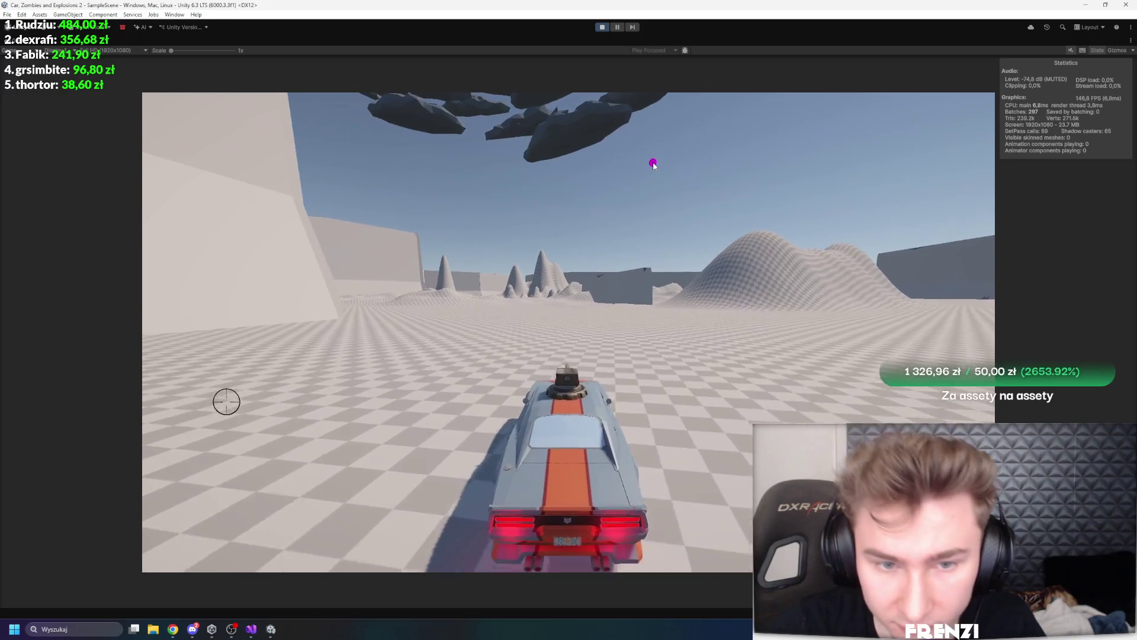
Drive the car with W, A and D around the zombie horde, then restore the editor layout
{"action": "key", "text": "w"}
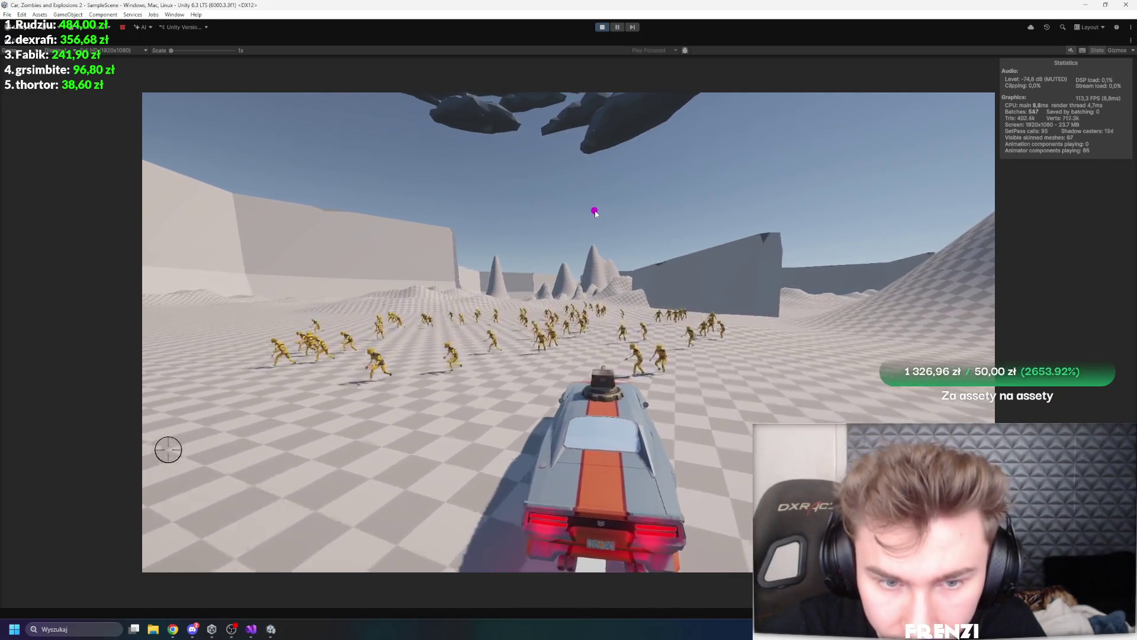
{"action": "key", "text": "d"}
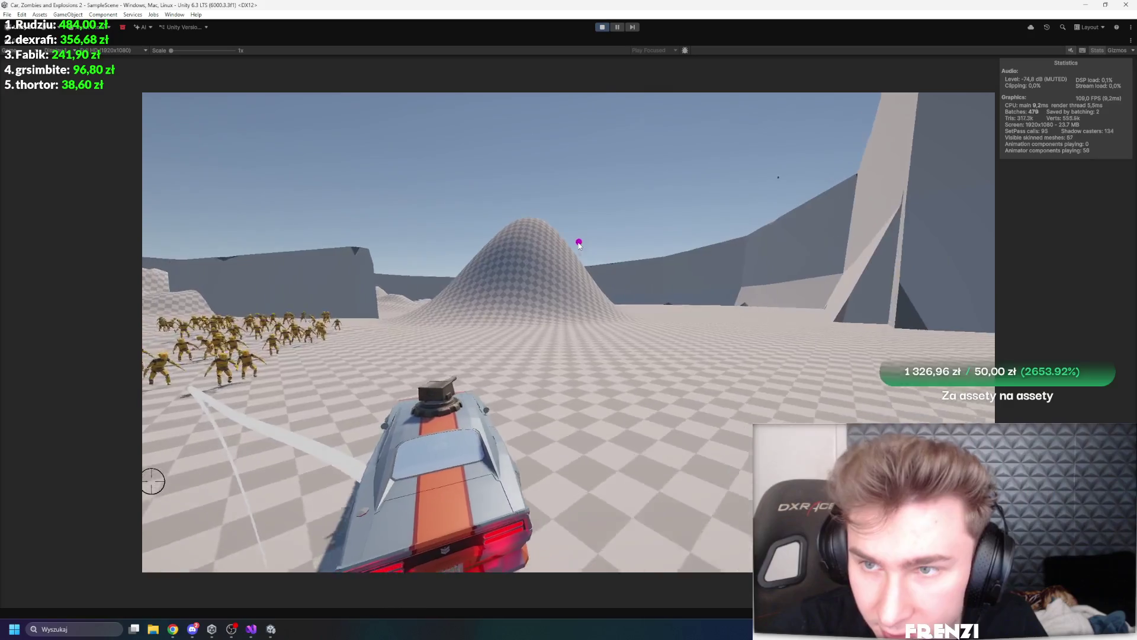
{"action": "key", "text": "a"}
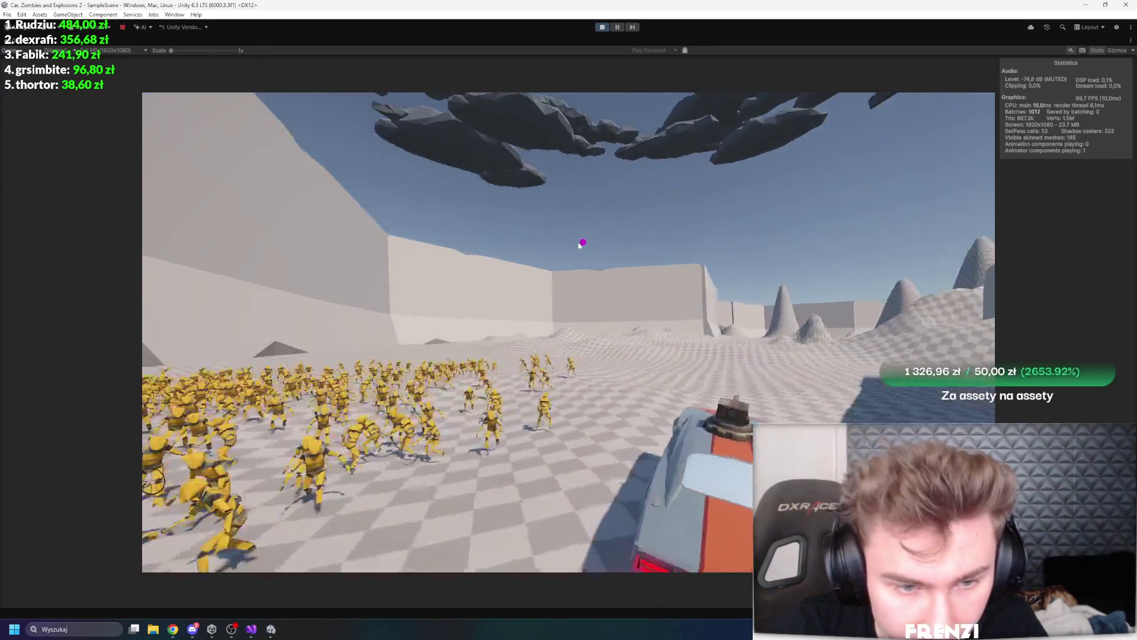
{"action": "key", "text": "d"}
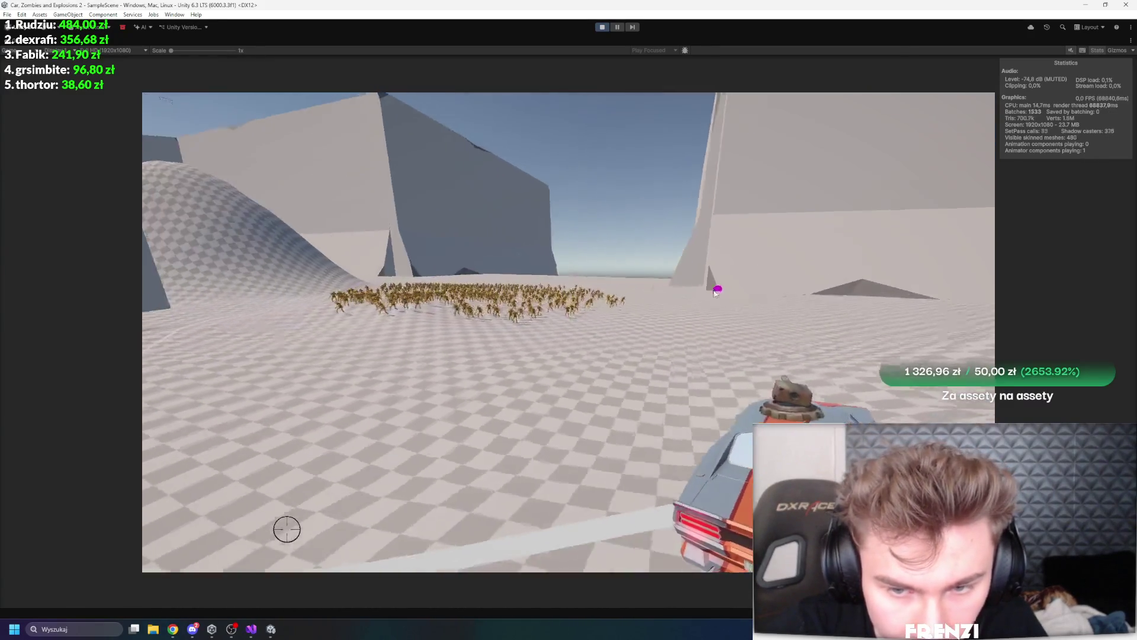
{"action": "key", "text": "a"}
{"action": "key", "text": "d"}
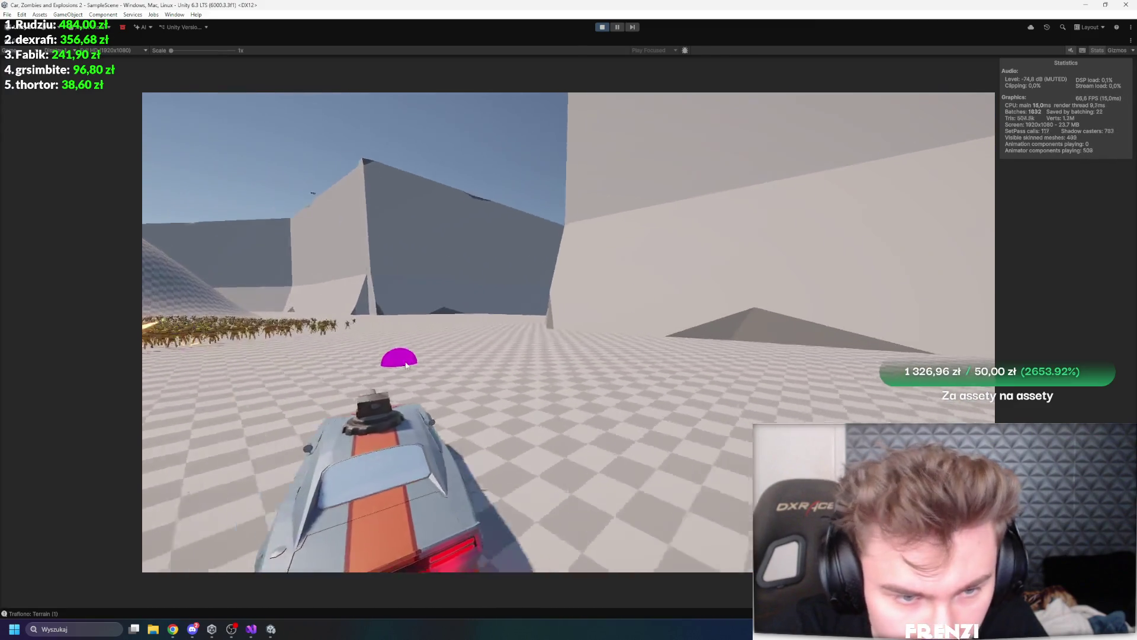
{"action": "key", "text": "a"}
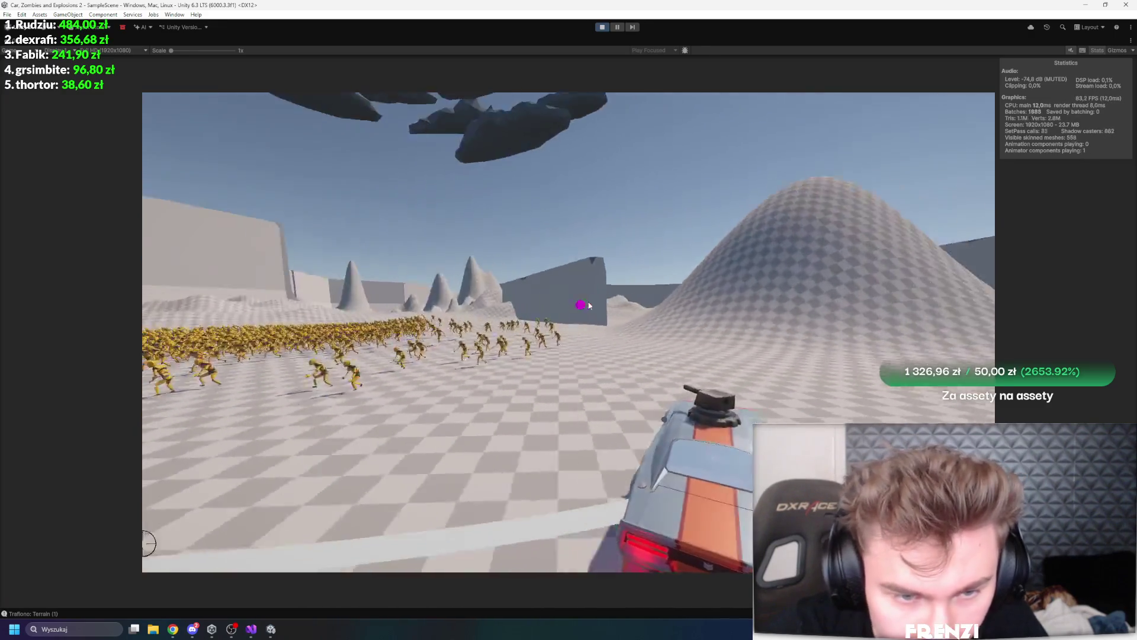
{"action": "key", "text": "a"}
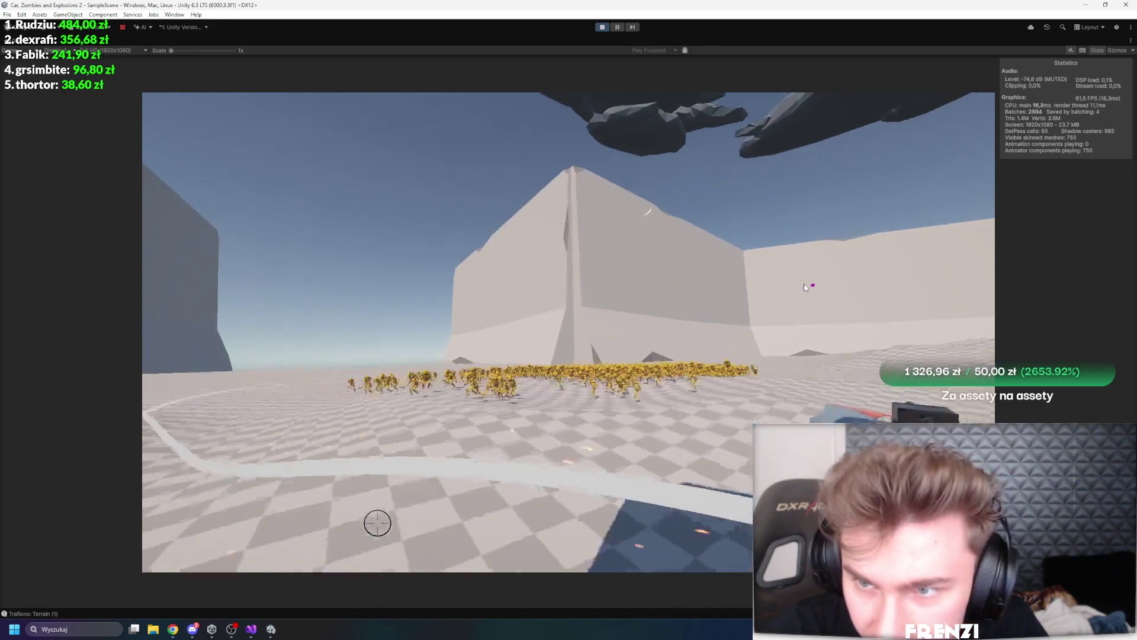
{"action": "key", "text": "d"}
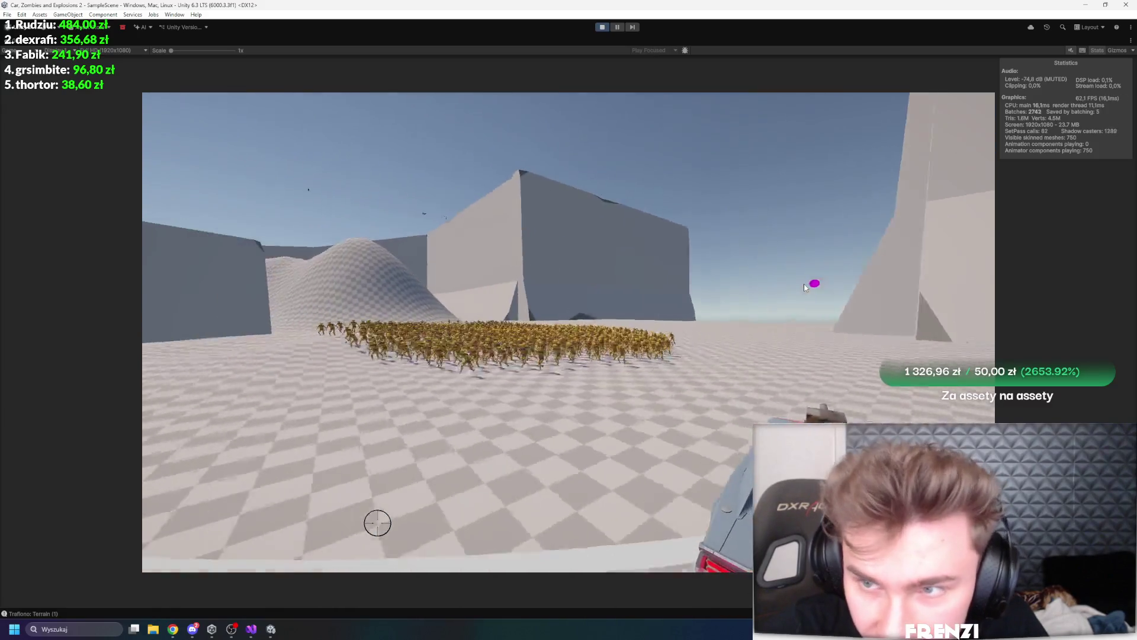
{"action": "key", "text": "a"}
{"action": "key", "text": "d"}
{"action": "key", "text": "shift+space"}
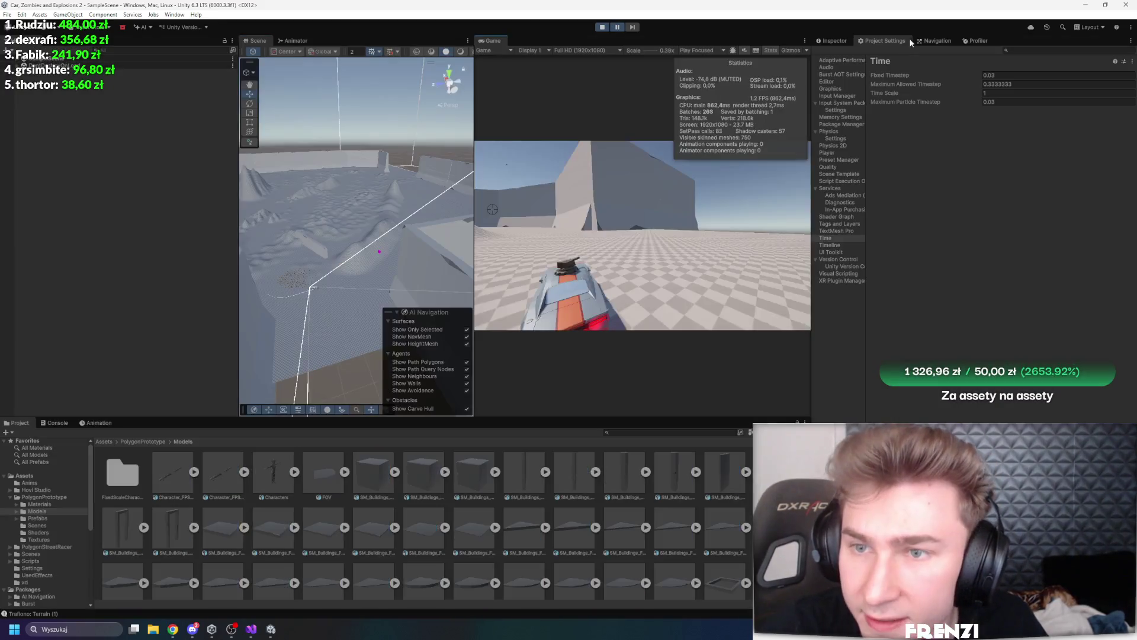
Open the Profiler, widen its panel, and scrub through frames in the CPU usage graph
{"action": "left_click", "coordinate": [143, 441]}
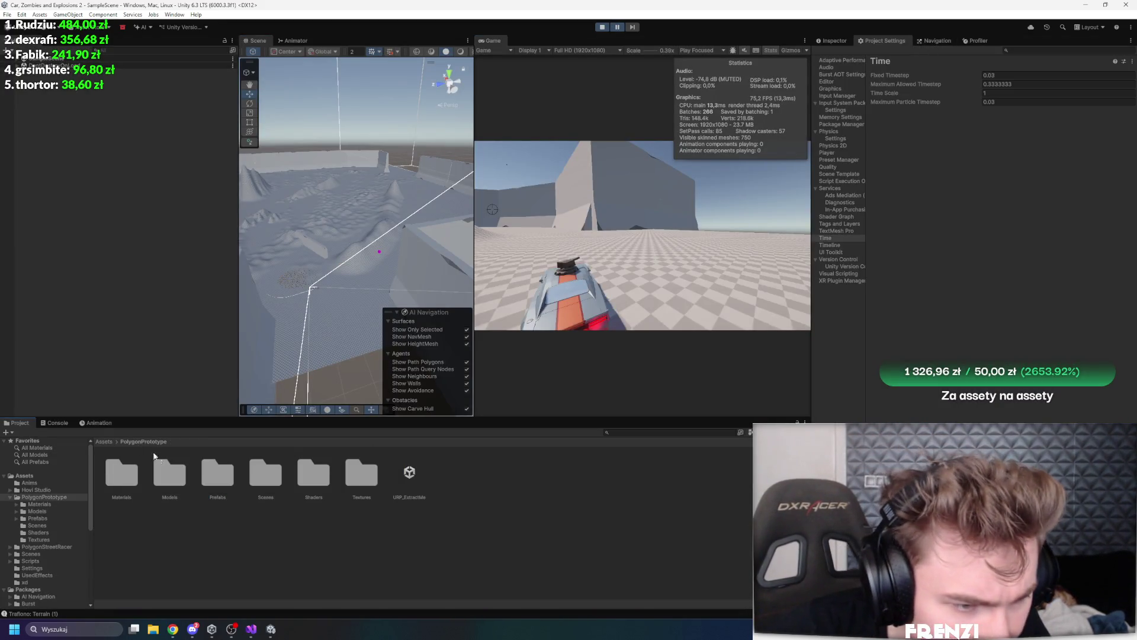
{"action": "left_click", "coordinate": [984, 40]}
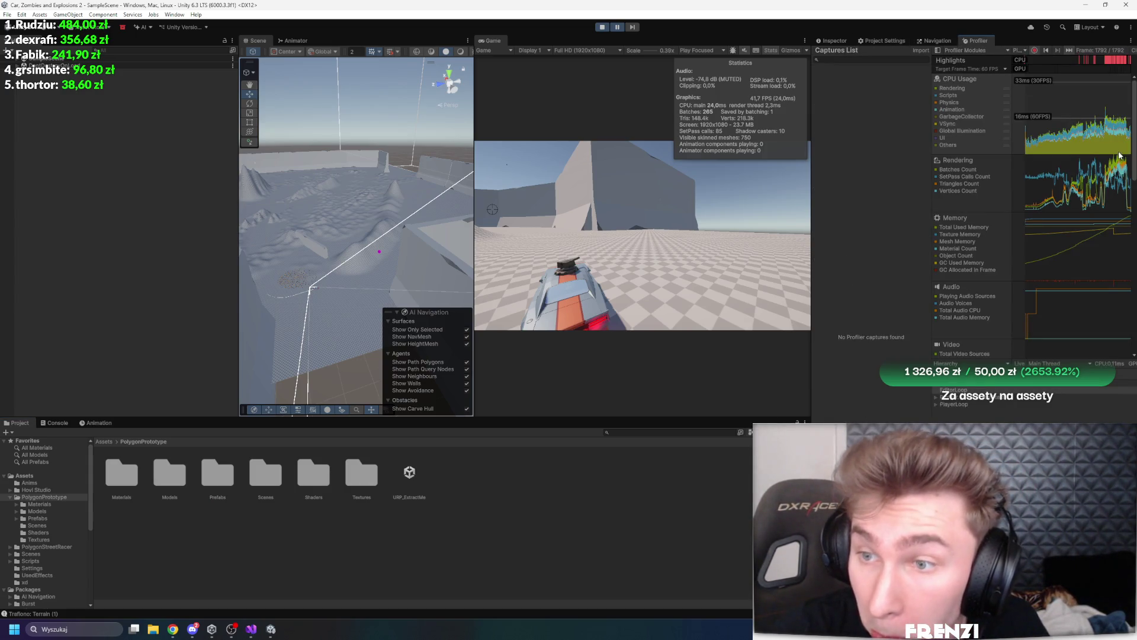
{"action": "left_click", "coordinate": [1111, 131]}
{"action": "left_click_drag", "start_coordinate": [1112, 131], "coordinate": [1115, 131]}
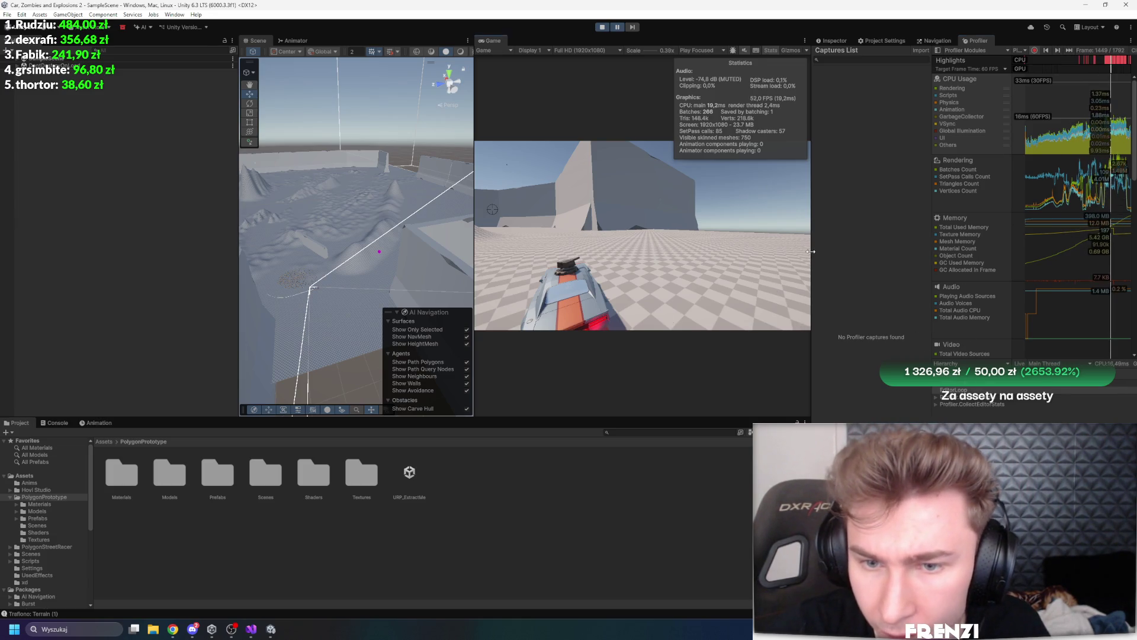
{"action": "left_click_drag", "start_coordinate": [810, 251], "coordinate": [508, 252]}
{"action": "mouse_move", "coordinate": [976, 147]}
{"action": "left_mouse_down"}
{"action": "mouse_move", "coordinate": [960, 140]}
{"action": "mouse_move", "coordinate": [971, 138]}
{"action": "left_mouse_up"}
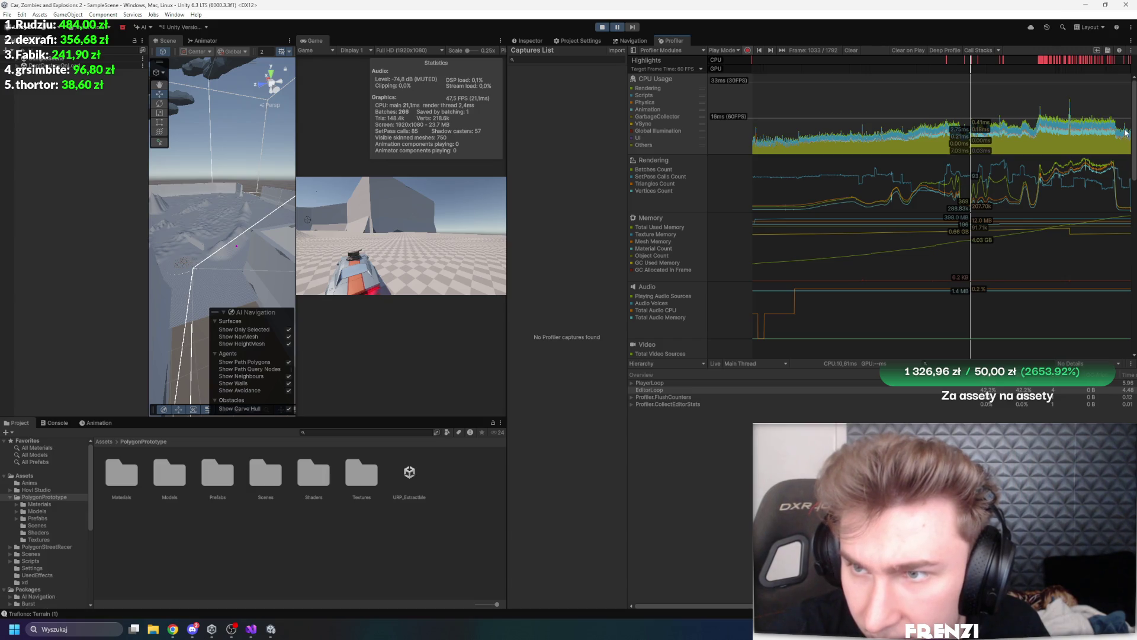
{"action": "key", "text": "ctrl+shift+c"}
{"action": "scroll", "coordinate": [687, 394], "scroll_direction": "right", "scroll_amount": 5}
{"action": "mouse_move", "coordinate": [971, 153]}
{"action": "left_mouse_down"}
{"action": "mouse_move", "coordinate": [921, 99]}
{"action": "mouse_move", "coordinate": [807, 92]}
{"action": "left_mouse_up"}
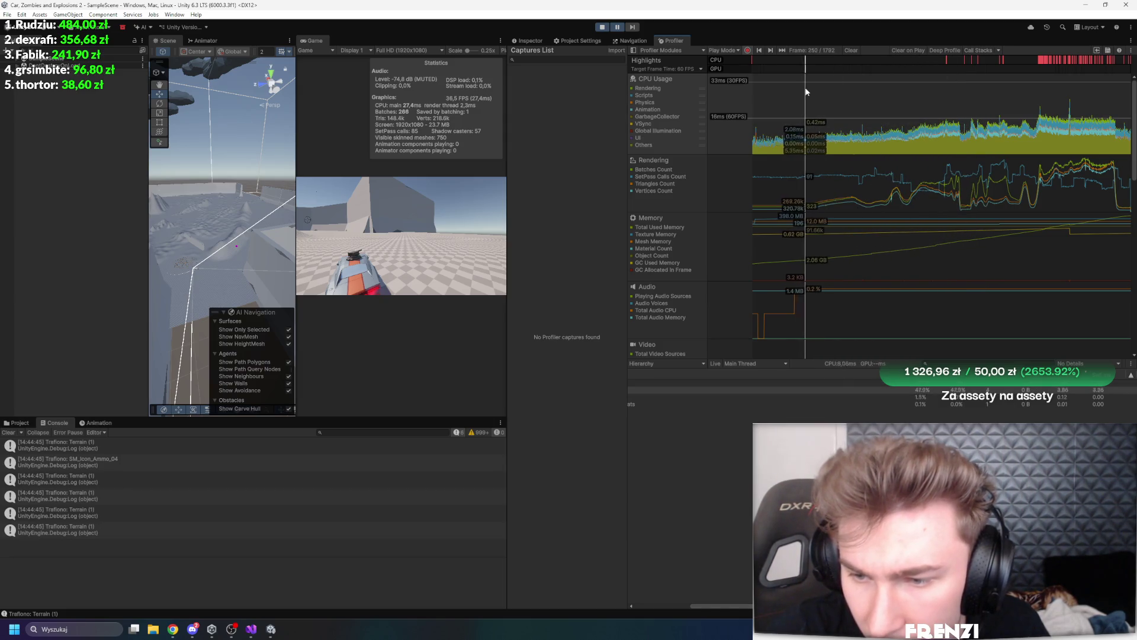
{"action": "left_click", "coordinate": [941, 83]}
{"action": "left_click", "coordinate": [1041, 78]}
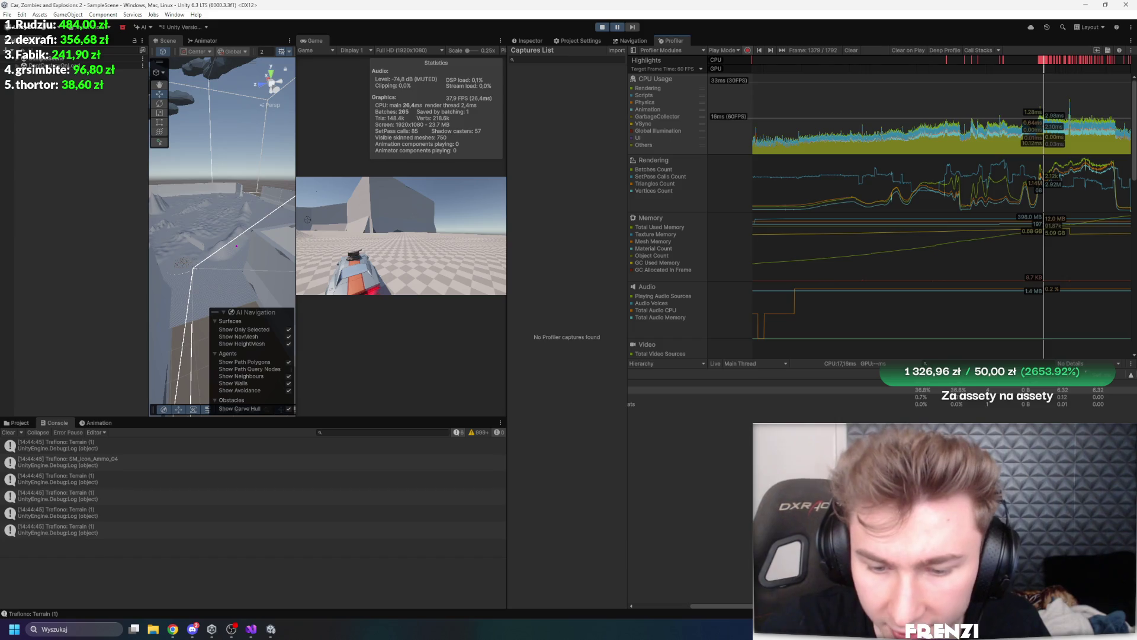
{"action": "left_click_drag", "start_coordinate": [744, 605], "coordinate": [732, 604]}
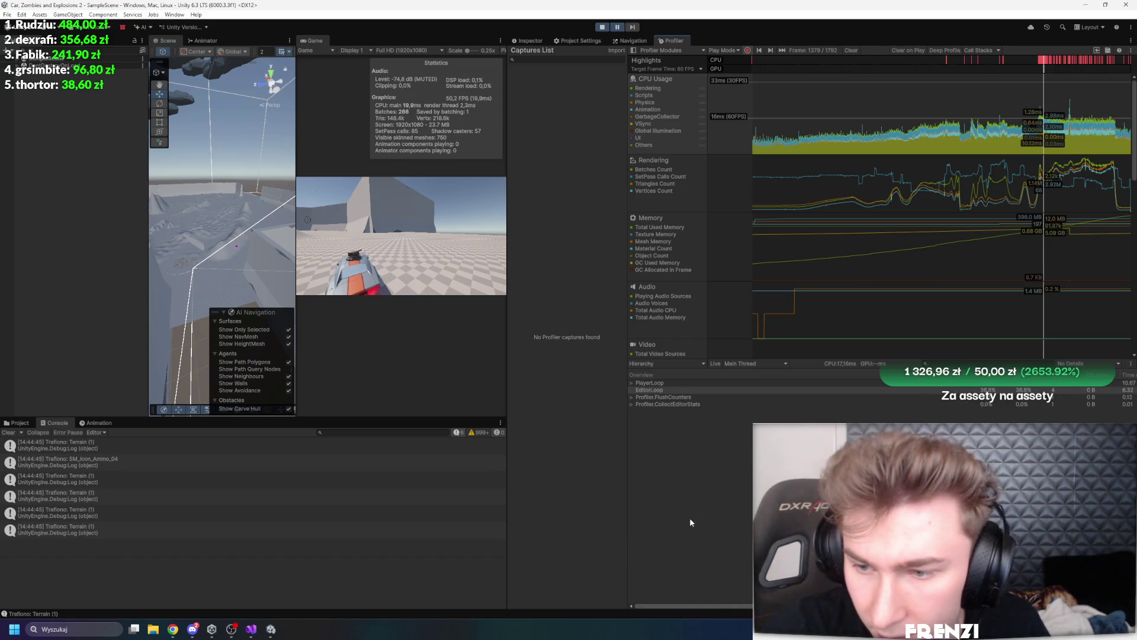
Expand PlayerLoop and inspect the UpdateScene, RenderPlayModeViewCameras, Profiler.FlushCounters and EditorLoop timings
{"action": "left_click", "coordinate": [632, 383]}
{"action": "left_click", "coordinate": [655, 390]}
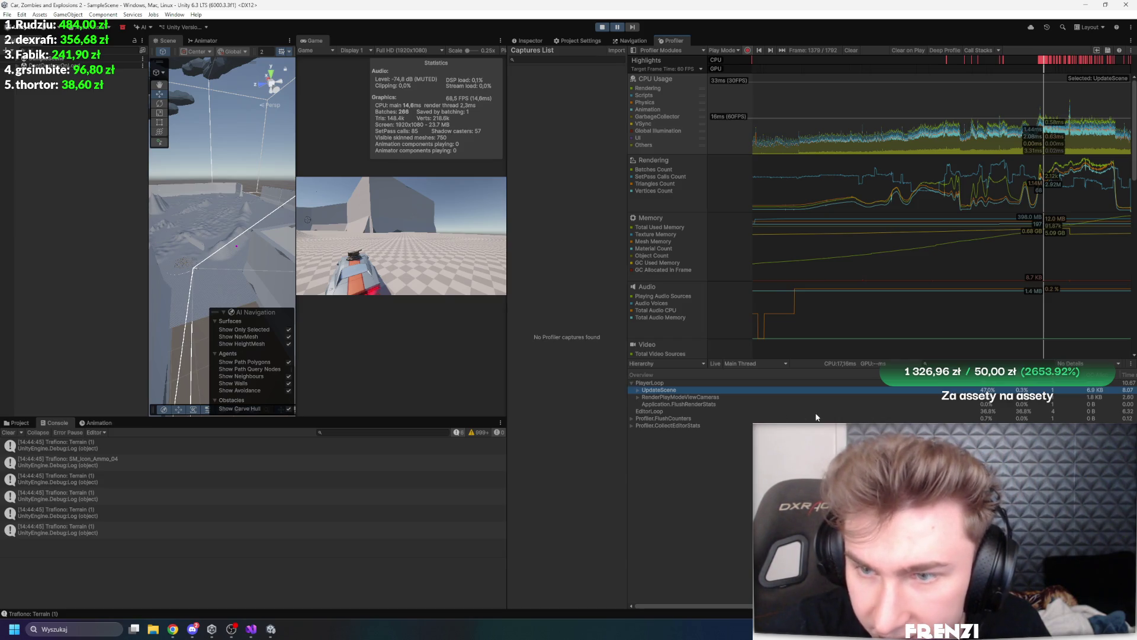
{"action": "left_click", "coordinate": [676, 397]}
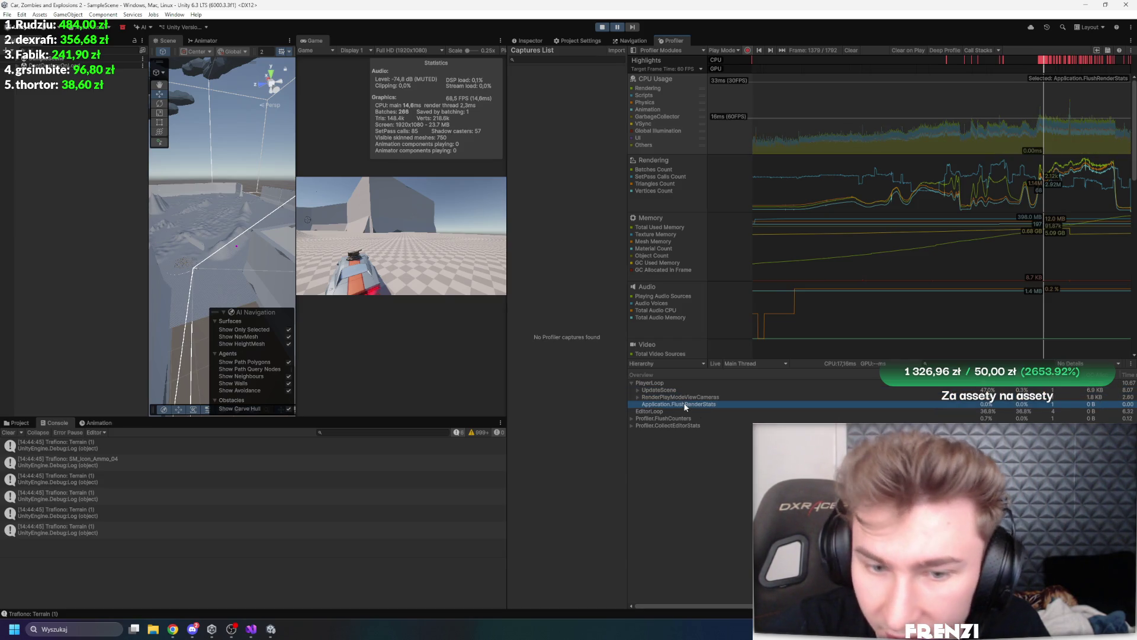
{"action": "left_click", "coordinate": [662, 418]}
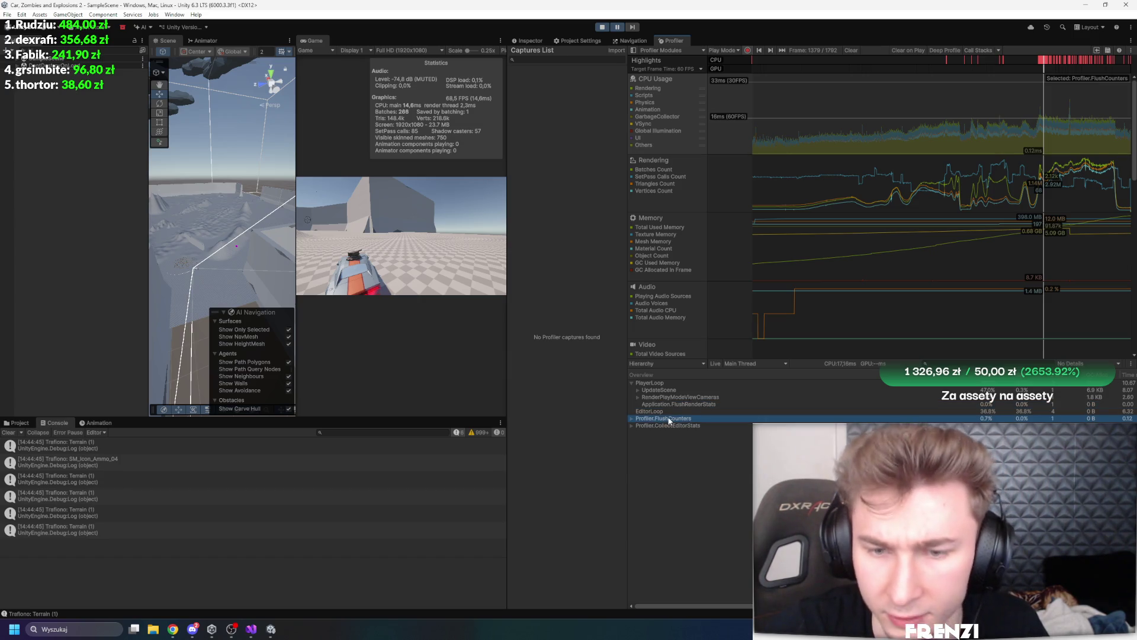
{"action": "left_click", "coordinate": [660, 411]}
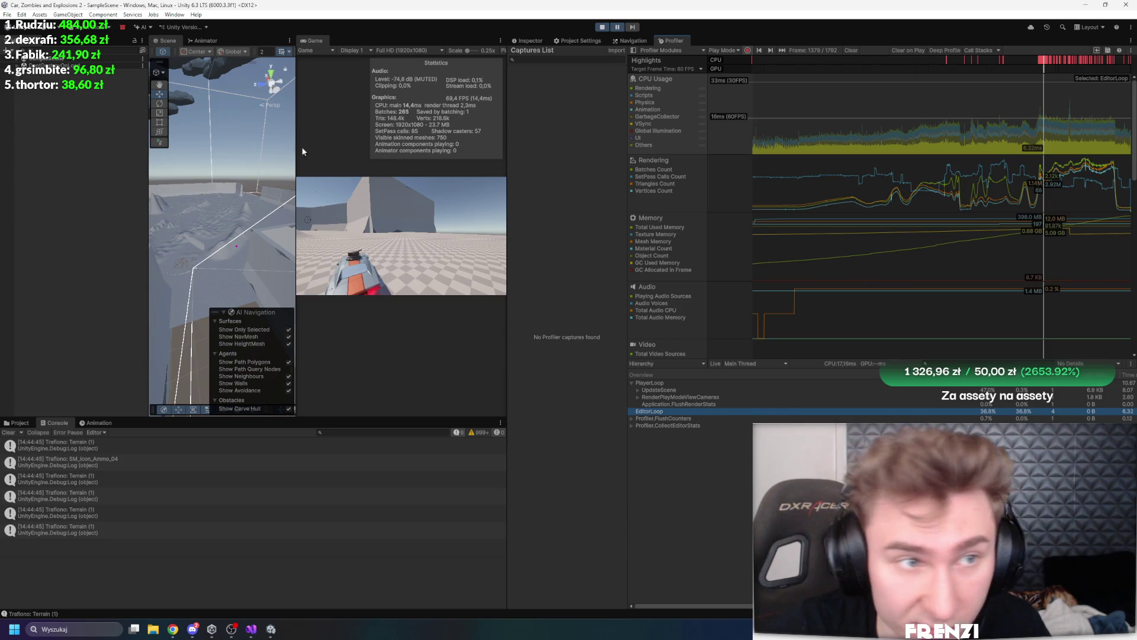
Close the Scene, Animator, Navigation and Project Settings tabs, leaving the Profiler beside the Game view
{"action": "right_click", "coordinate": [170, 42]}
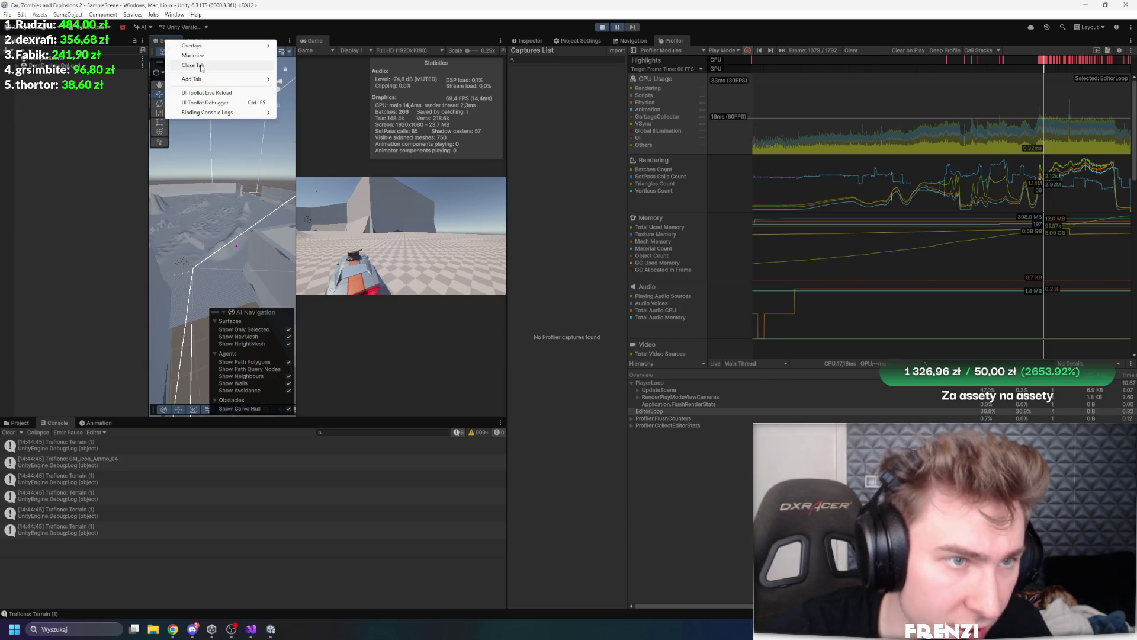
{"action": "left_click", "coordinate": [192, 65]}
{"action": "right_click", "coordinate": [170, 42]}
{"action": "left_click", "coordinate": [196, 69]}
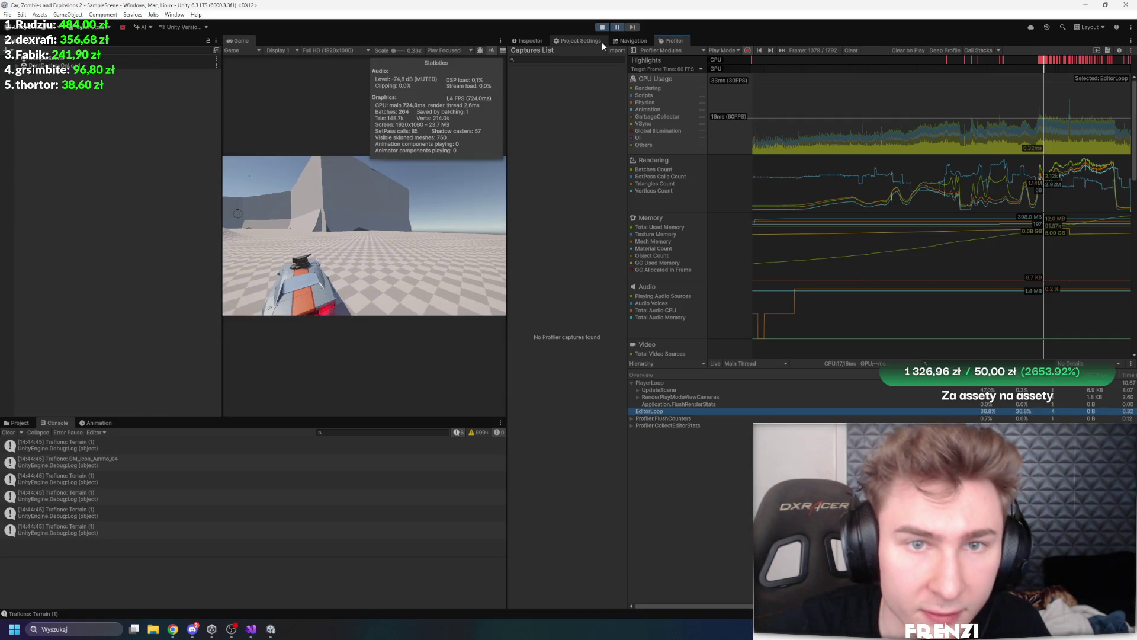
{"action": "right_click", "coordinate": [633, 41]}
{"action": "left_click", "coordinate": [659, 55]}
{"action": "right_click", "coordinate": [570, 40]}
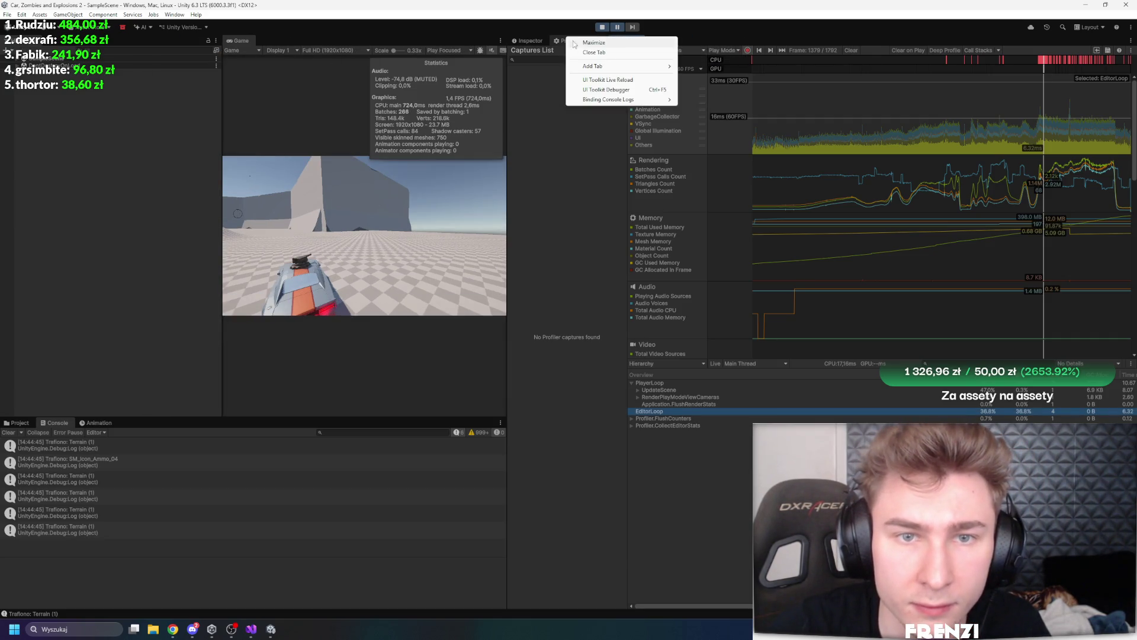
{"action": "left_click", "coordinate": [594, 52]}
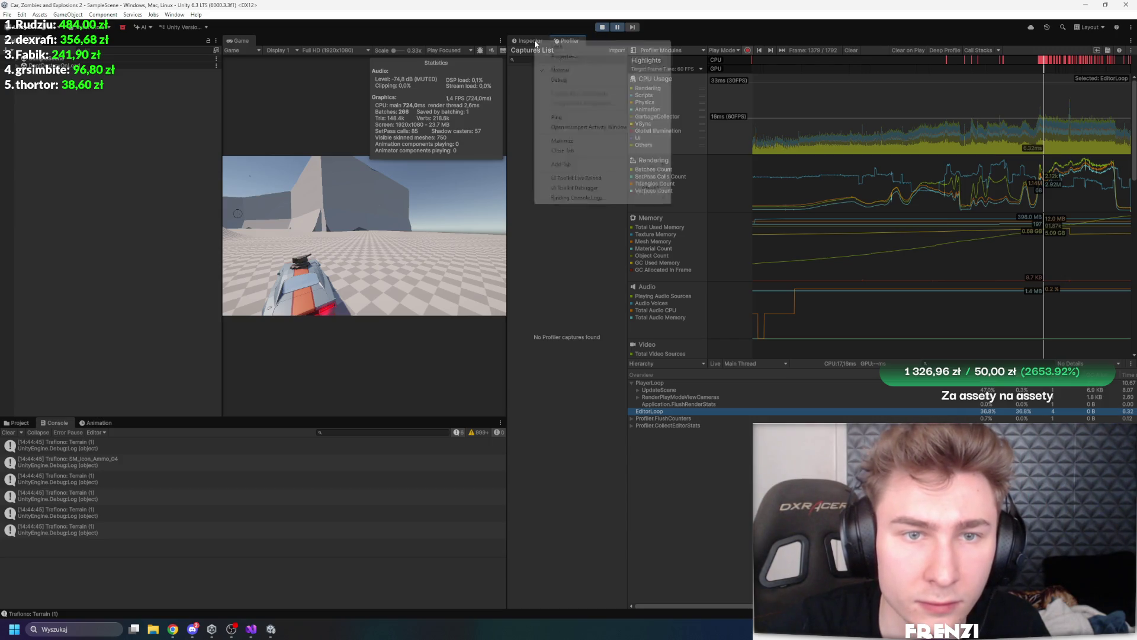
{"action": "left_click", "coordinate": [518, 42]}
{"action": "left_click", "coordinate": [565, 41]}
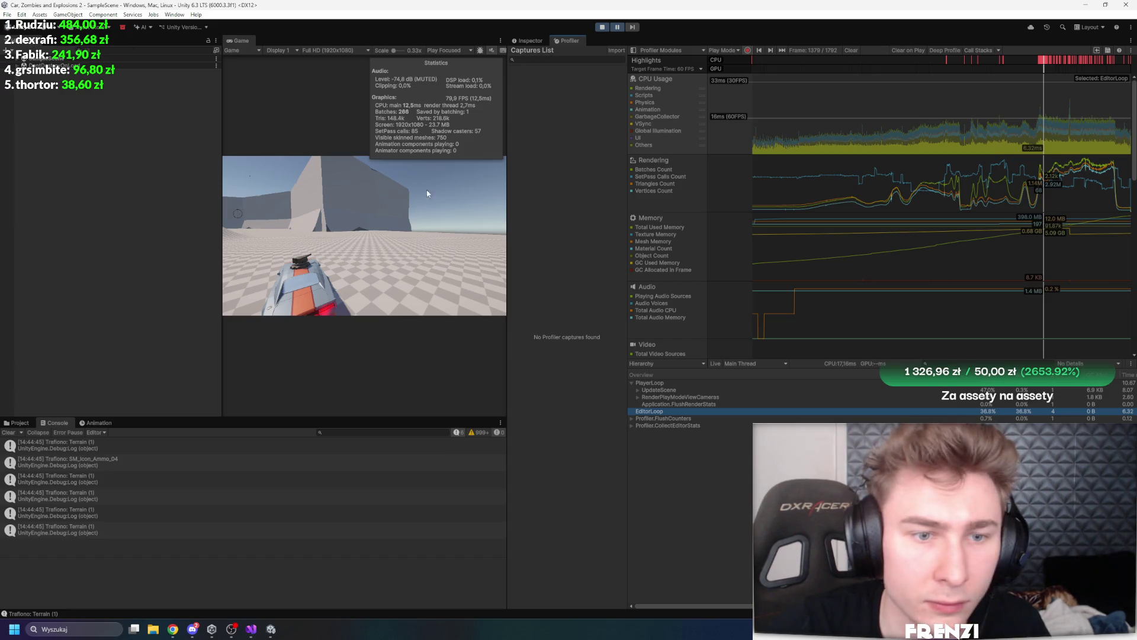
{"action": "key", "text": "shift+space"}
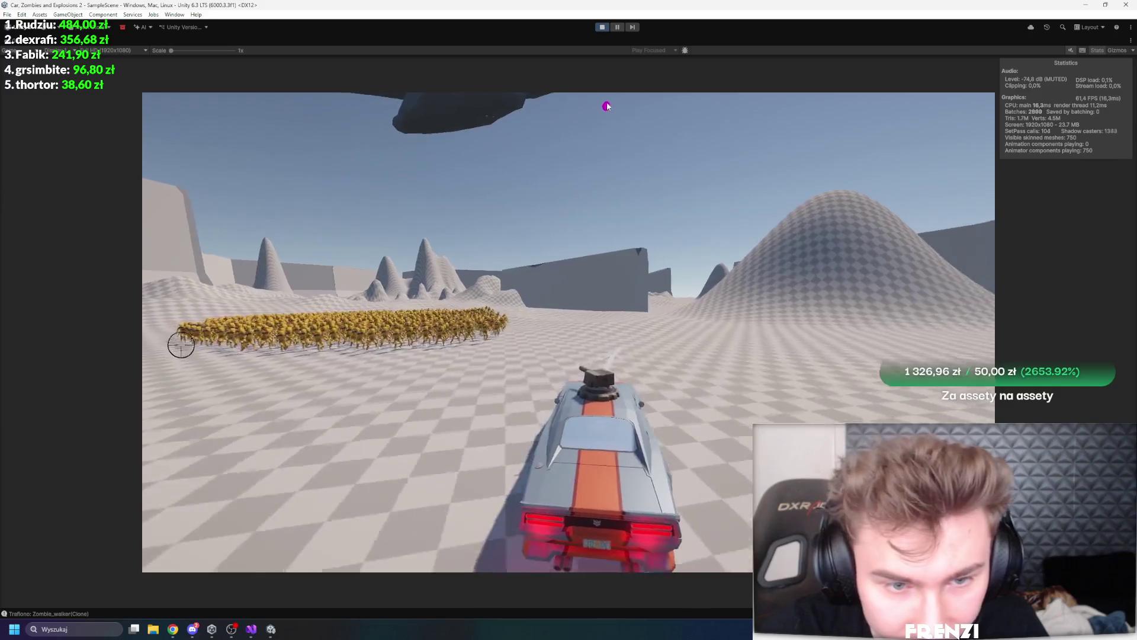
Snip the zombie horde area with the Snipping Tool, close it, and restore the editor layout
{"action": "left_click", "coordinate": [620, 32]}
{"action": "key", "text": "super"}
{"action": "type", "text": "narz"}
{"action": "key", "text": "Return"}
{"action": "left_click", "coordinate": [470, 286]}
{"action": "left_click_drag", "start_coordinate": [312, 312], "coordinate": [518, 357]}
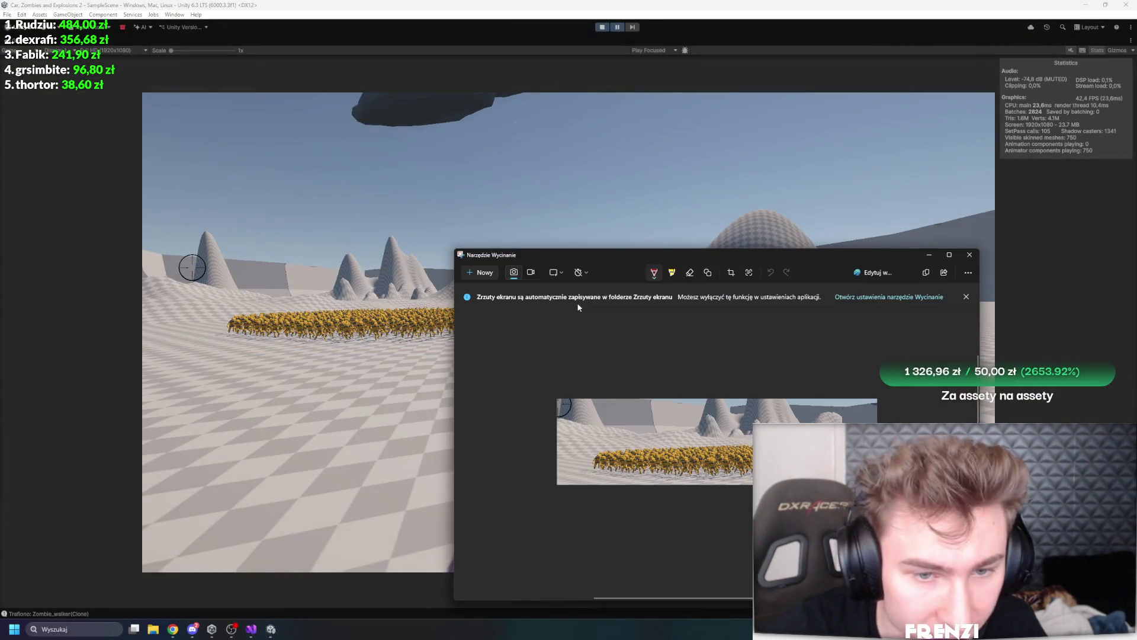
{"action": "left_click", "coordinate": [969, 255]}
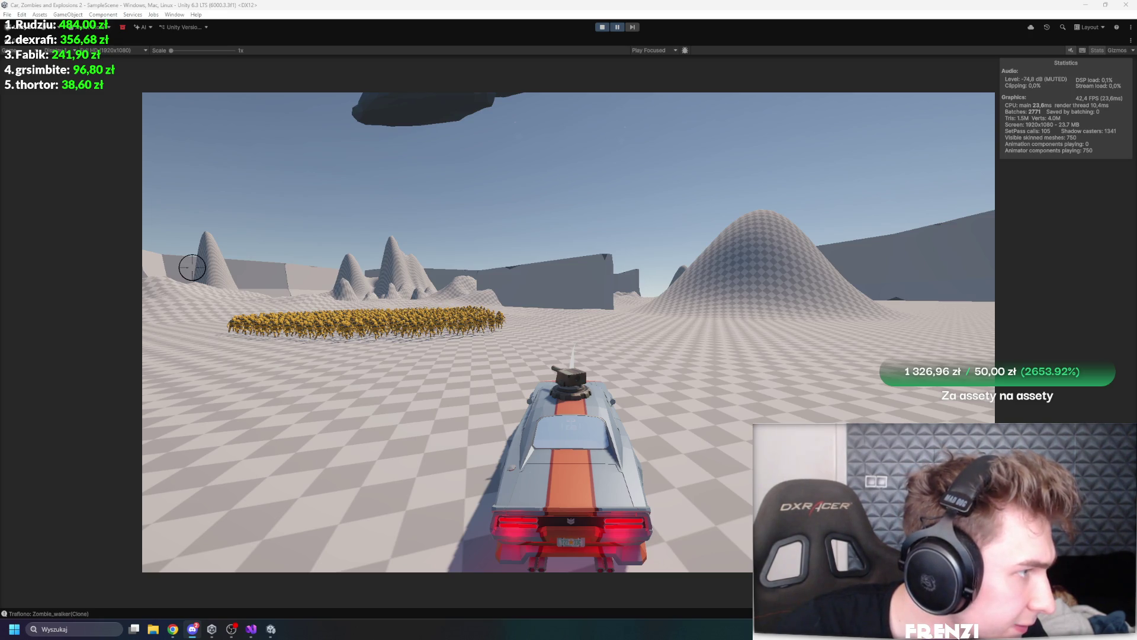
{"action": "key", "text": "shift+space"}
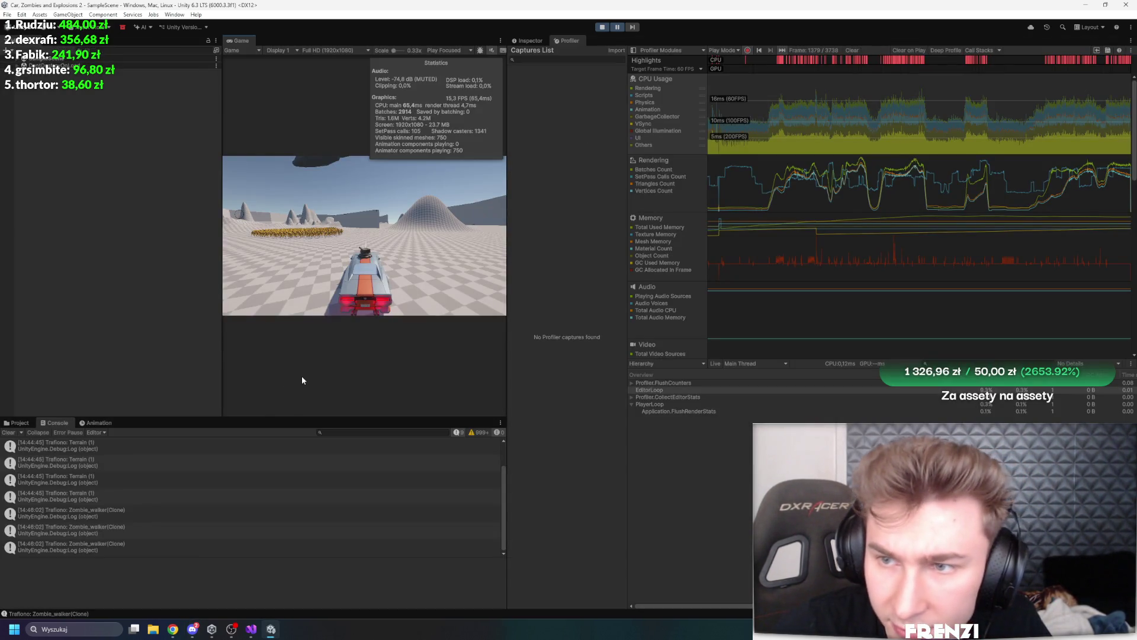
Stop the play-test and select the Zombie_walker prefab in the Project panel
{"action": "left_click", "coordinate": [16, 423]}
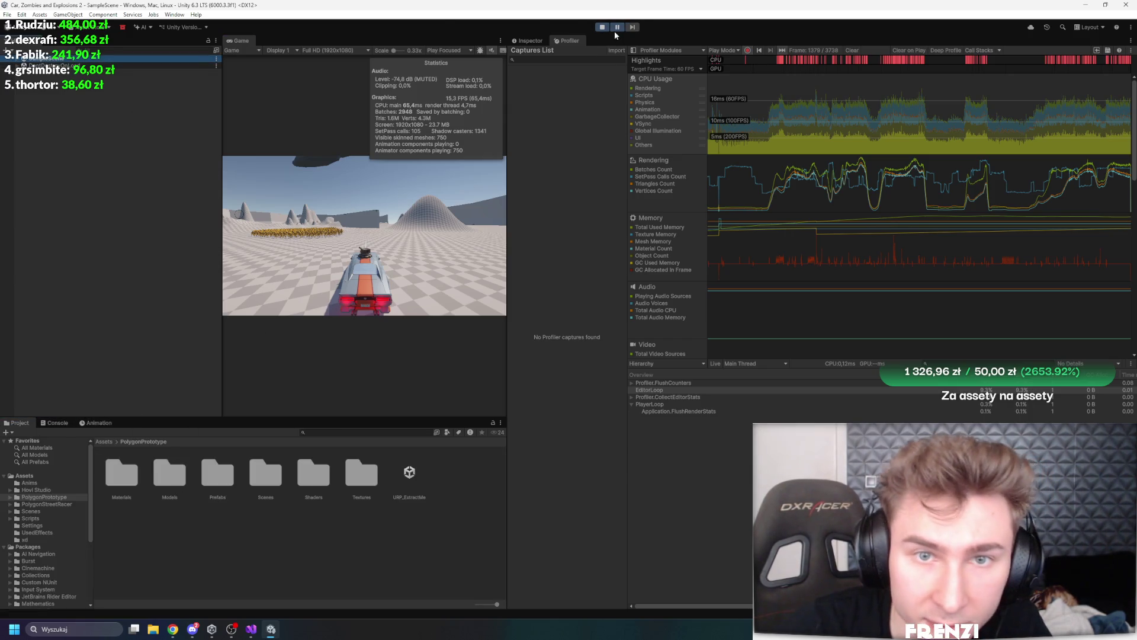
{"action": "key", "text": "ctrl+p"}
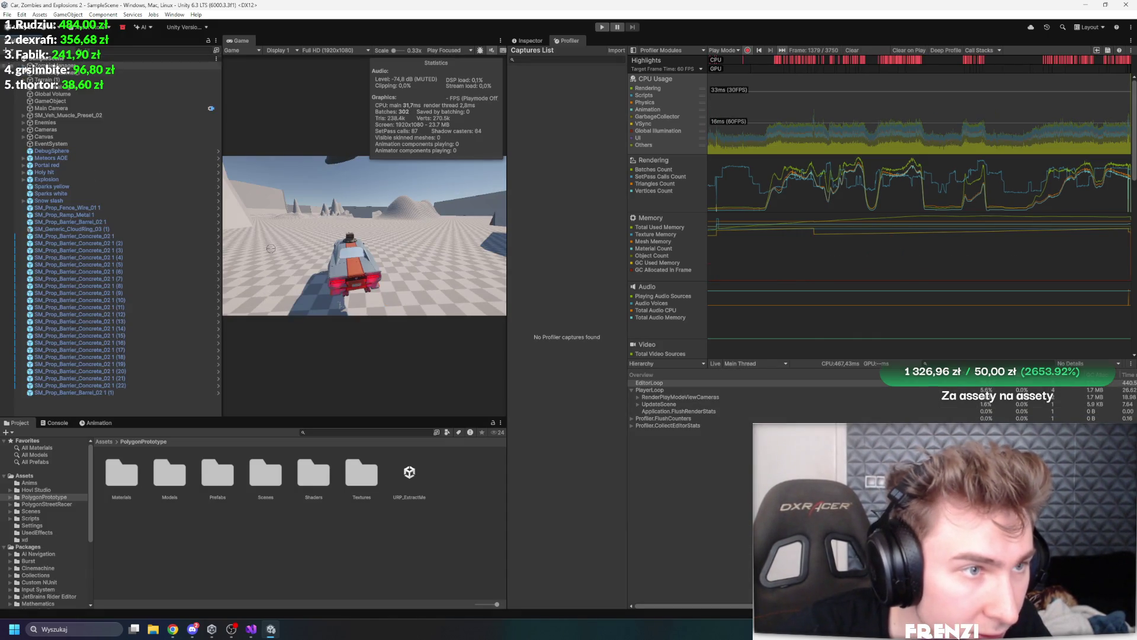
{"action": "left_click", "coordinate": [528, 41]}
{"action": "double_click", "coordinate": [811, 167]}
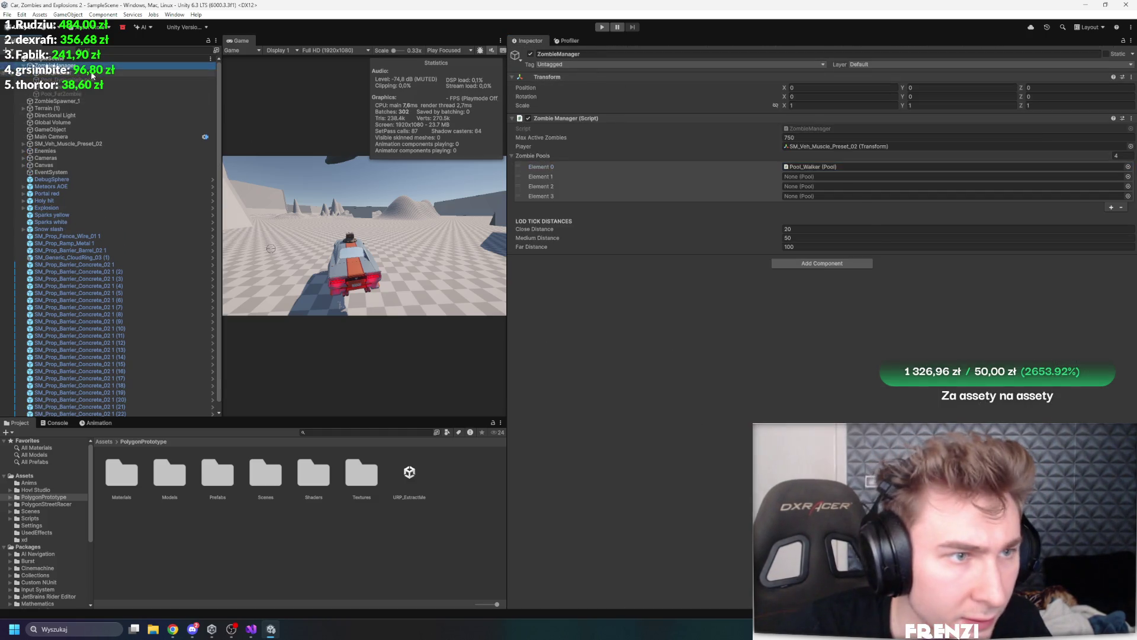
{"action": "left_click", "coordinate": [829, 147]}
{"action": "left_click", "coordinate": [166, 481]}
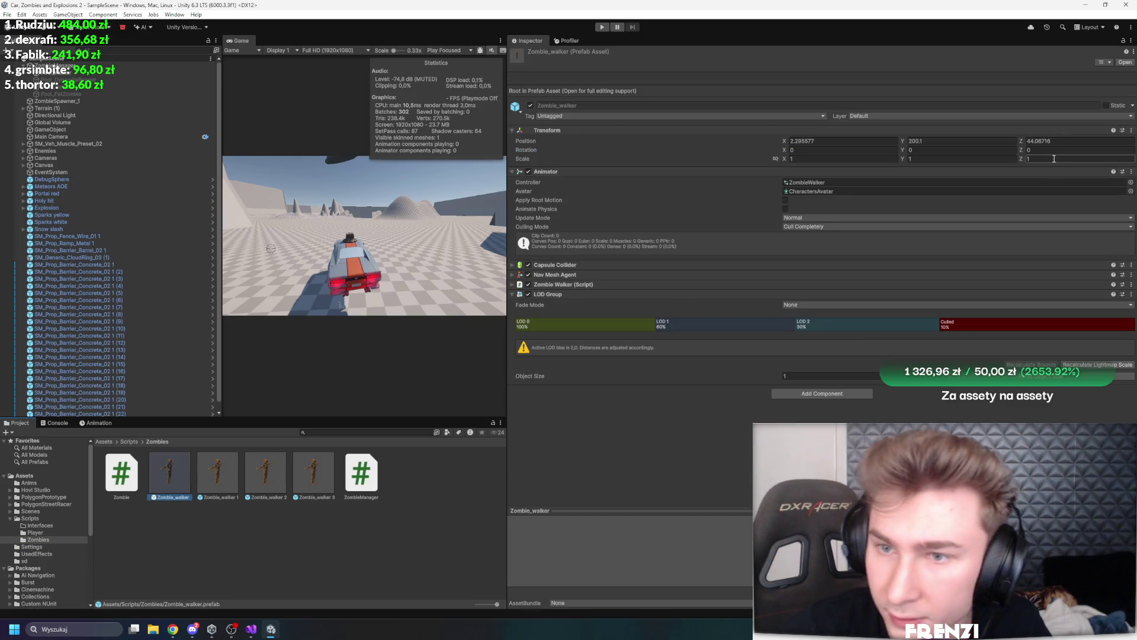
Put the prefab and its children on the Zombie layer, then view the zombie script's distance code
{"action": "left_click", "coordinate": [954, 116]}
{"action": "left_click", "coordinate": [879, 204]}
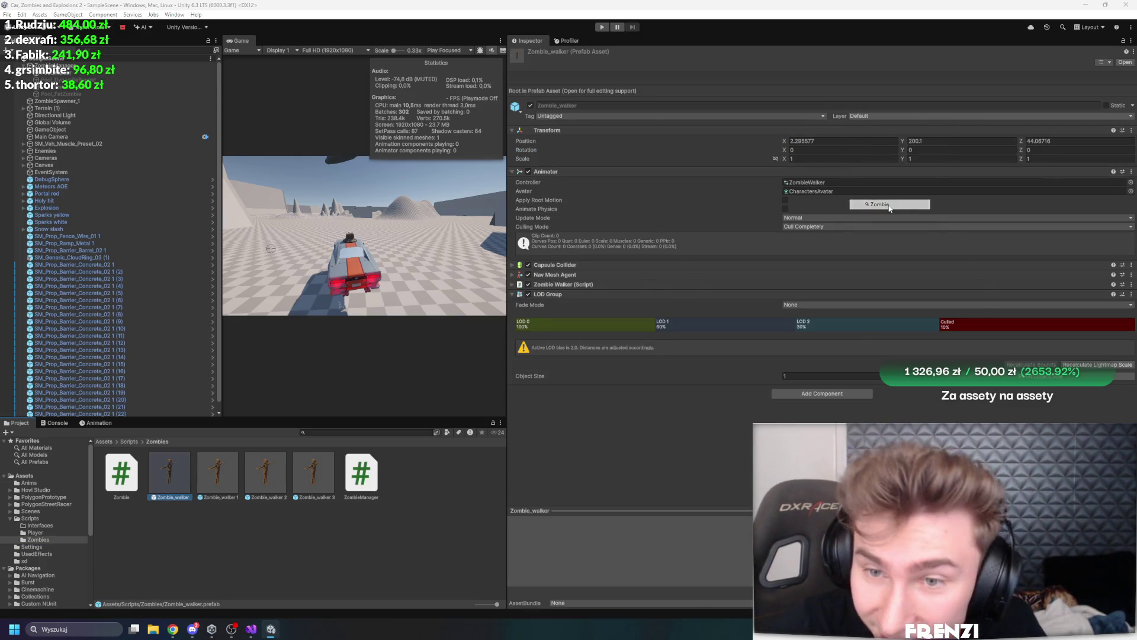
{"action": "left_click", "coordinate": [586, 325]}
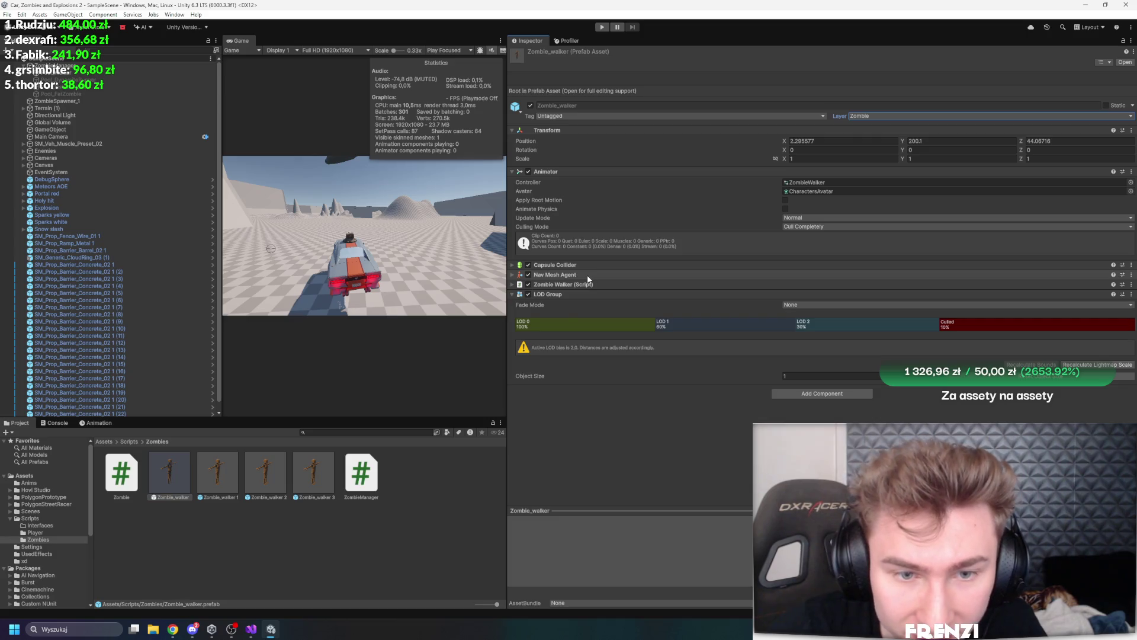
{"action": "left_click", "coordinate": [671, 463]}
{"action": "left_click", "coordinate": [559, 295]}
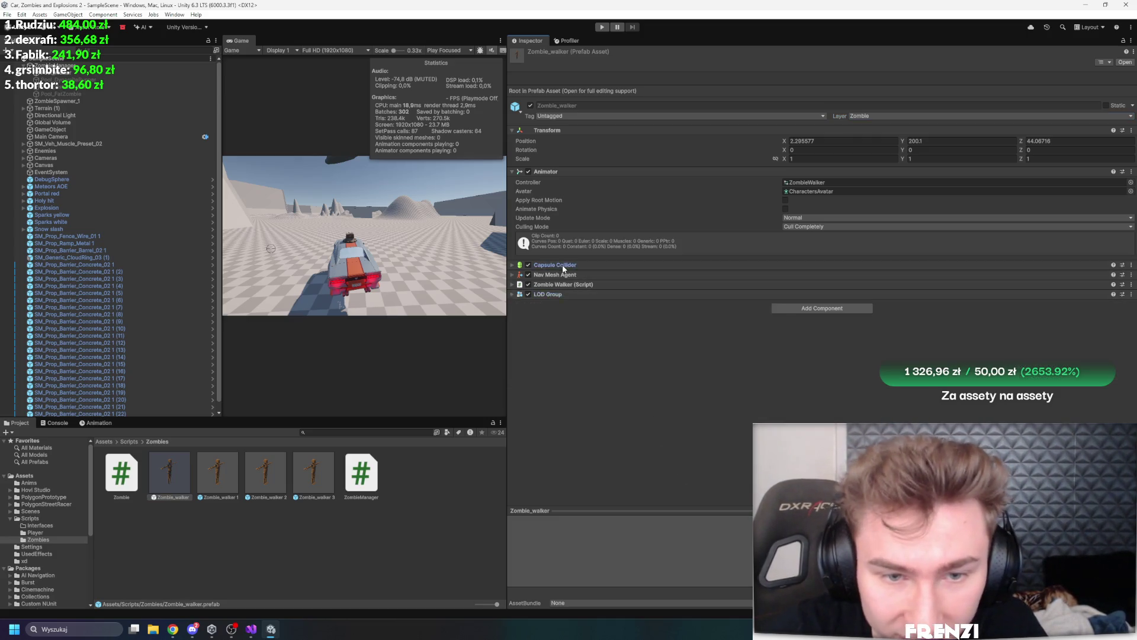
{"action": "left_click", "coordinate": [563, 265]}
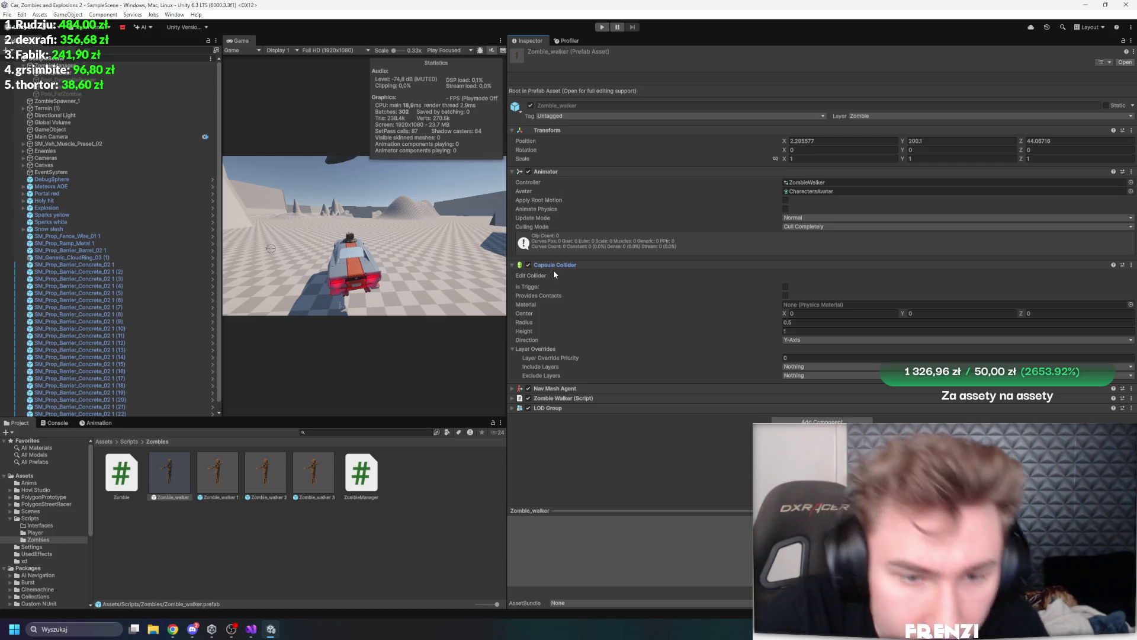
{"action": "left_click", "coordinate": [596, 264]}
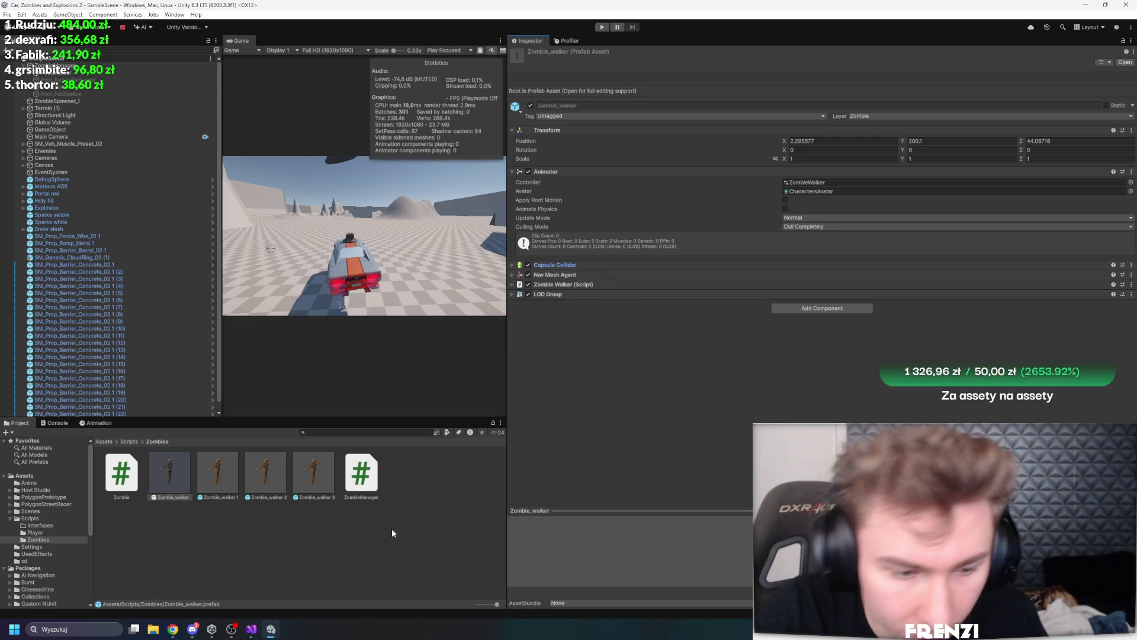
{"action": "left_click", "coordinate": [251, 629]}
{"action": "left_click", "coordinate": [391, 283]}
Remove the '1' from the tick-rate comment, save the script, return to Unity, then switch to Twitch
{"action": "key", "text": "BackSpace"}
{"action": "left_click", "coordinate": [488, 216]}
{"action": "key", "text": "ctrl+s"}
{"action": "left_click", "coordinate": [270, 629]}
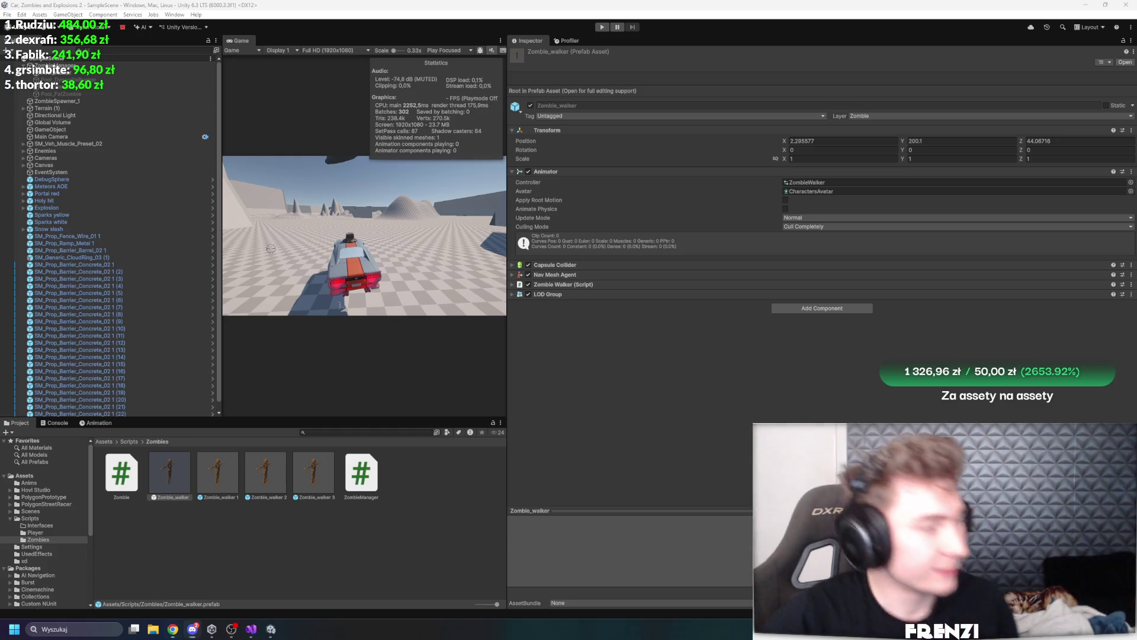
{"action": "left_click", "coordinate": [173, 628]}
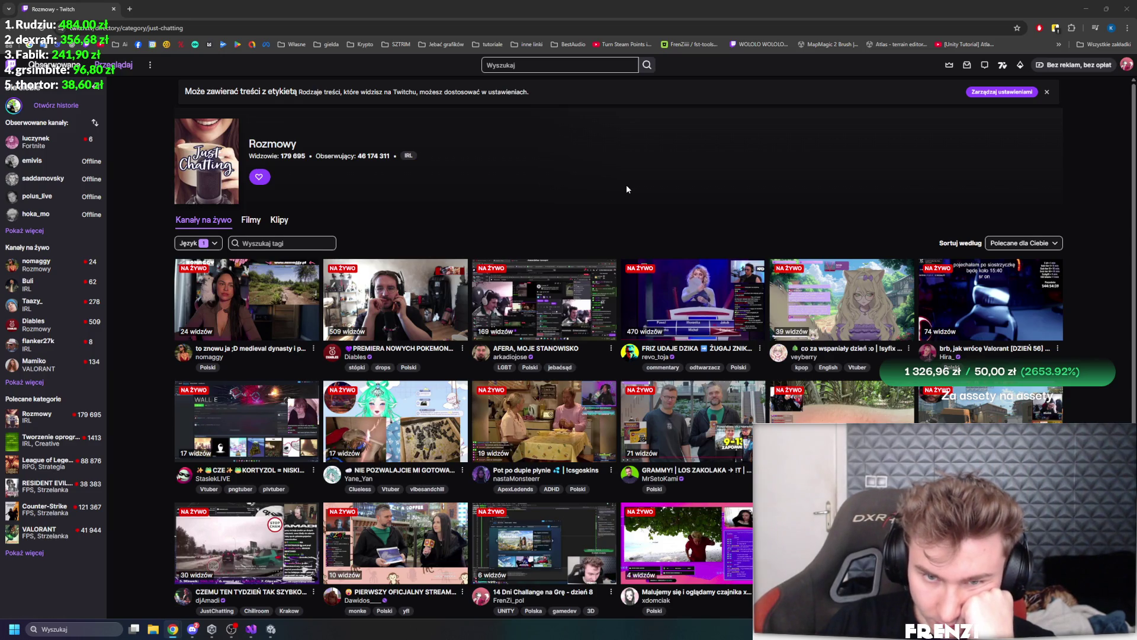
Open a Just Chatting stream in a new tab, then return to the category and close the mini player
{"action": "scroll", "coordinate": [627, 185], "scroll_direction": "down", "scroll_amount": 2}
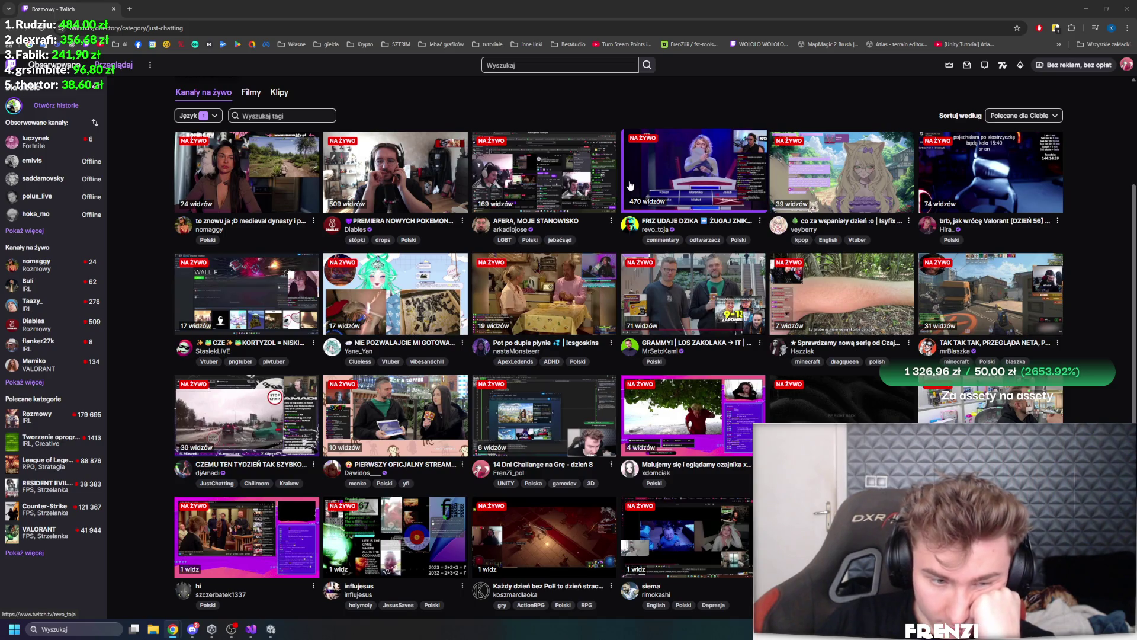
{"action": "middle_click", "coordinate": [841, 409]}
{"action": "left_click", "coordinate": [172, 9]}
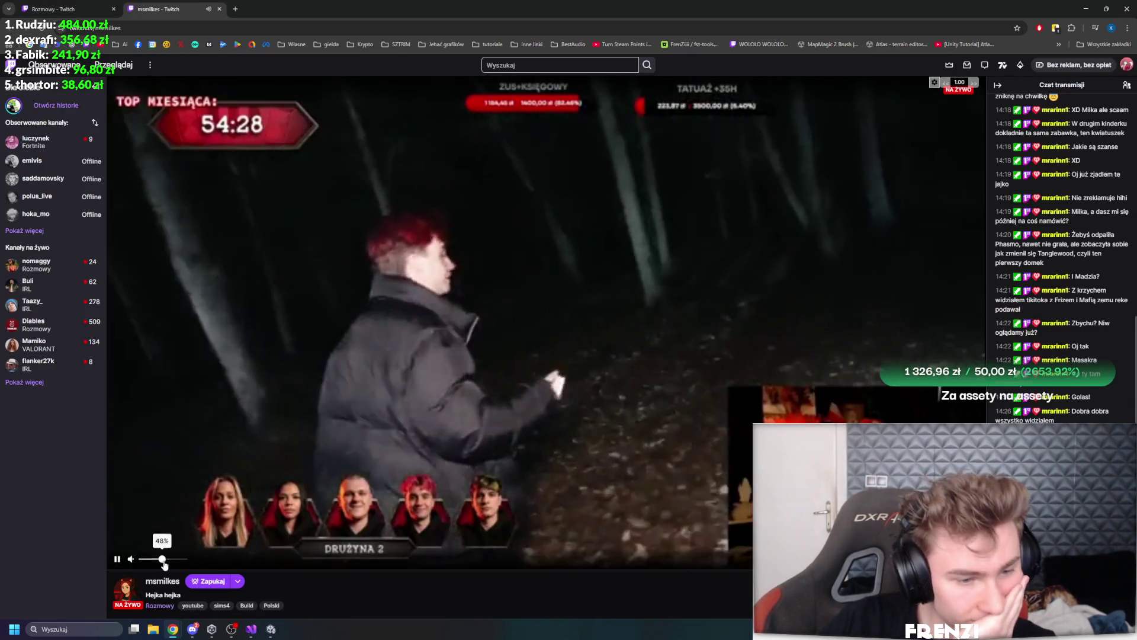
{"action": "left_click", "coordinate": [157, 604]}
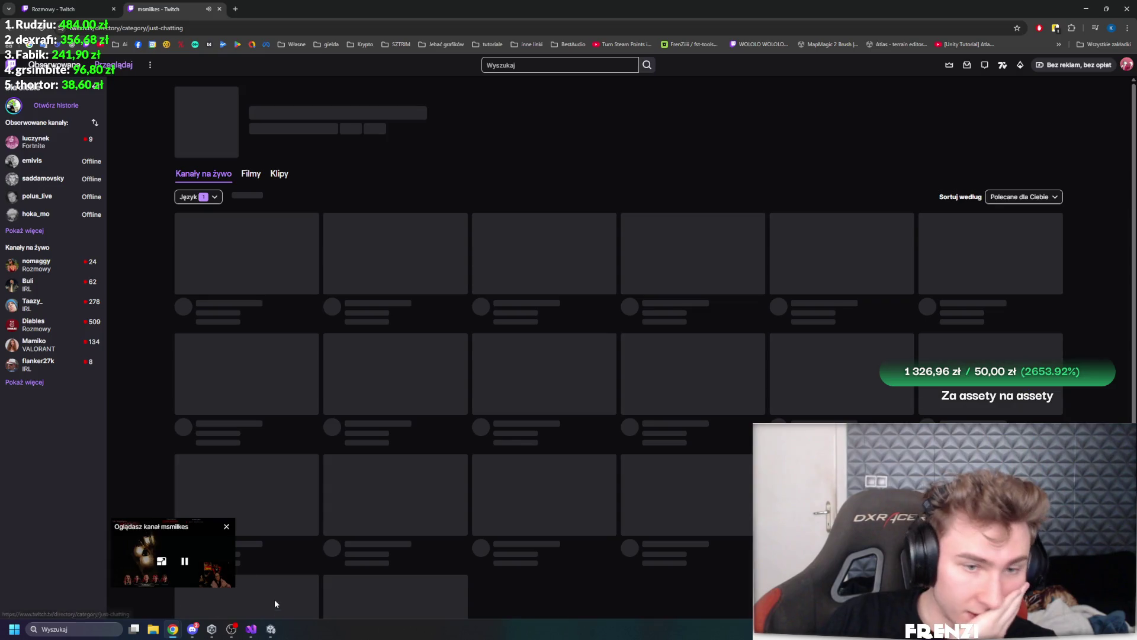
{"action": "left_click", "coordinate": [228, 527]}
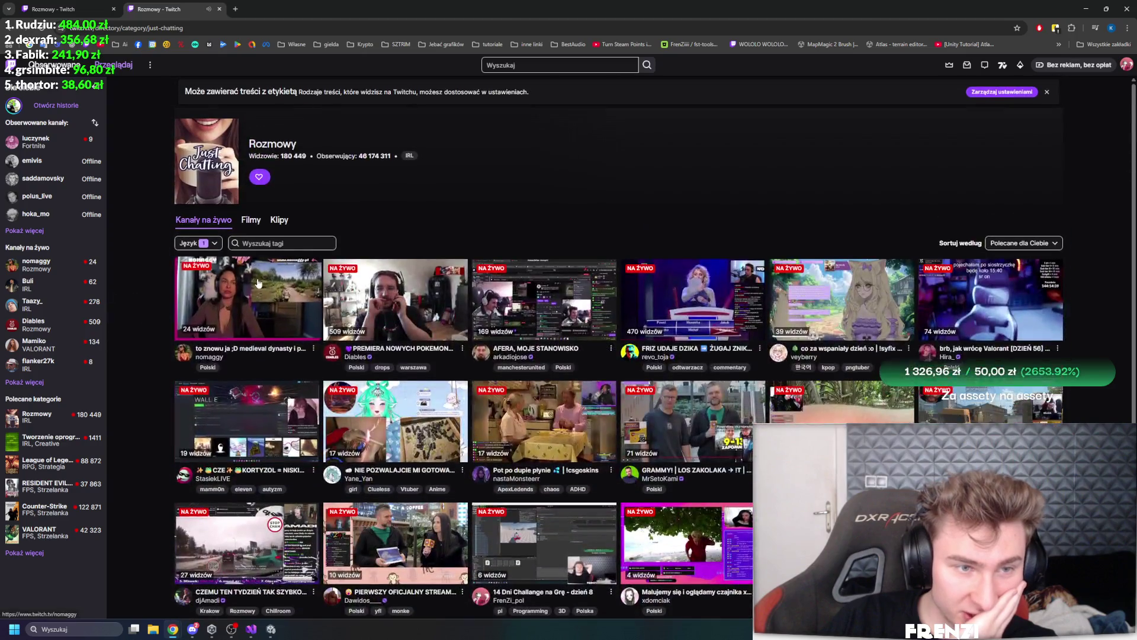
Preview two more streams in new tabs, close them, and go to the Following page
{"action": "middle_click", "coordinate": [304, 320]}
{"action": "key", "text": "ctrl+Tab"}
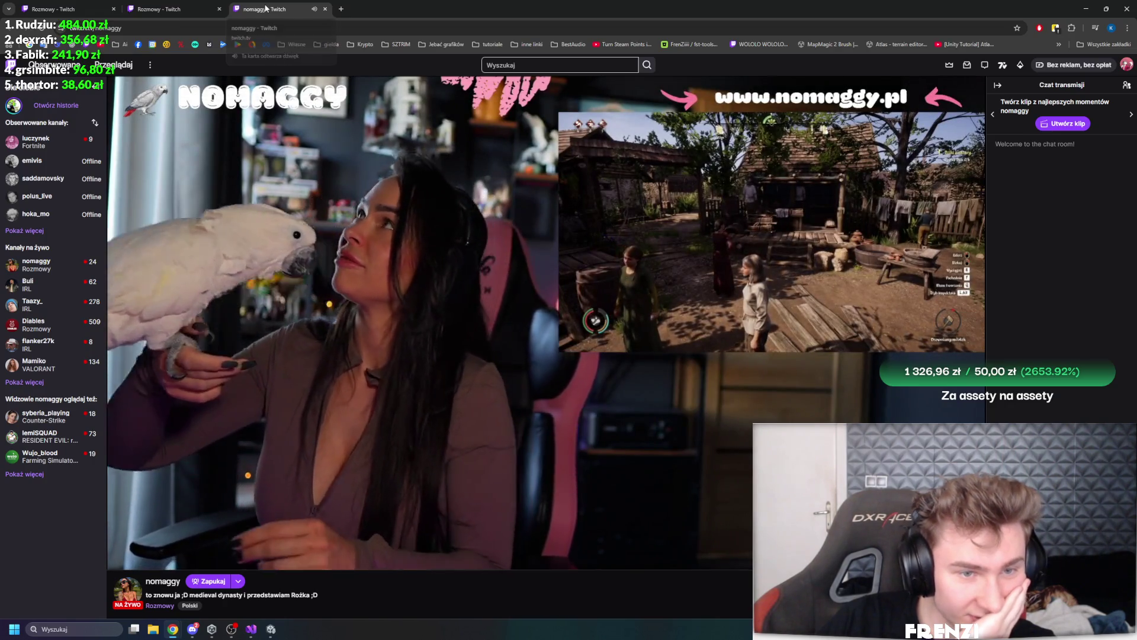
{"action": "left_click", "coordinate": [324, 9]}
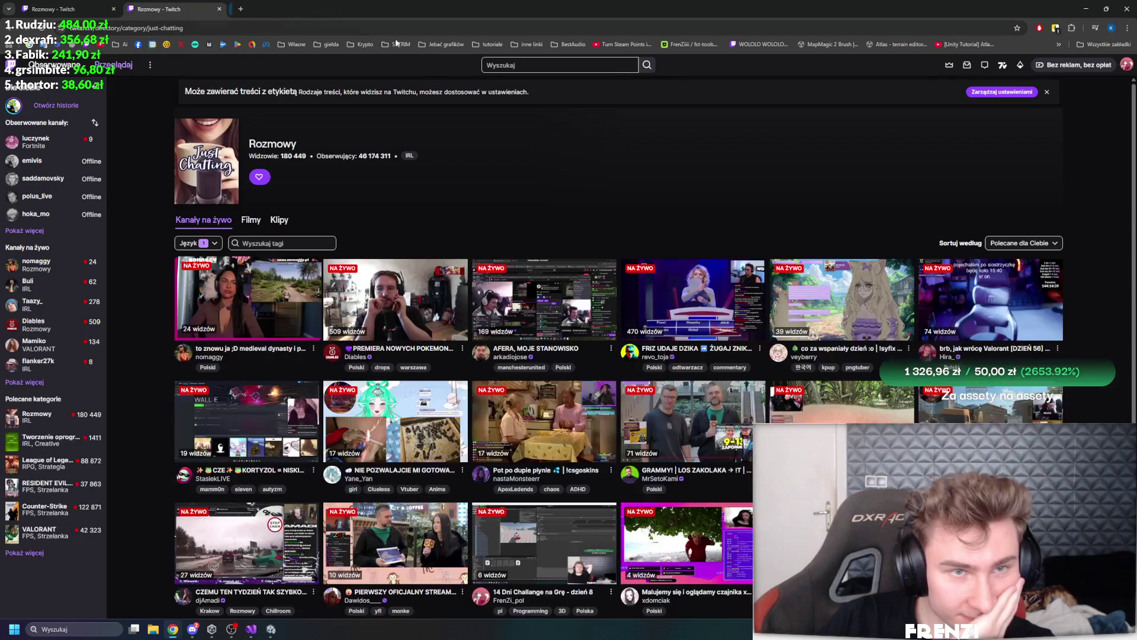
{"action": "scroll", "coordinate": [810, 312], "scroll_direction": "down", "scroll_amount": 2}
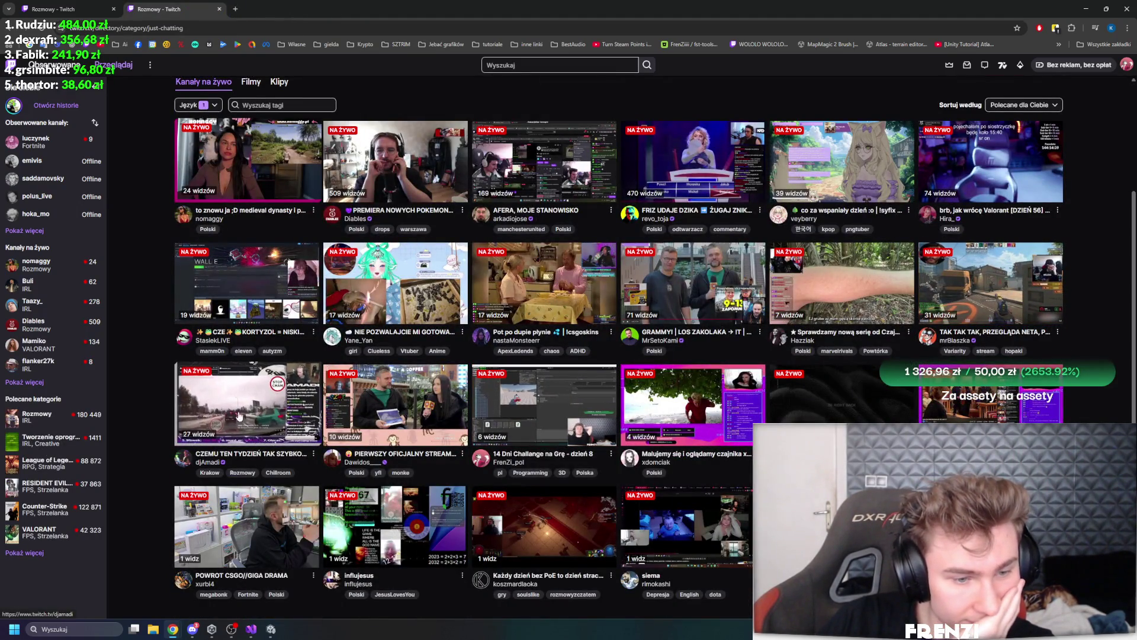
{"action": "middle_click", "coordinate": [239, 508]}
{"action": "left_click", "coordinate": [303, 5]}
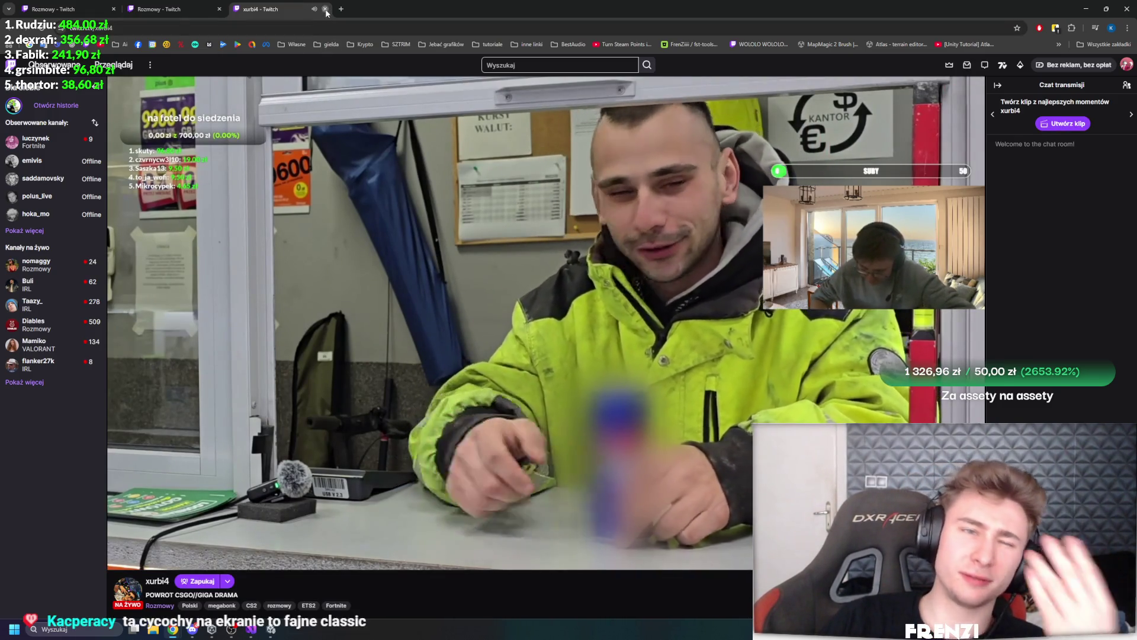
{"action": "left_click", "coordinate": [324, 9]}
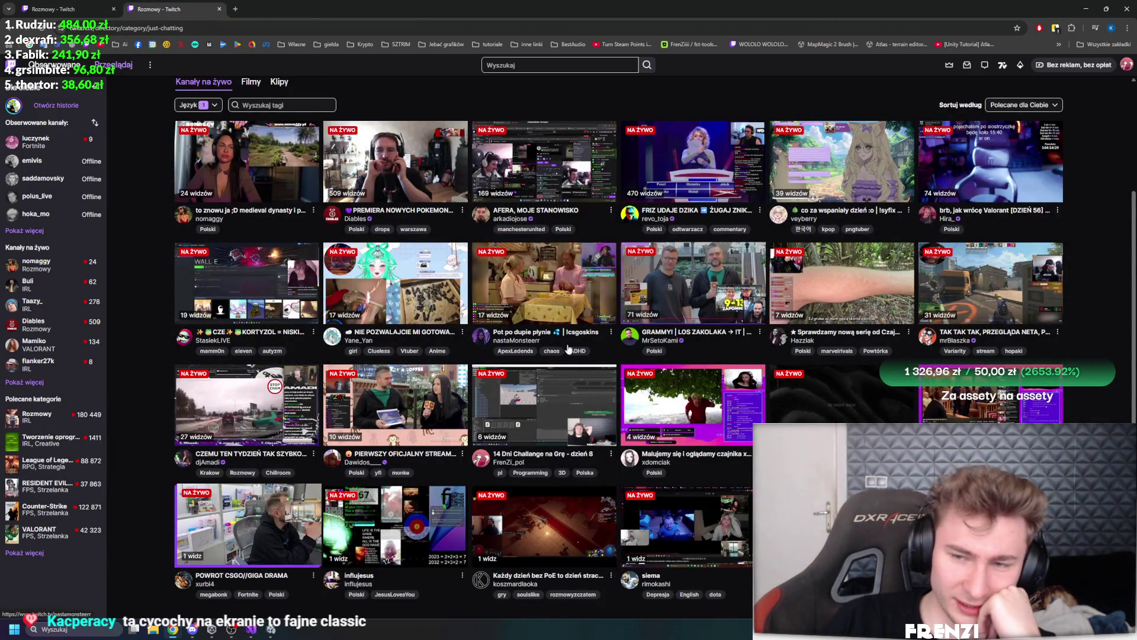
{"action": "scroll", "coordinate": [468, 412], "scroll_direction": "up", "scroll_amount": 1}
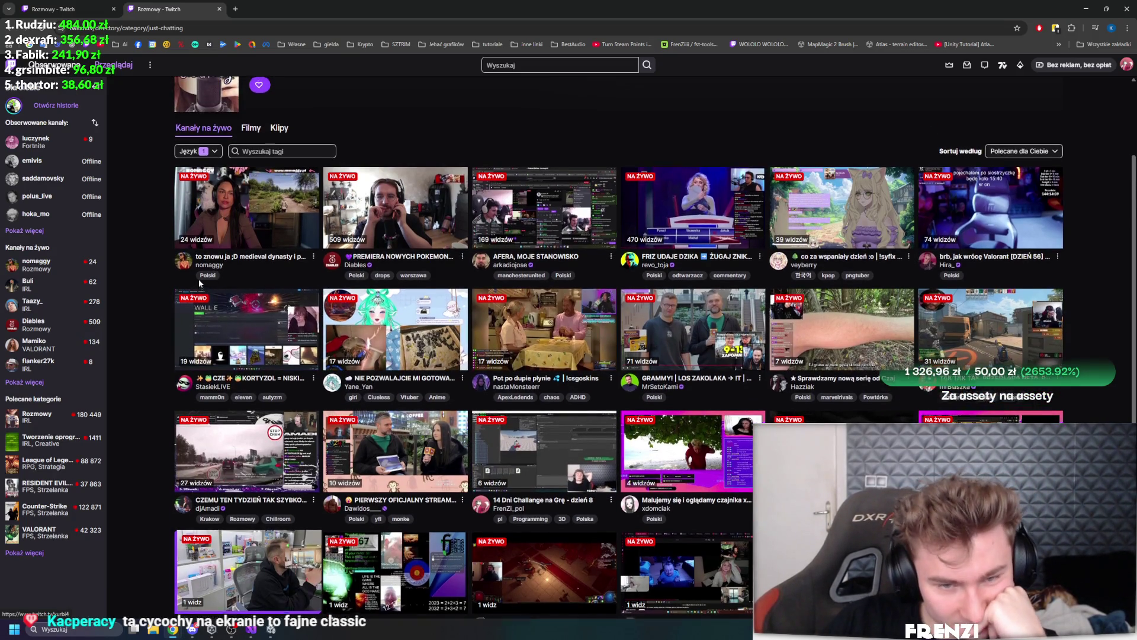
{"action": "scroll", "coordinate": [198, 278], "scroll_direction": "up", "scroll_amount": 2}
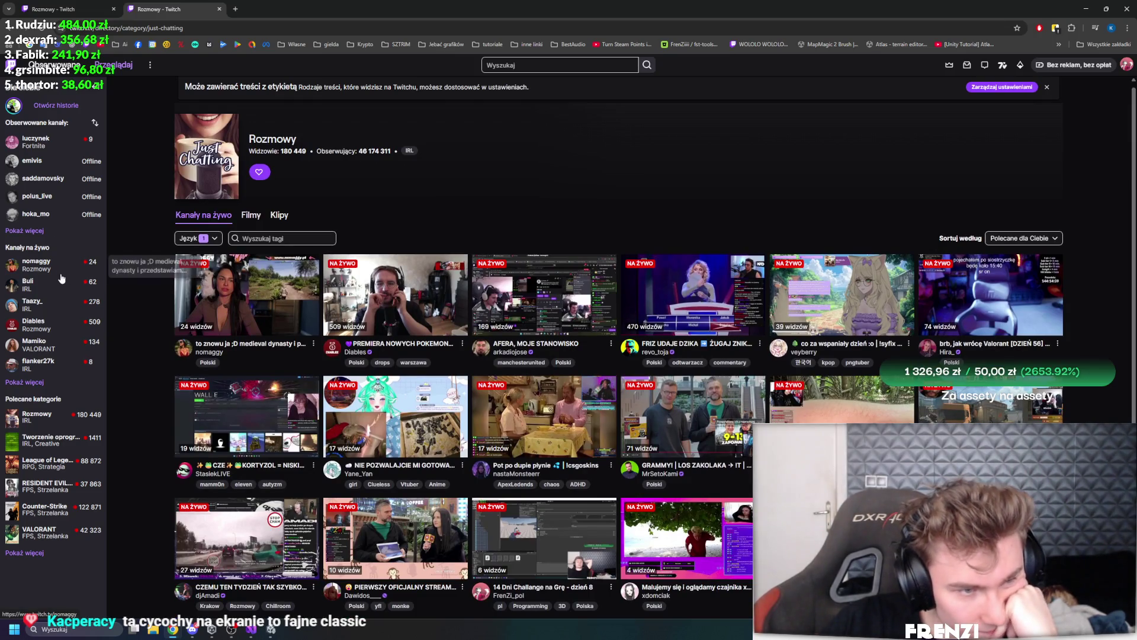
{"action": "left_click", "coordinate": [55, 65]}
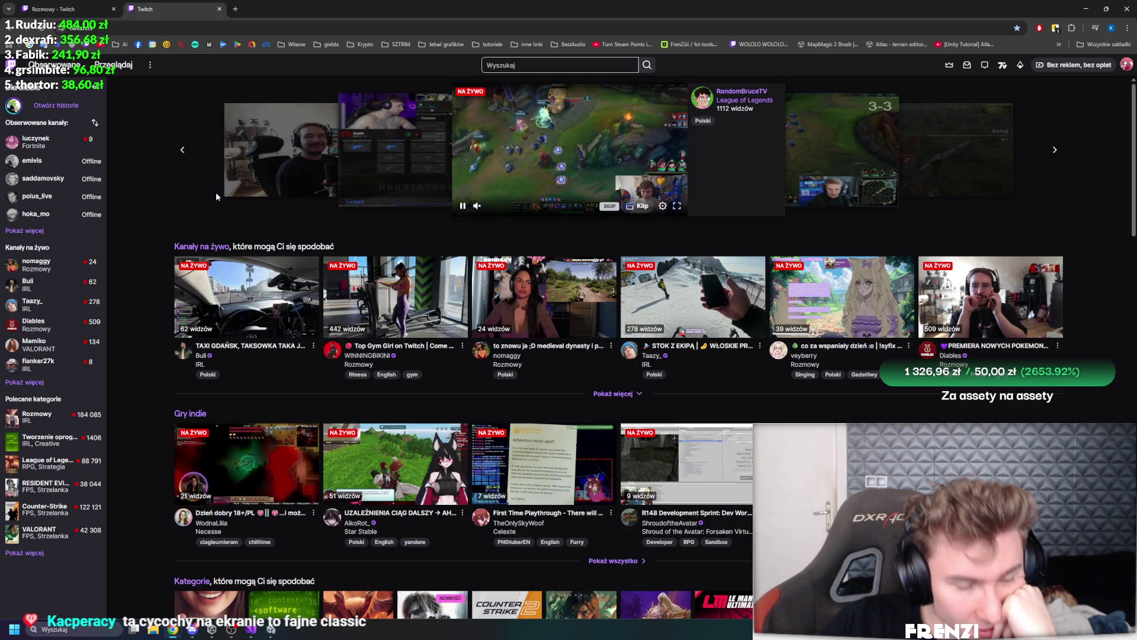
Briefly open the Software and Game Development category and return to the browse page
{"action": "scroll", "coordinate": [549, 301], "scroll_direction": "down", "scroll_amount": 5}
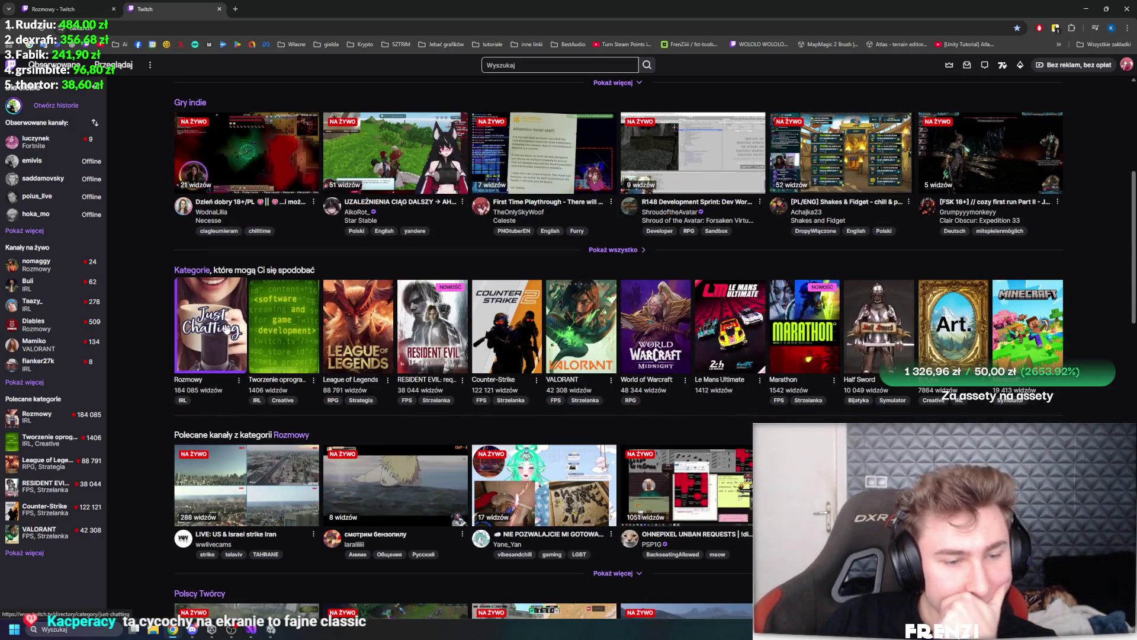
{"action": "left_click", "coordinate": [274, 323]}
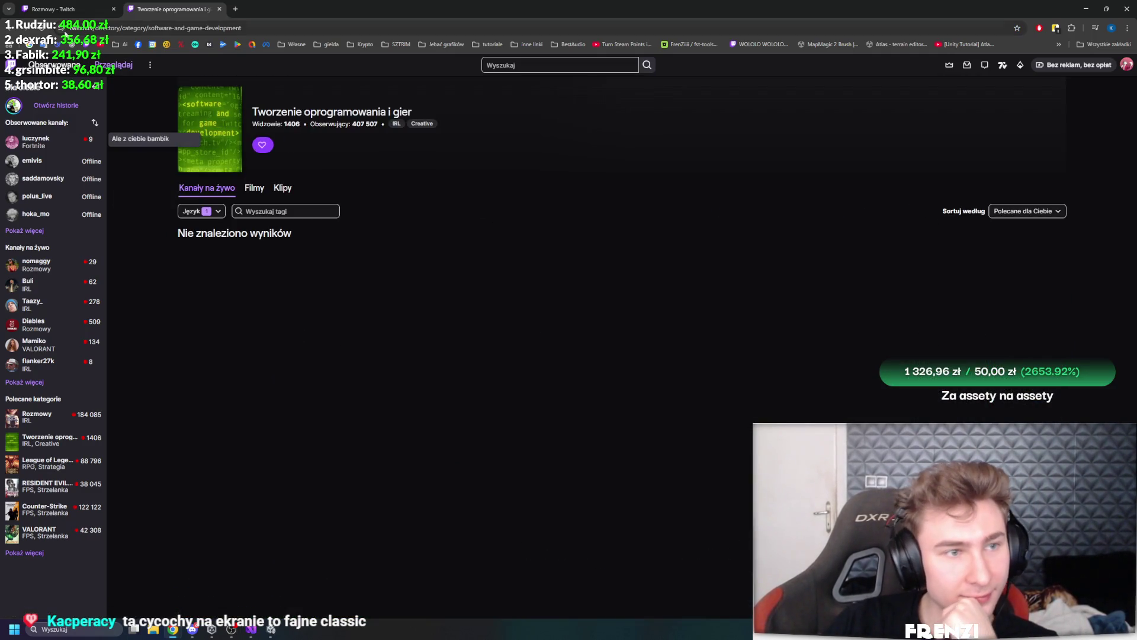
{"action": "left_click", "coordinate": [8, 29]}
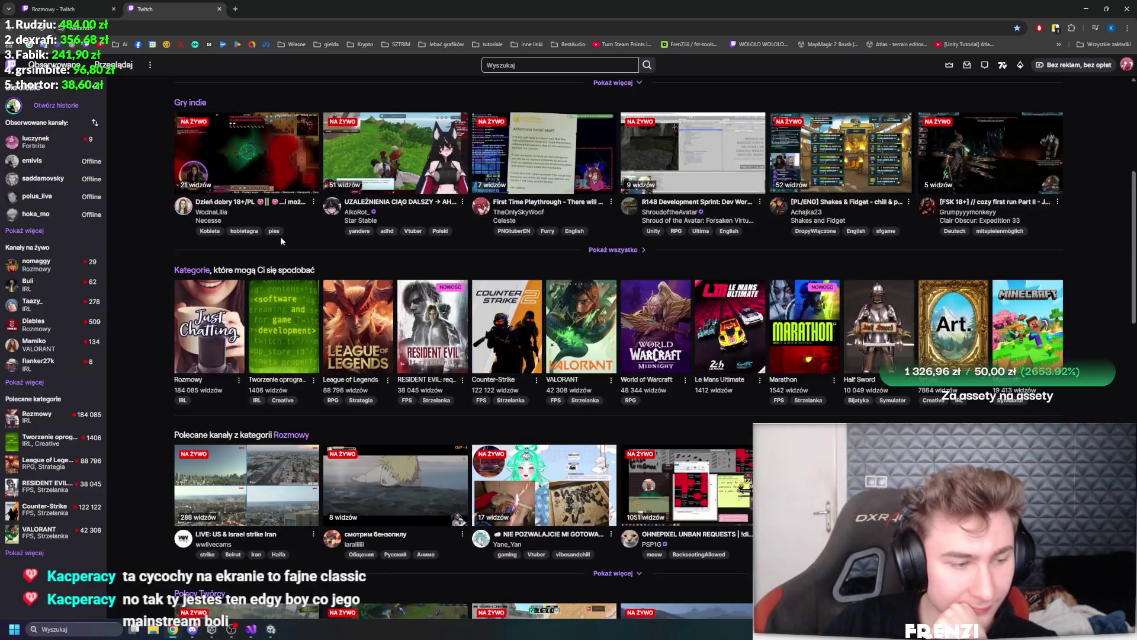
Scroll the recommendations, glance at Half Sword, then open the Minecraft category
{"action": "scroll", "coordinate": [418, 219], "scroll_direction": "down", "scroll_amount": 2}
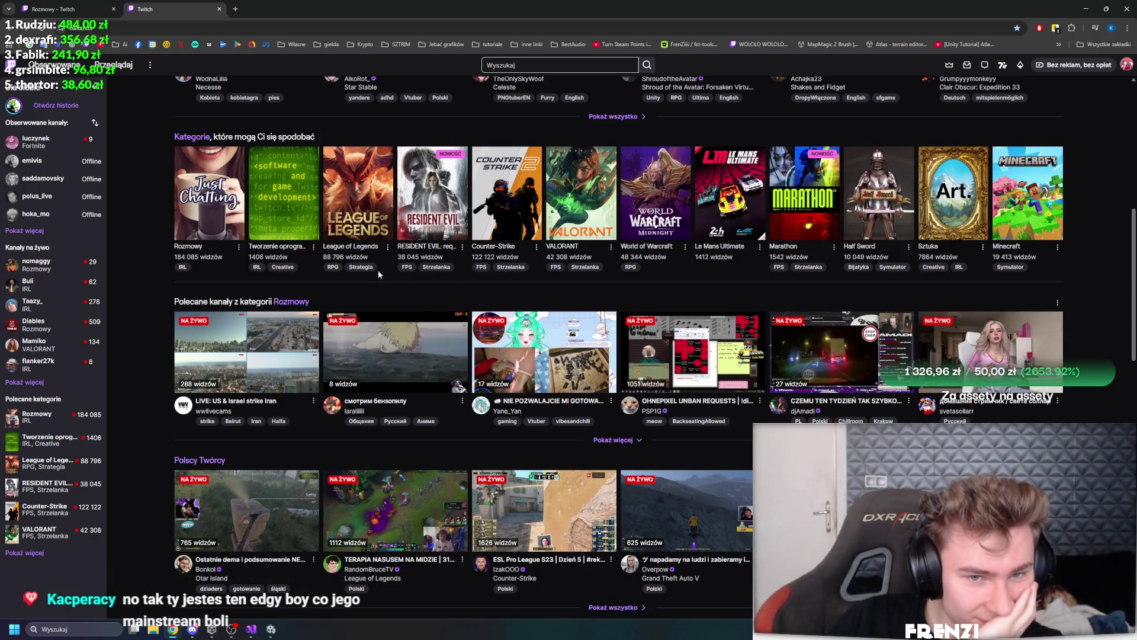
{"action": "scroll", "coordinate": [463, 240], "scroll_direction": "down", "scroll_amount": 4}
{"action": "scroll", "coordinate": [475, 268], "scroll_direction": "down", "scroll_amount": 10}
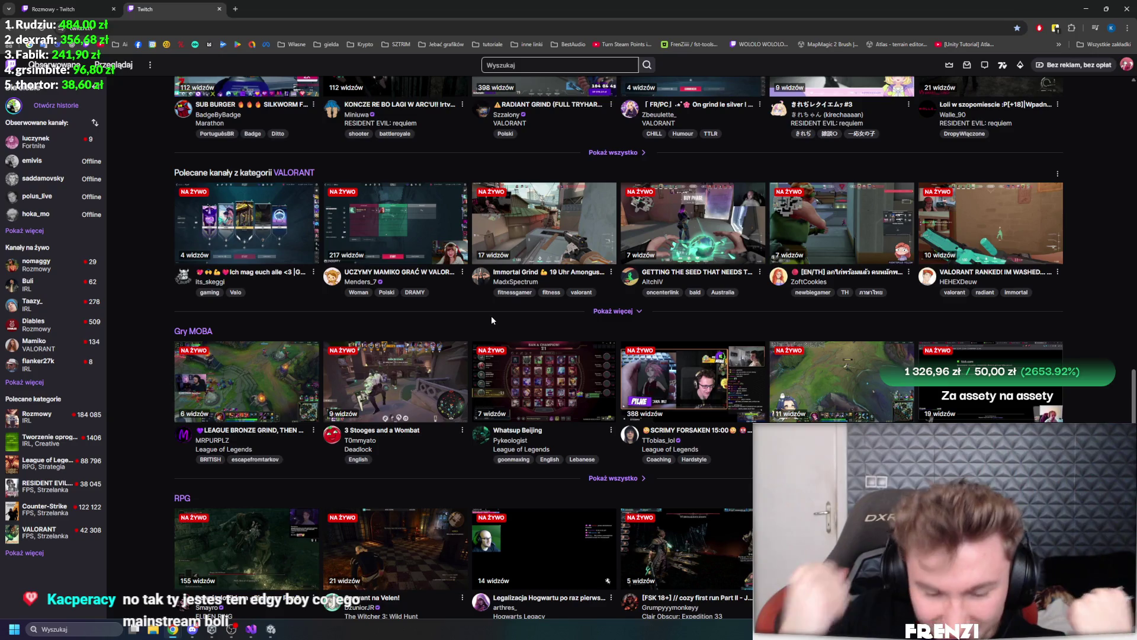
{"action": "scroll", "coordinate": [414, 456], "scroll_direction": "down", "scroll_amount": 9}
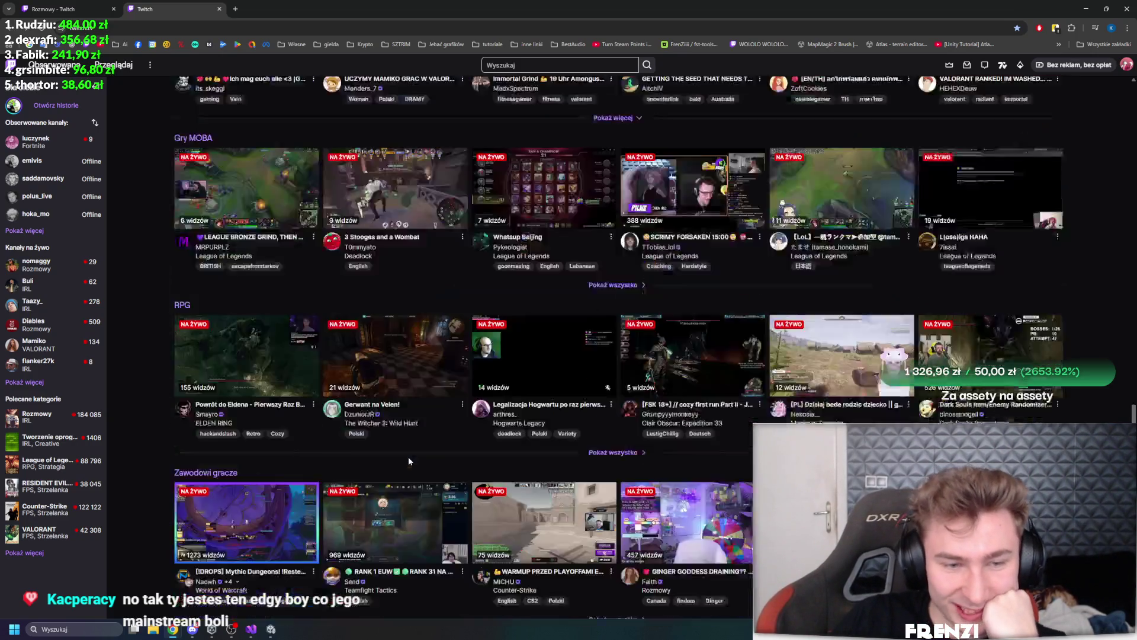
{"action": "scroll", "coordinate": [657, 392], "scroll_direction": "down", "scroll_amount": 15}
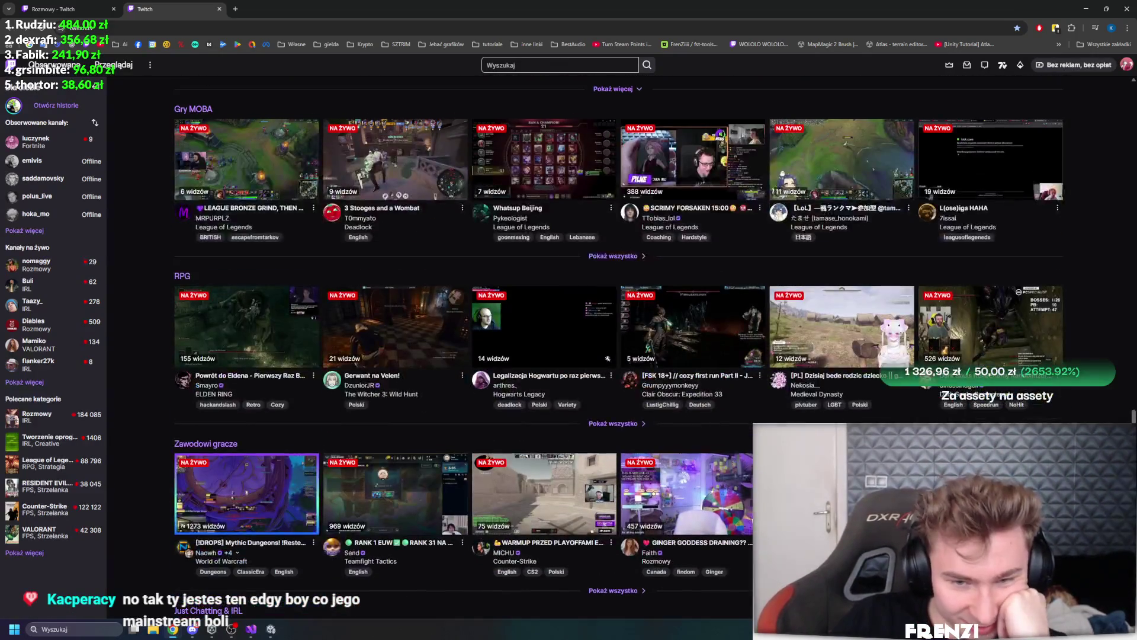
{"action": "scroll", "coordinate": [745, 295], "scroll_direction": "up", "scroll_amount": 5}
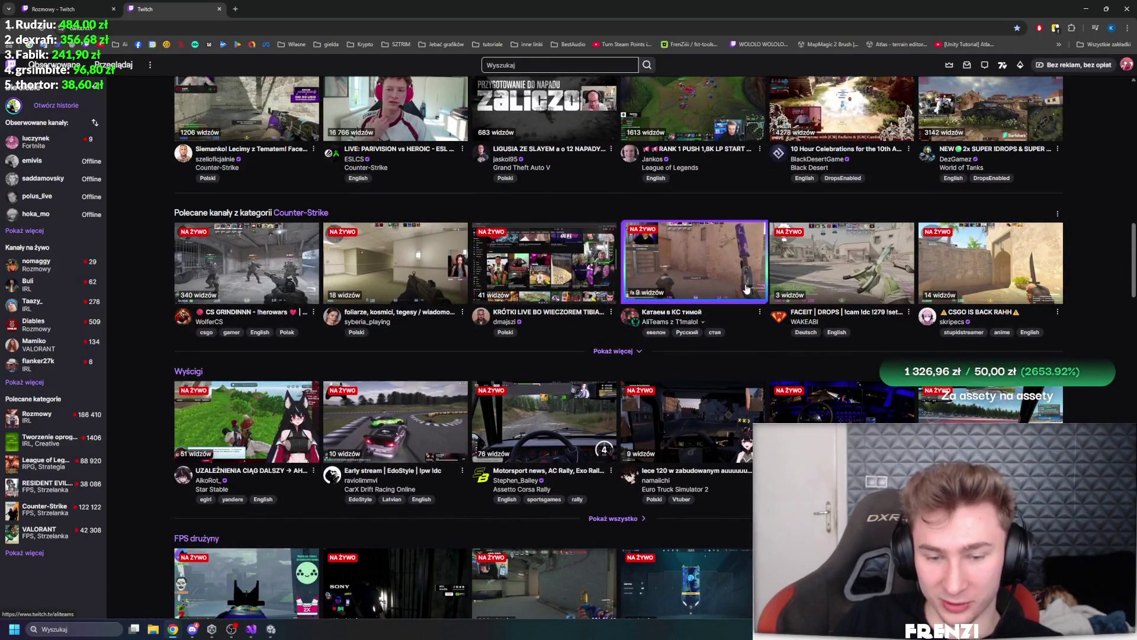
{"action": "scroll", "coordinate": [911, 346], "scroll_direction": "up", "scroll_amount": 8}
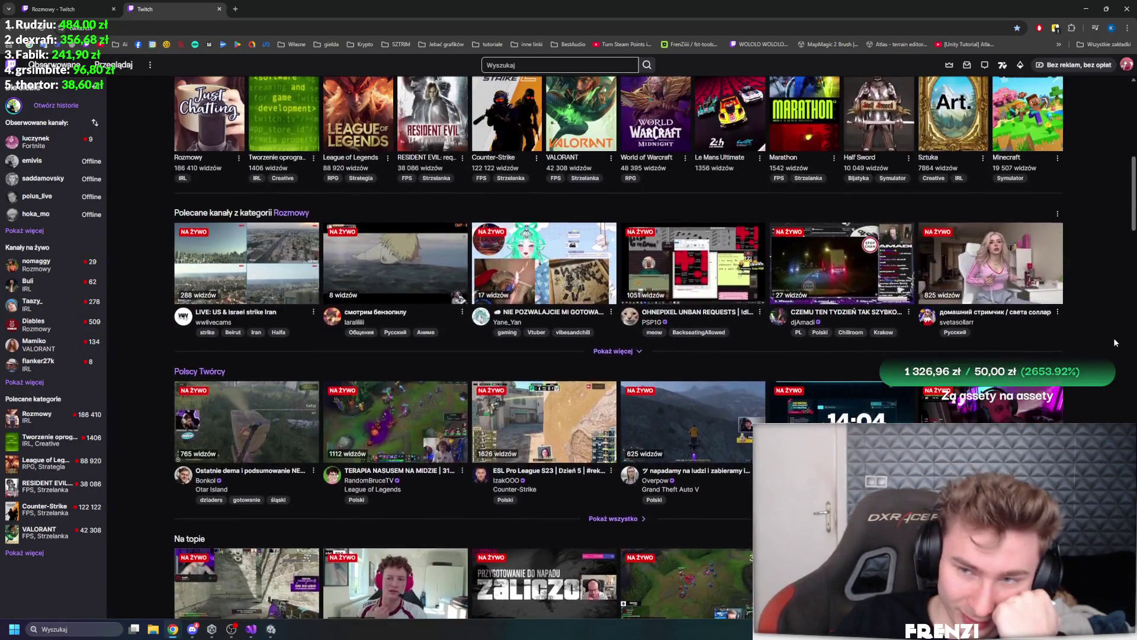
{"action": "scroll", "coordinate": [1114, 339], "scroll_direction": "up", "scroll_amount": 4}
{"action": "left_click", "coordinate": [876, 326]}
{"action": "left_click", "coordinate": [10, 31]}
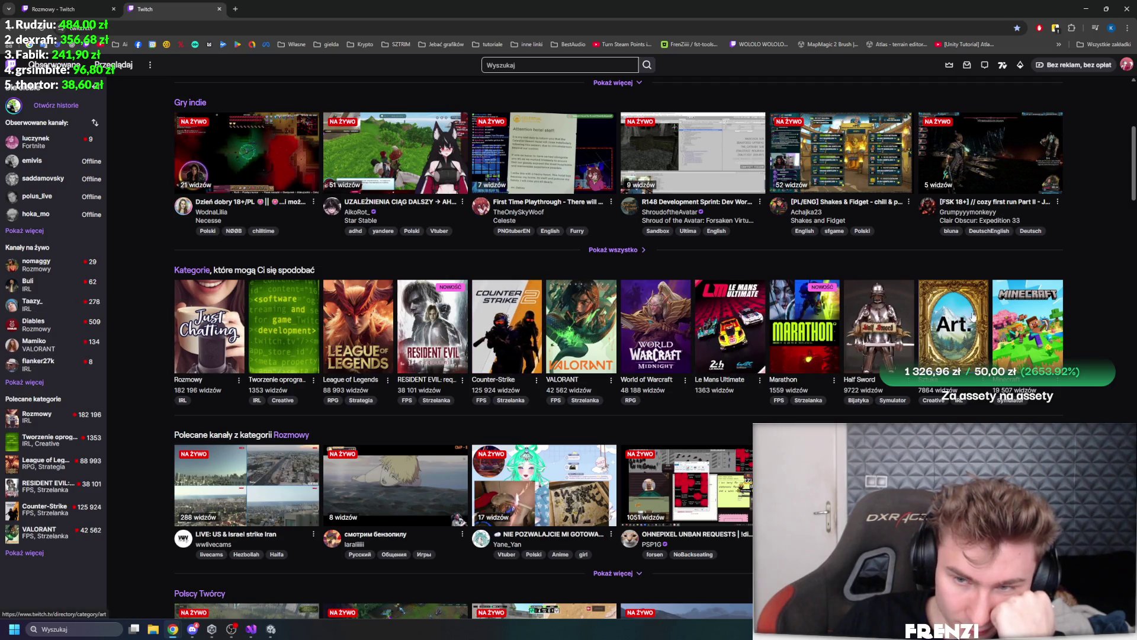
{"action": "left_click", "coordinate": [1028, 325]}
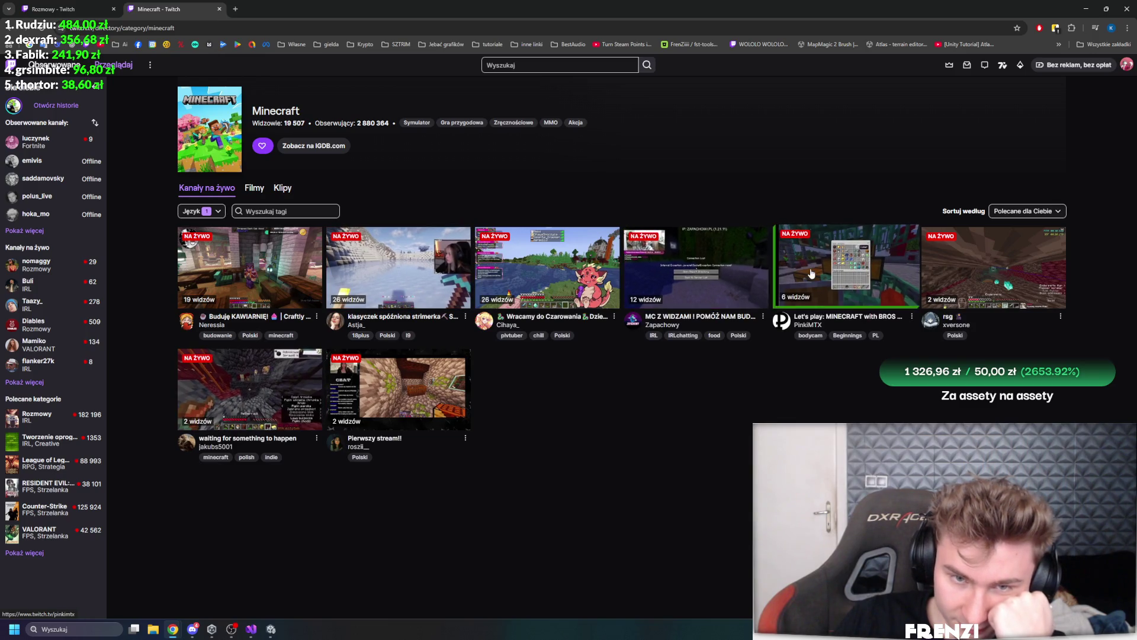
Watch two live Minecraft streams from the category list
{"action": "left_click", "coordinate": [592, 260]}
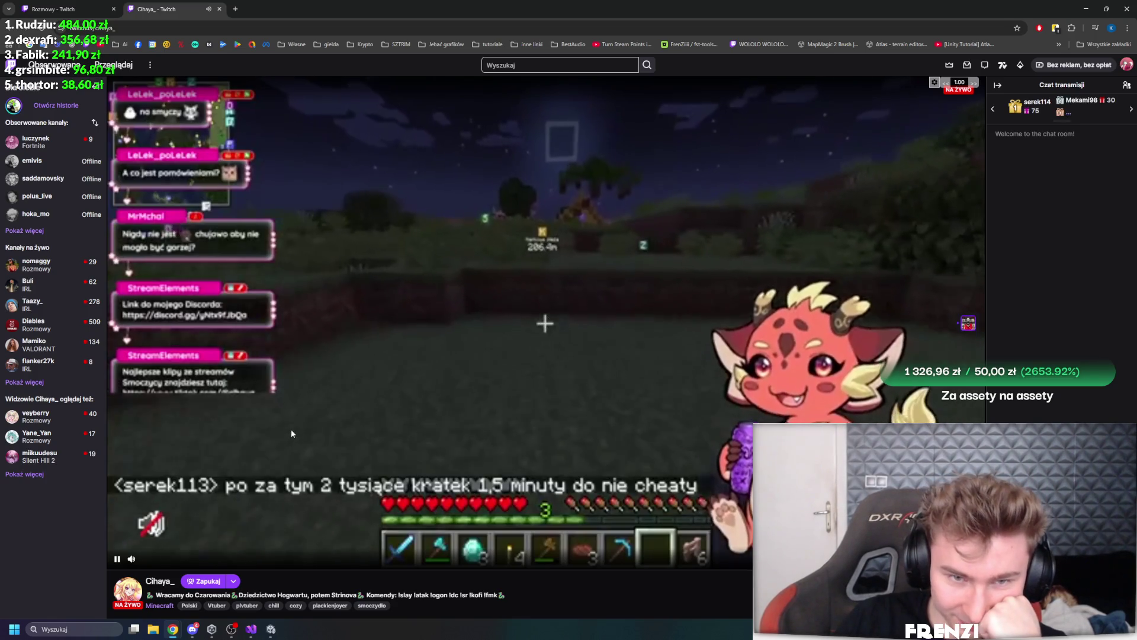
{"action": "scroll", "coordinate": [329, 385], "scroll_direction": "down", "scroll_amount": 3}
{"action": "scroll", "coordinate": [329, 382], "scroll_direction": "down", "scroll_amount": 2}
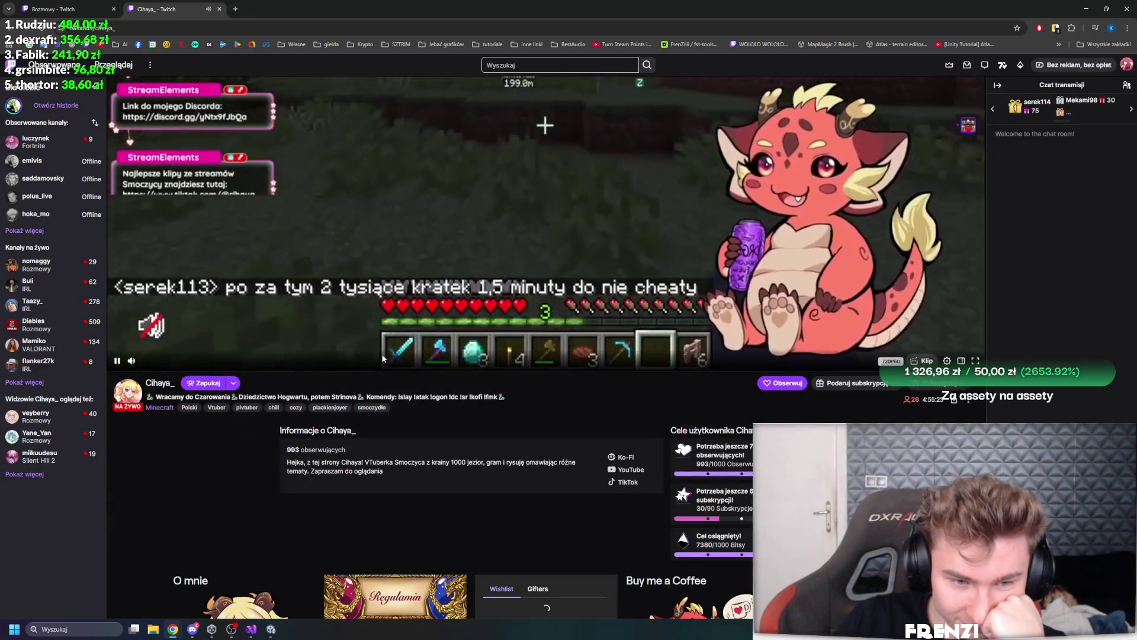
{"action": "scroll", "coordinate": [367, 355], "scroll_direction": "up", "scroll_amount": 5}
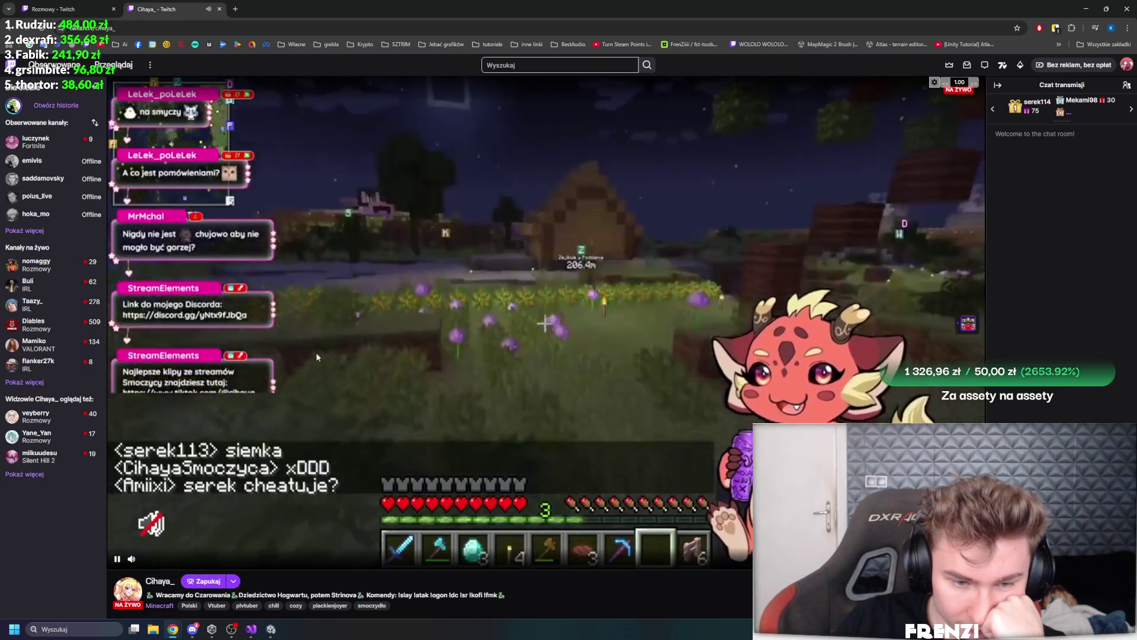
{"action": "left_click", "coordinate": [16, 30]}
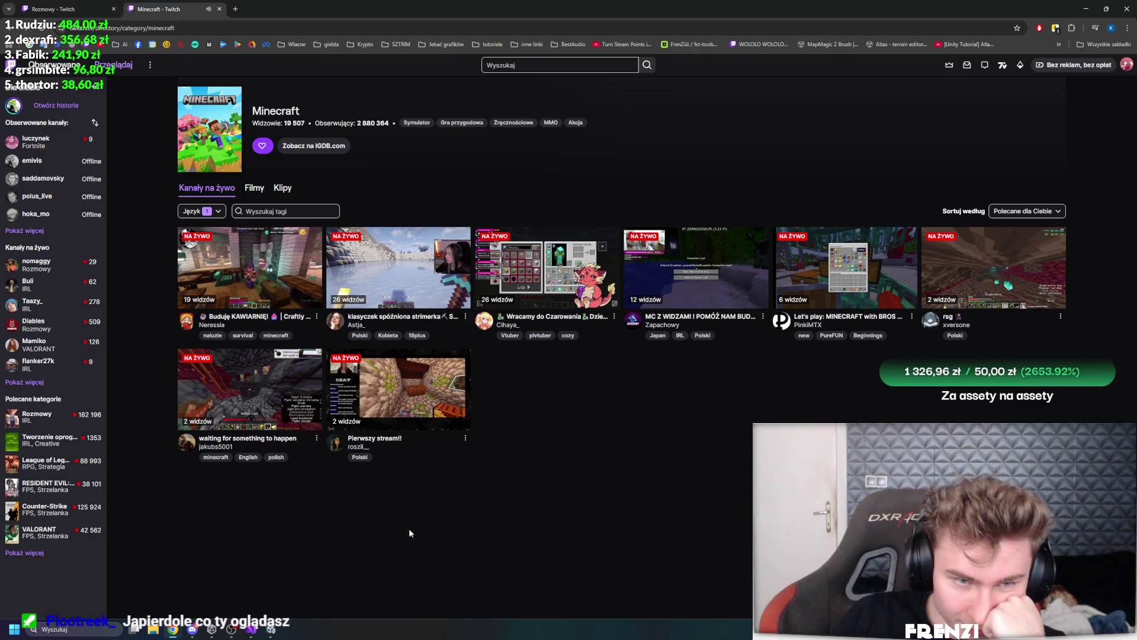
{"action": "left_click", "coordinate": [1024, 266]}
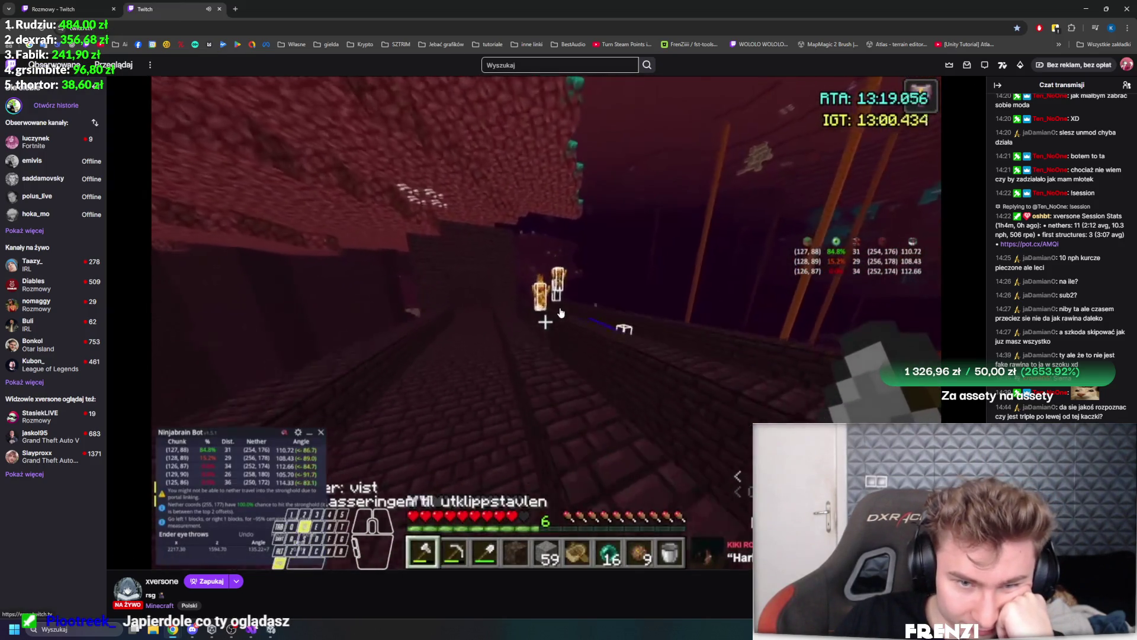
Return to the Twitch home page, close the mini player, open Half Sword, and switch to Unity
{"action": "key", "text": "alt+Left"}
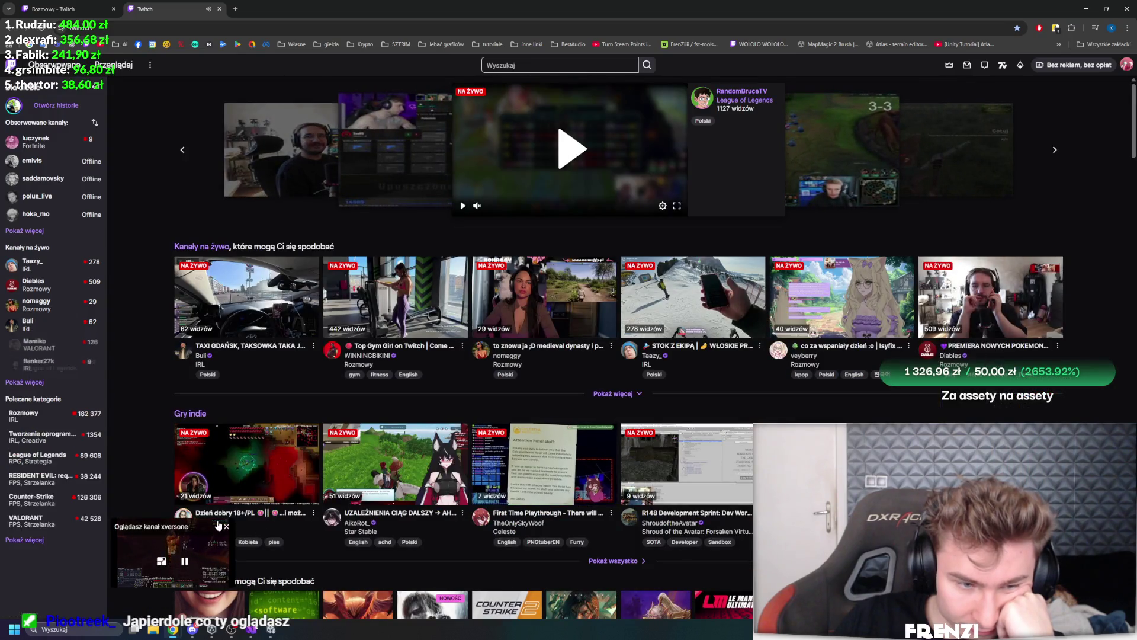
{"action": "left_click", "coordinate": [224, 526]}
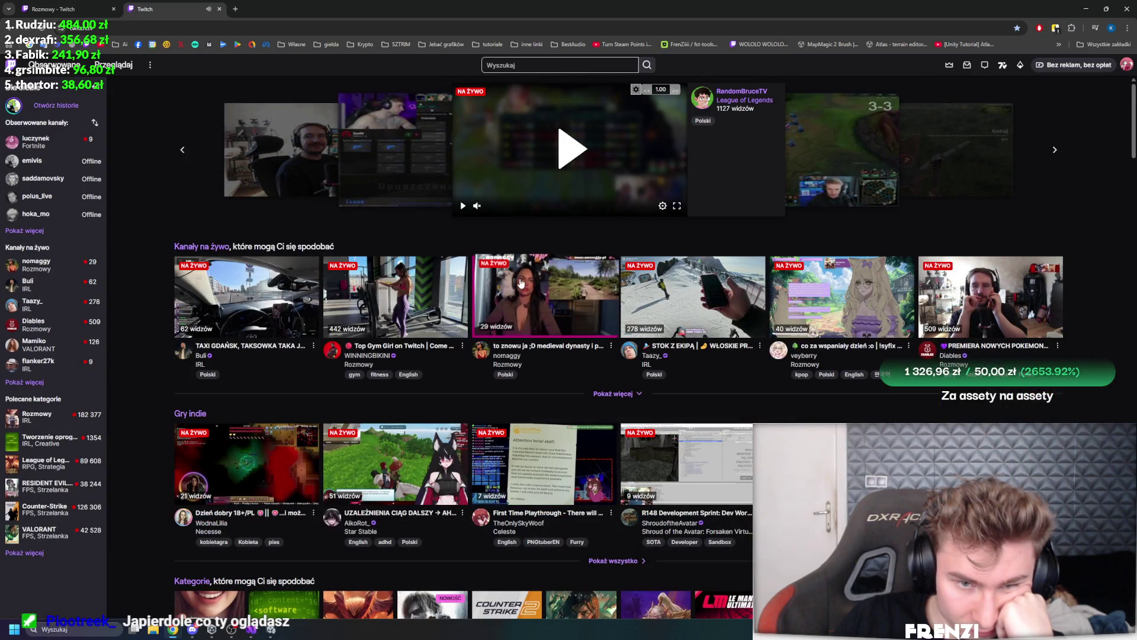
{"action": "scroll", "coordinate": [697, 285], "scroll_direction": "down", "scroll_amount": 4}
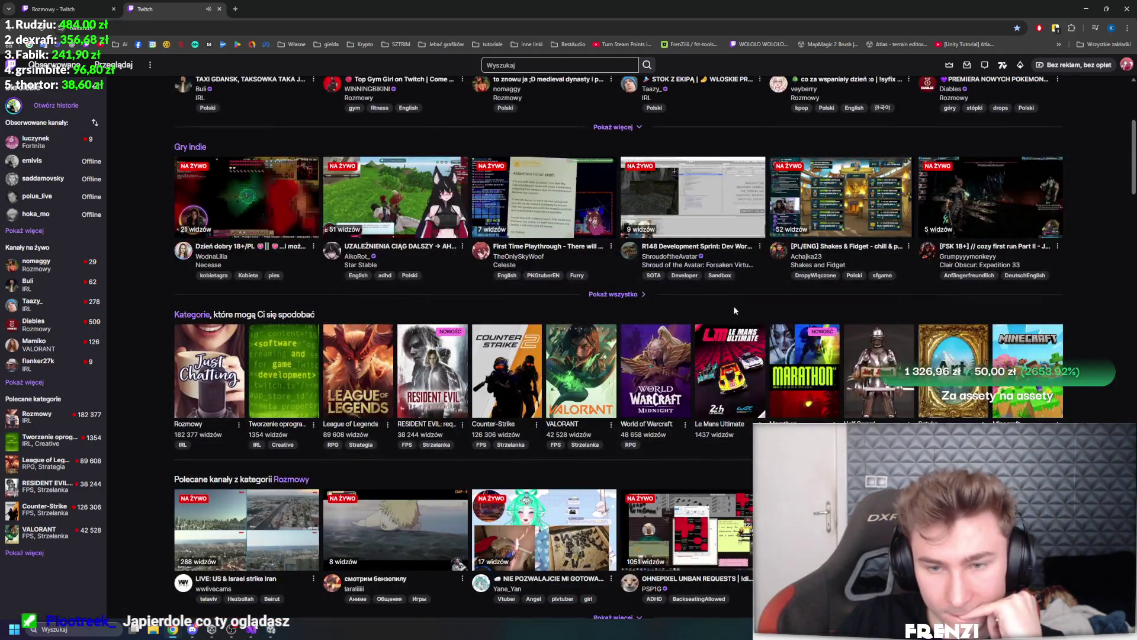
{"action": "scroll", "coordinate": [733, 306], "scroll_direction": "down", "scroll_amount": 4}
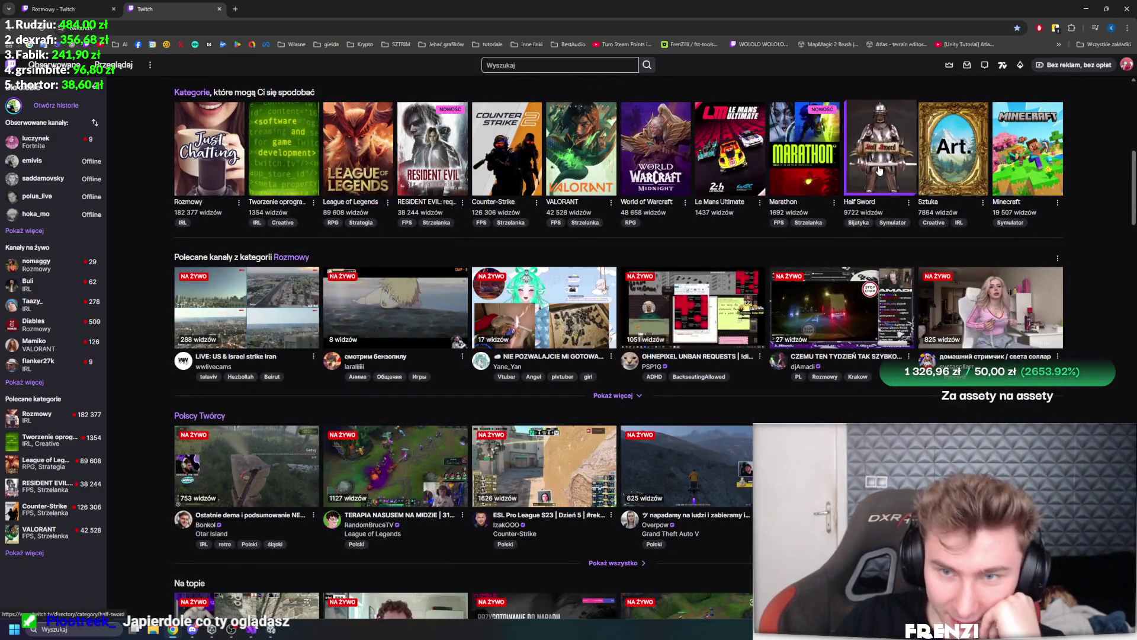
{"action": "left_click", "coordinate": [879, 163]}
{"action": "left_click", "coordinate": [271, 629]}
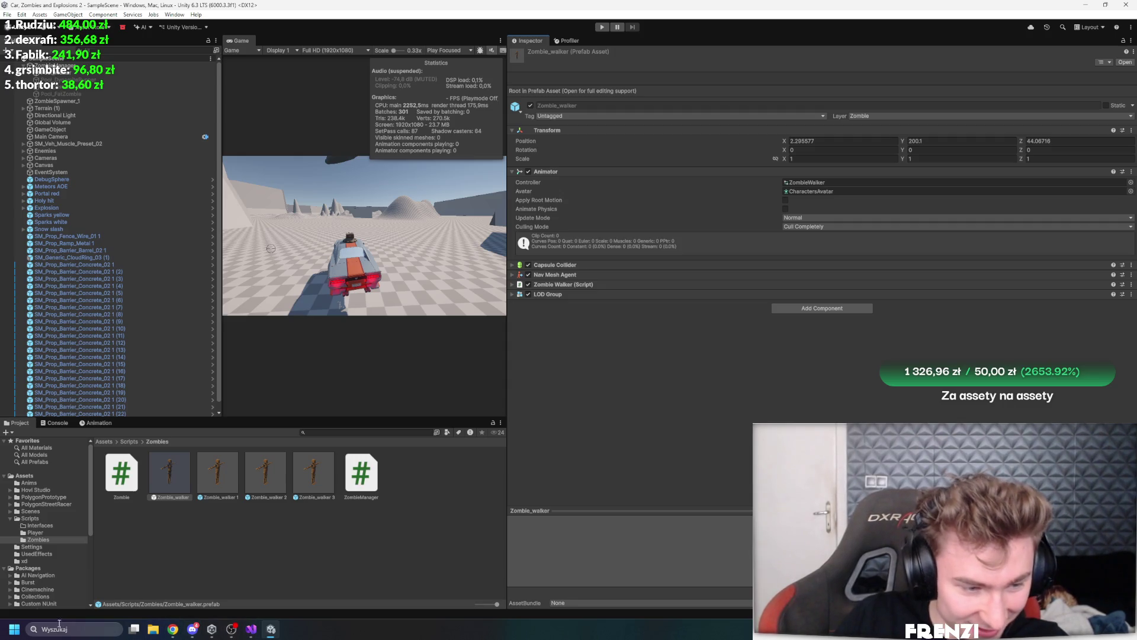
Open Steam from Windows search, find 'half' in the BIBLIOTEKA library and launch Half Sword
{"action": "key", "text": "super"}
{"action": "type", "text": "steam"}
{"action": "left_click", "coordinate": [98, 318]}
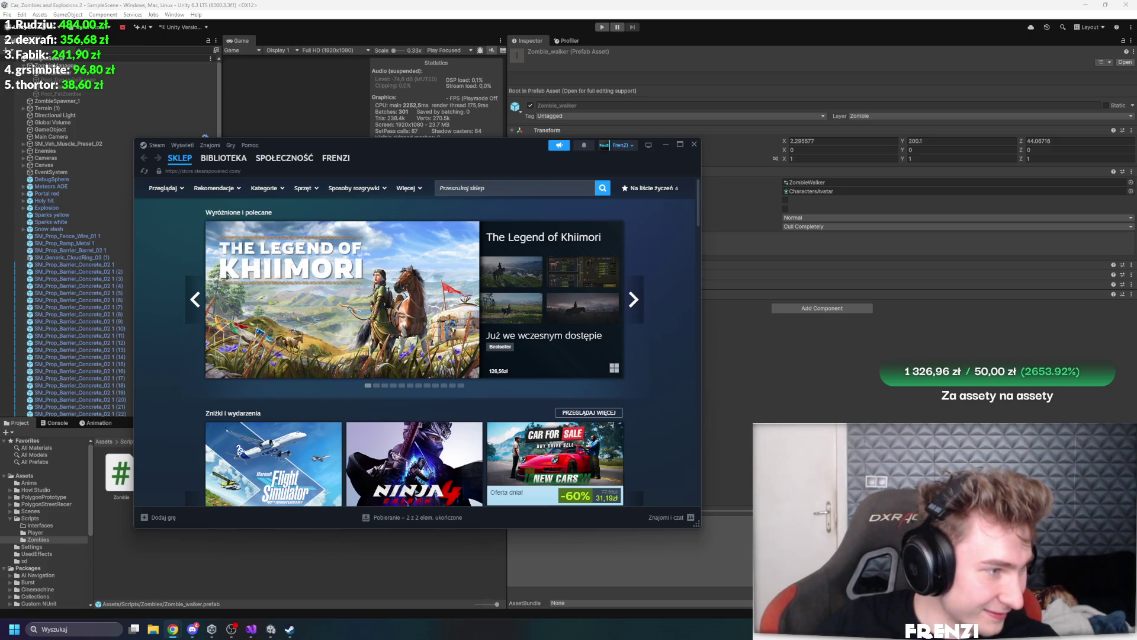
{"action": "left_click", "coordinate": [223, 158]}
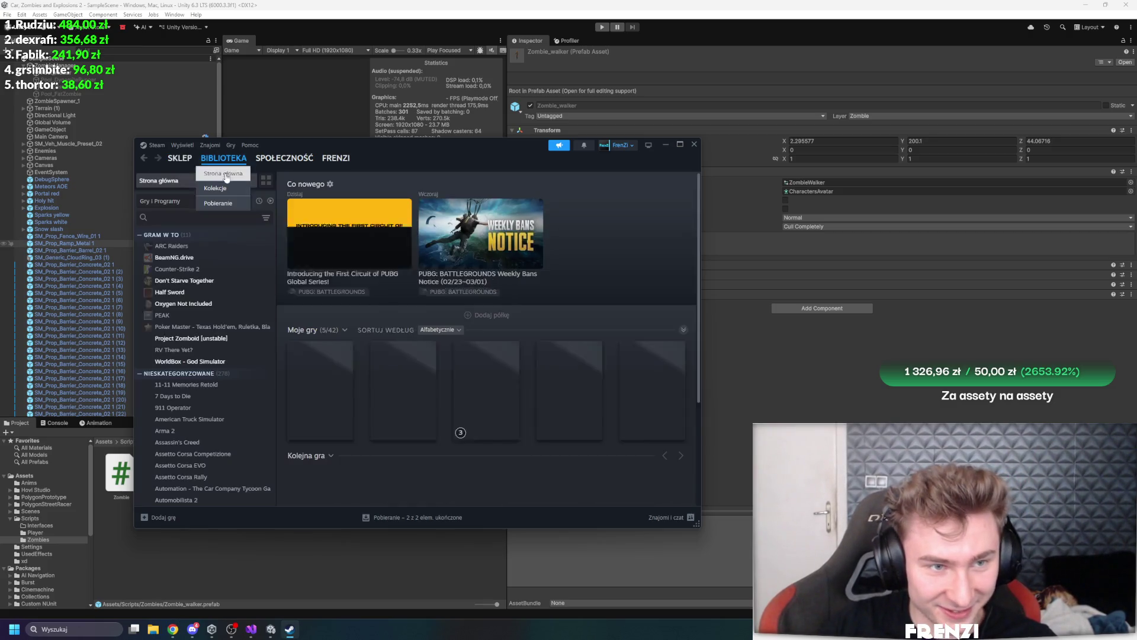
{"action": "left_click", "coordinate": [178, 217]}
{"action": "type", "text": "half"}
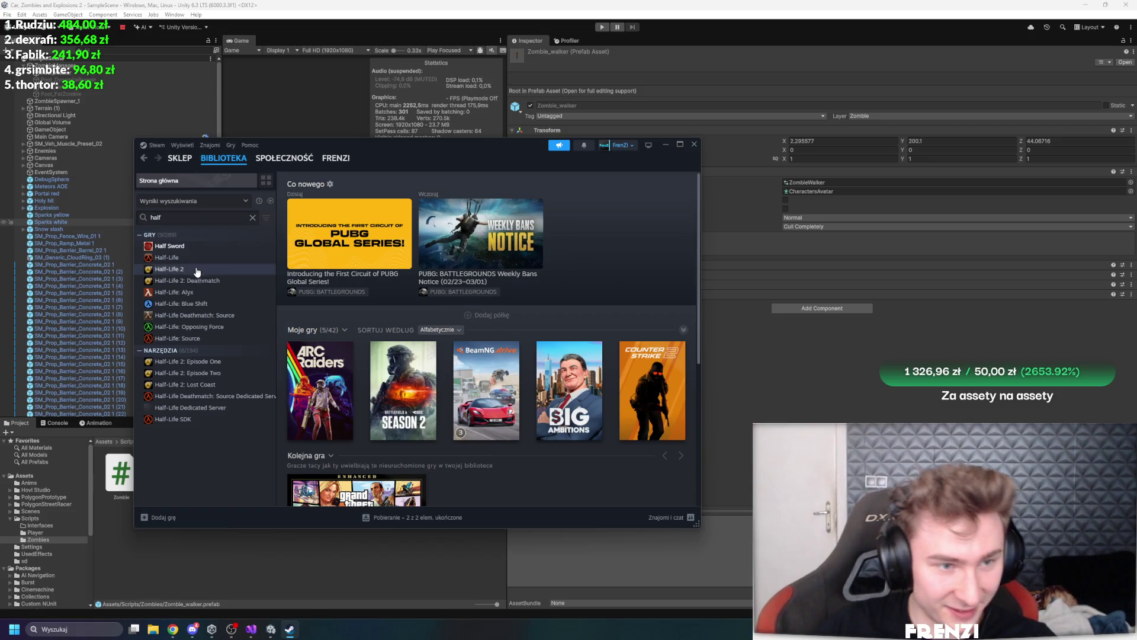
{"action": "double_click", "coordinate": [185, 250]}
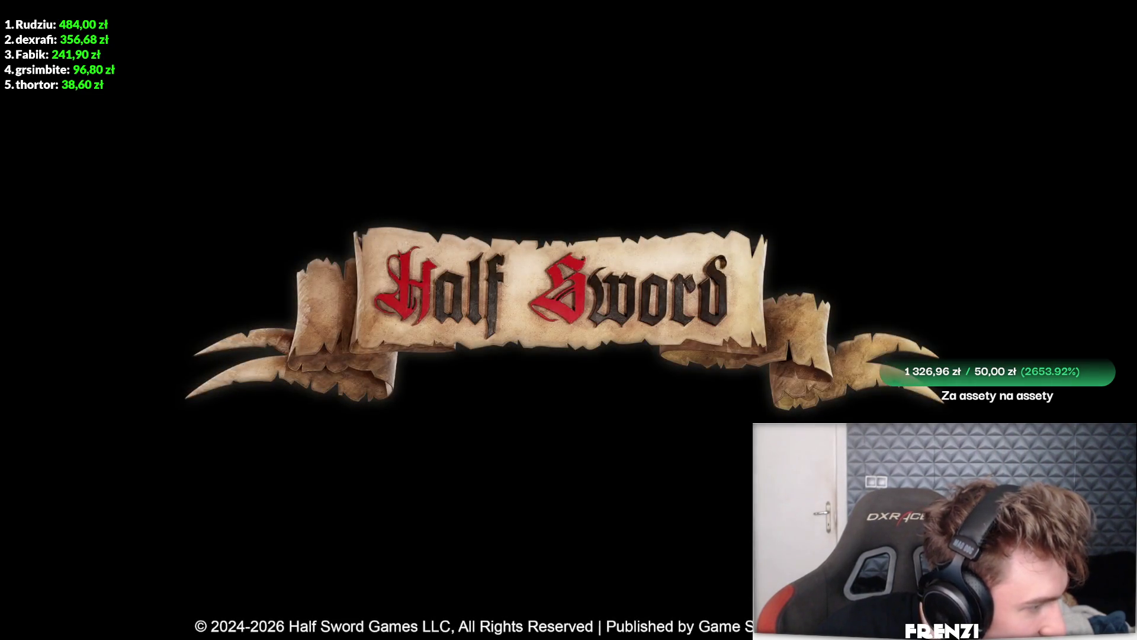
Accept the early access notice, check Settings, then start a Play Progression run
{"action": "left_click", "coordinate": [541, 528]}
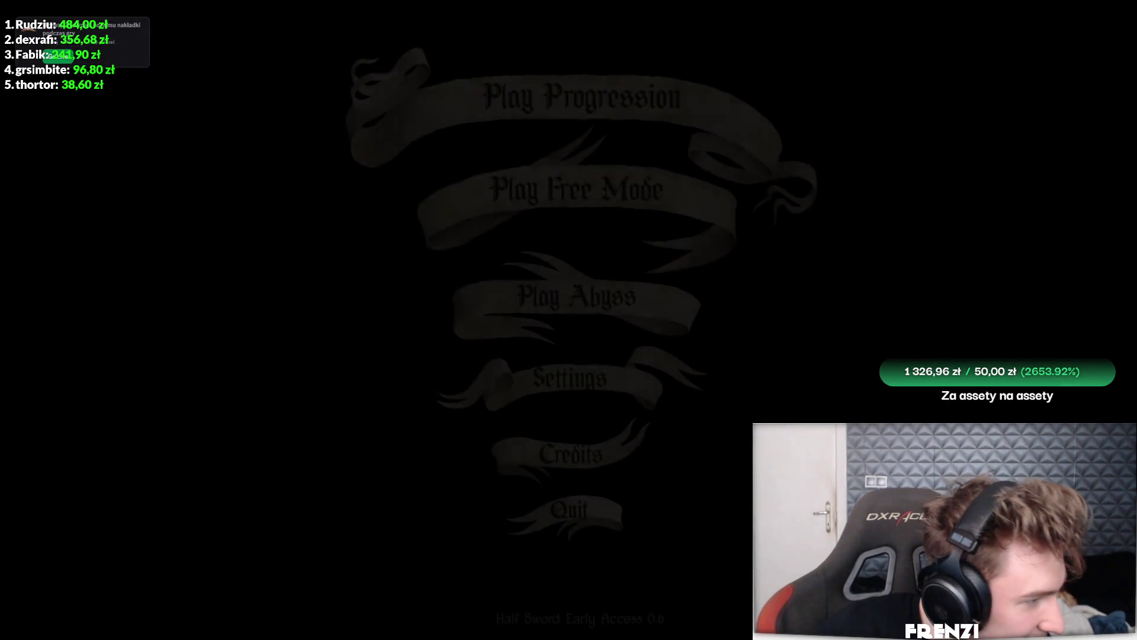
{"action": "left_click", "coordinate": [557, 362]}
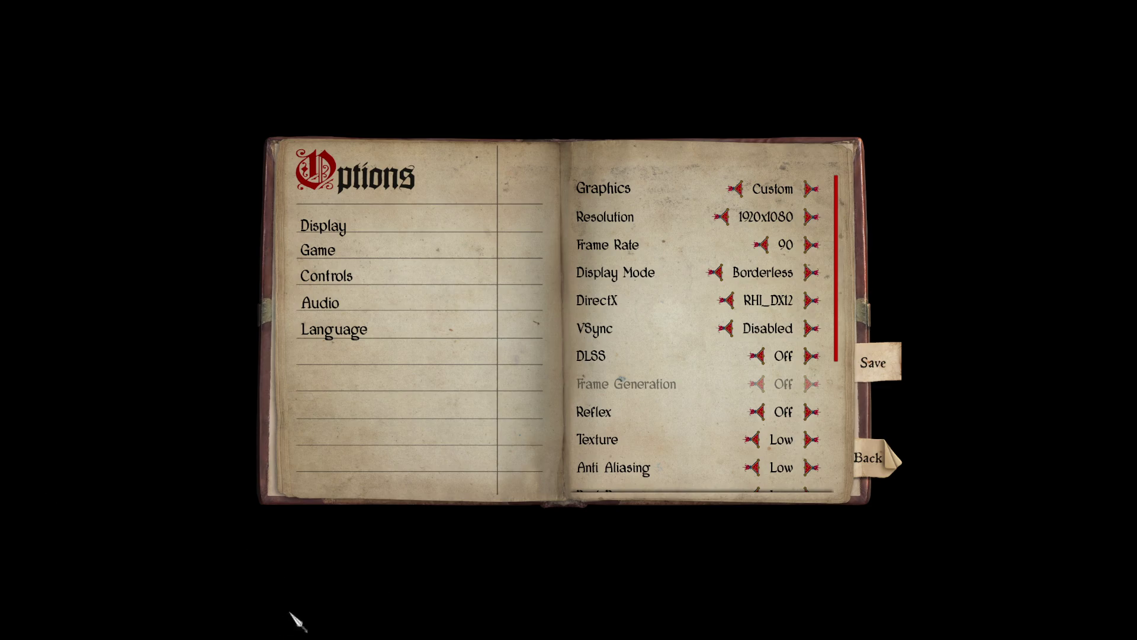
{"action": "left_click", "coordinate": [867, 462]}
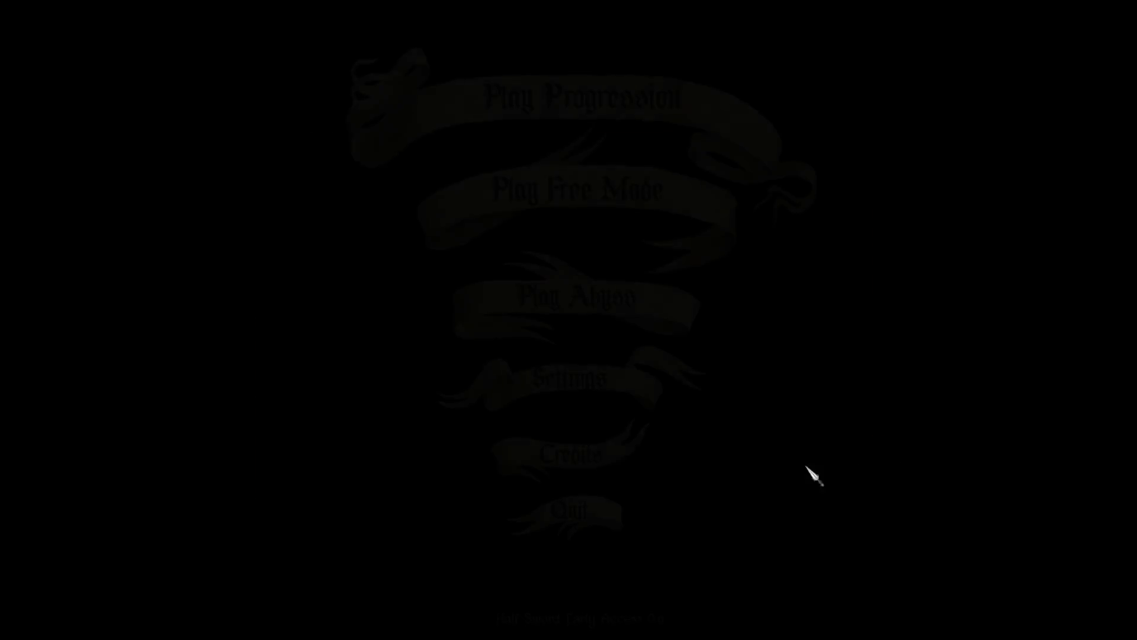
{"action": "left_click", "coordinate": [605, 120]}
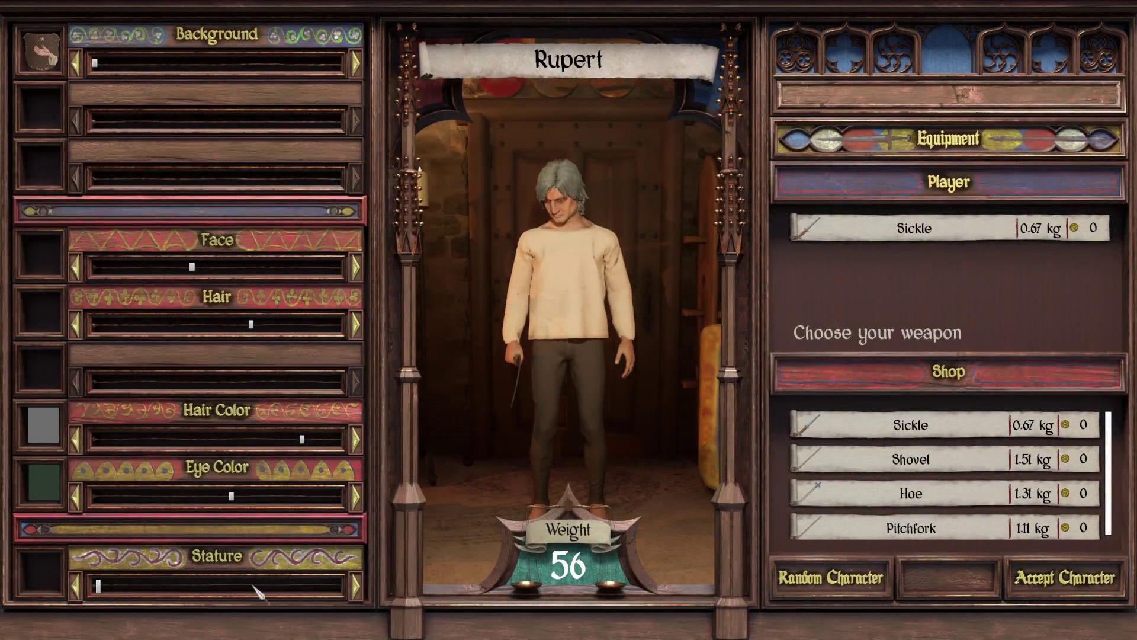
Max out Rupert's stature and cycle the weapons back to the 0.67 kg Sickle
{"action": "left_click_drag", "start_coordinate": [255, 589], "coordinate": [337, 587]}
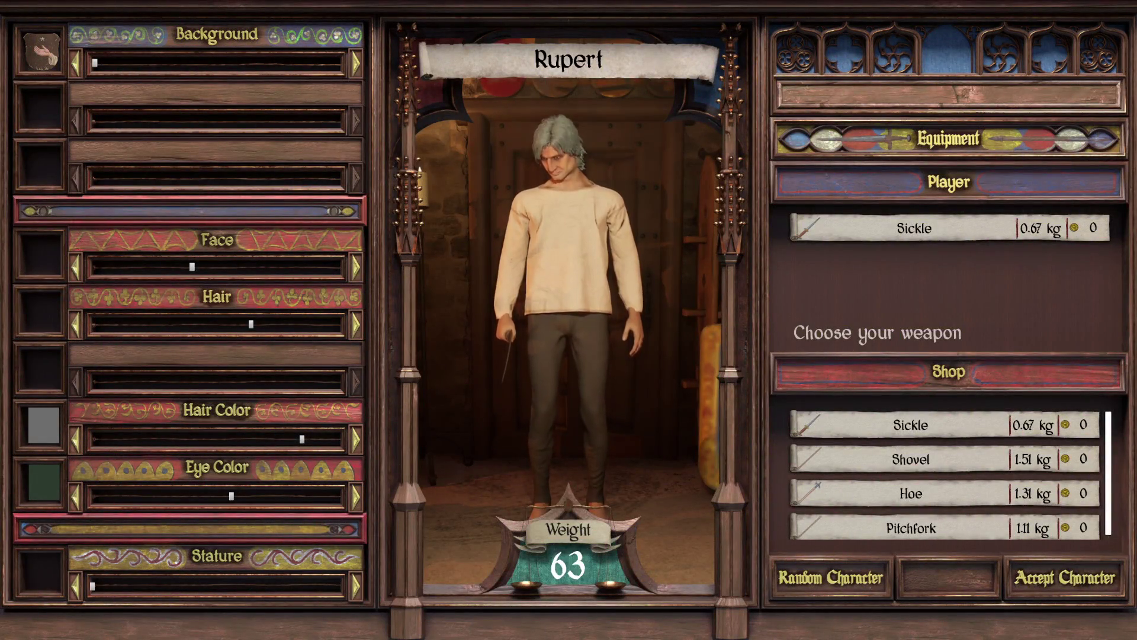
{"action": "left_click", "coordinate": [888, 524]}
{"action": "left_click", "coordinate": [903, 498]}
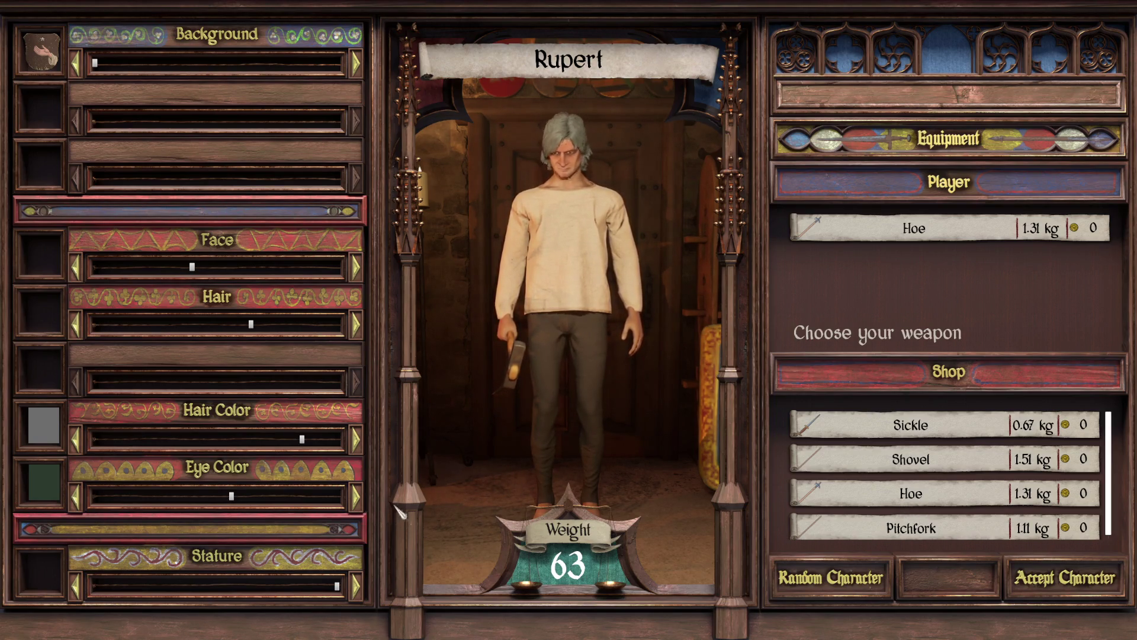
{"action": "left_click", "coordinate": [897, 465]}
{"action": "left_click", "coordinate": [906, 425]}
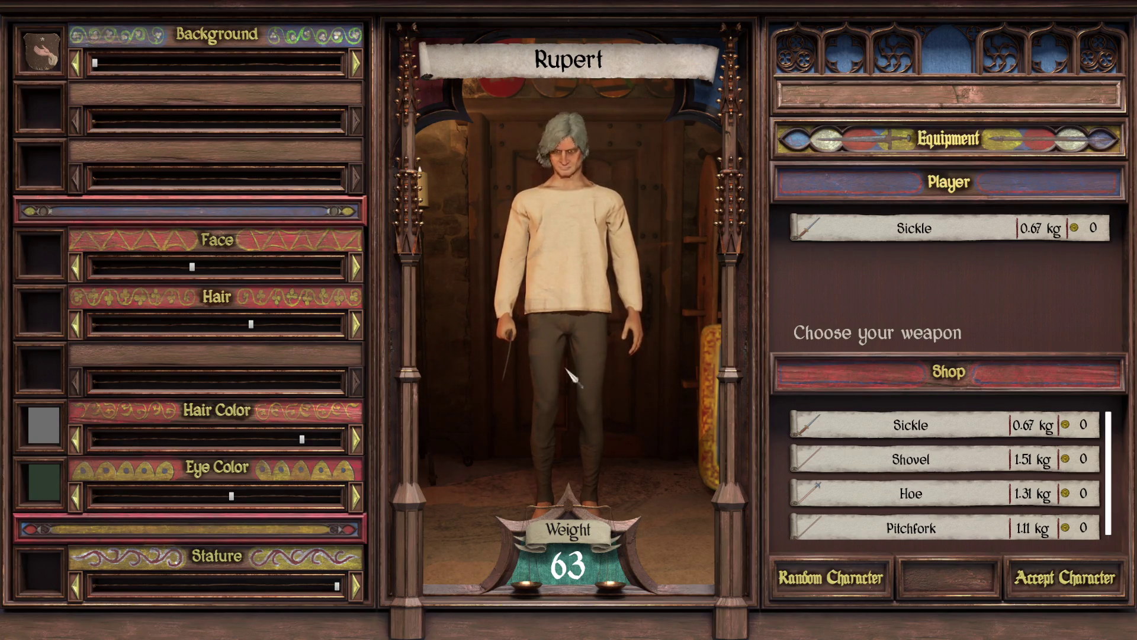
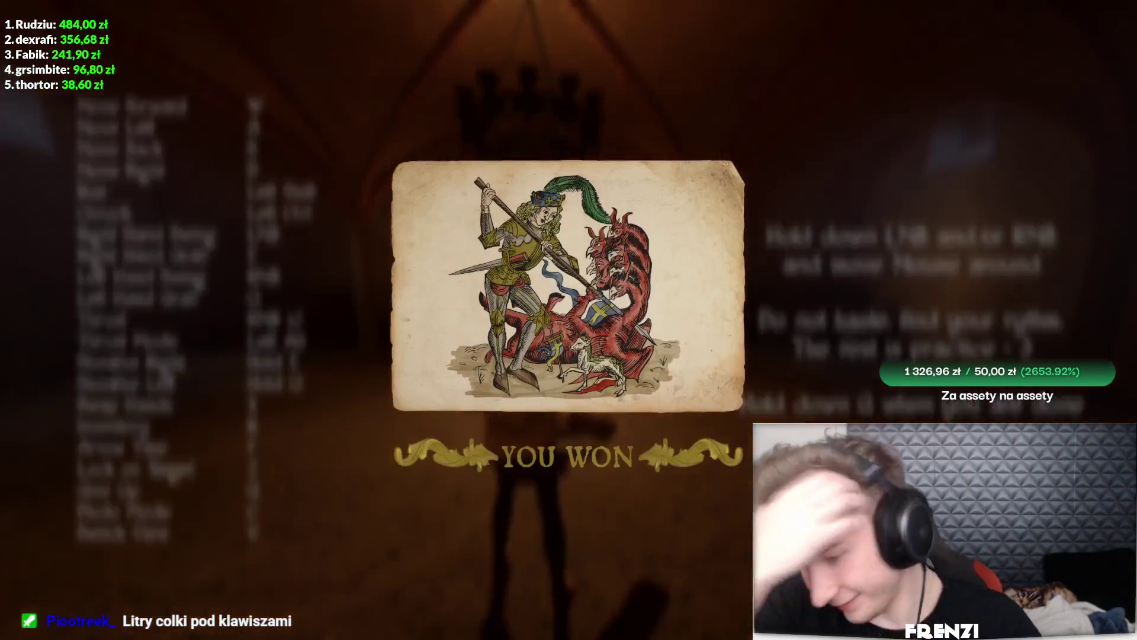
Leave the YOU WON screen for the Day 1 tavern and dismiss the Innkeeper's greeting
{"action": "left_click", "coordinate": [569, 319]}
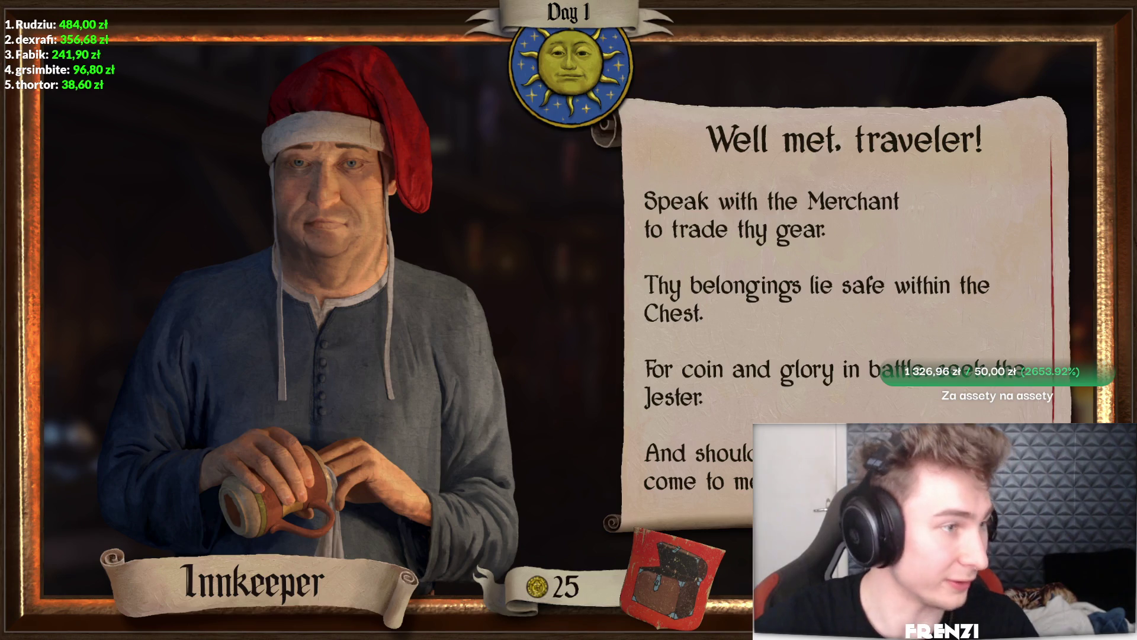
{"action": "key", "text": "Escape"}
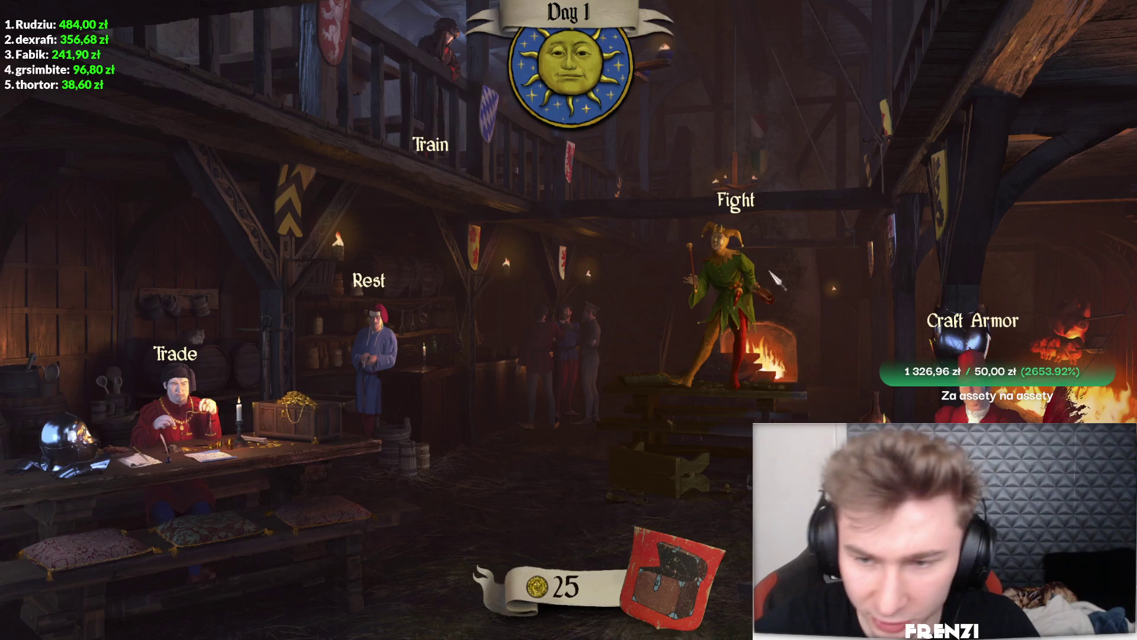
Start a Slums Brawl from the Jester's list and fight it, returning at Evening 1
{"action": "left_click", "coordinate": [735, 284]}
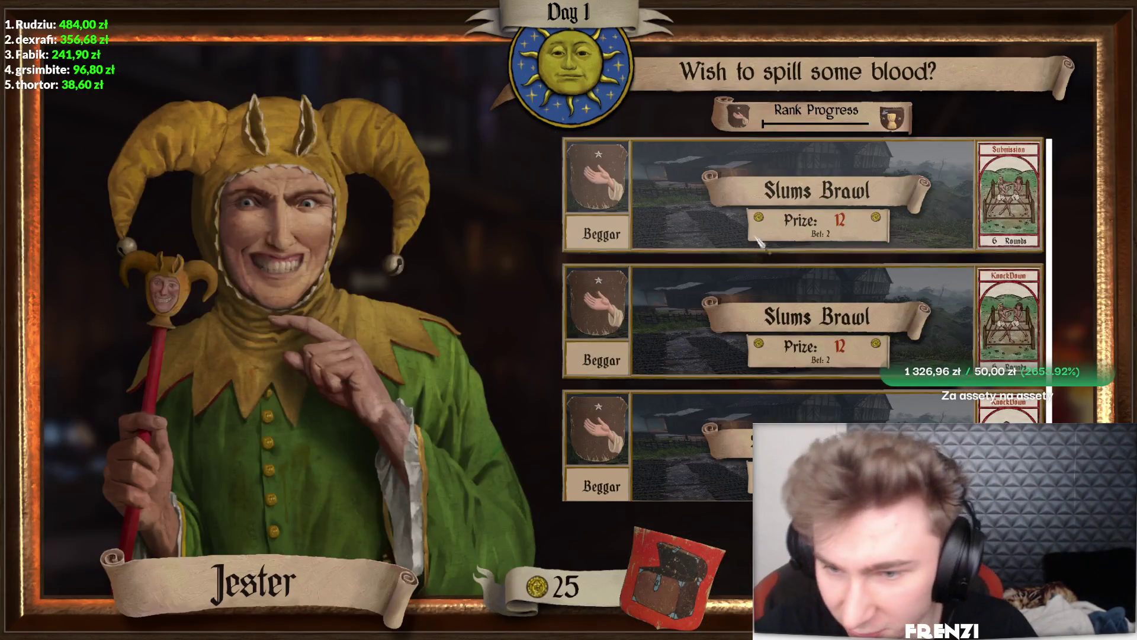
{"action": "key", "text": "Return"}
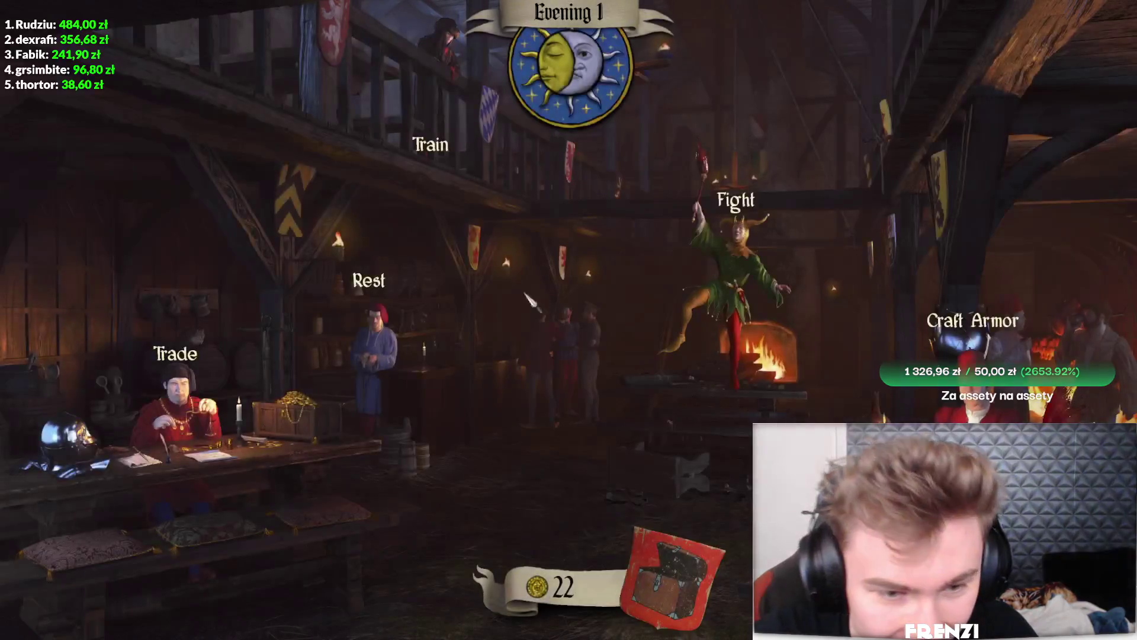
Browse the Jester's fight list and load a 12-coin Slums Brawl match
{"action": "left_click", "coordinate": [388, 314]}
{"action": "left_click", "coordinate": [899, 417]}
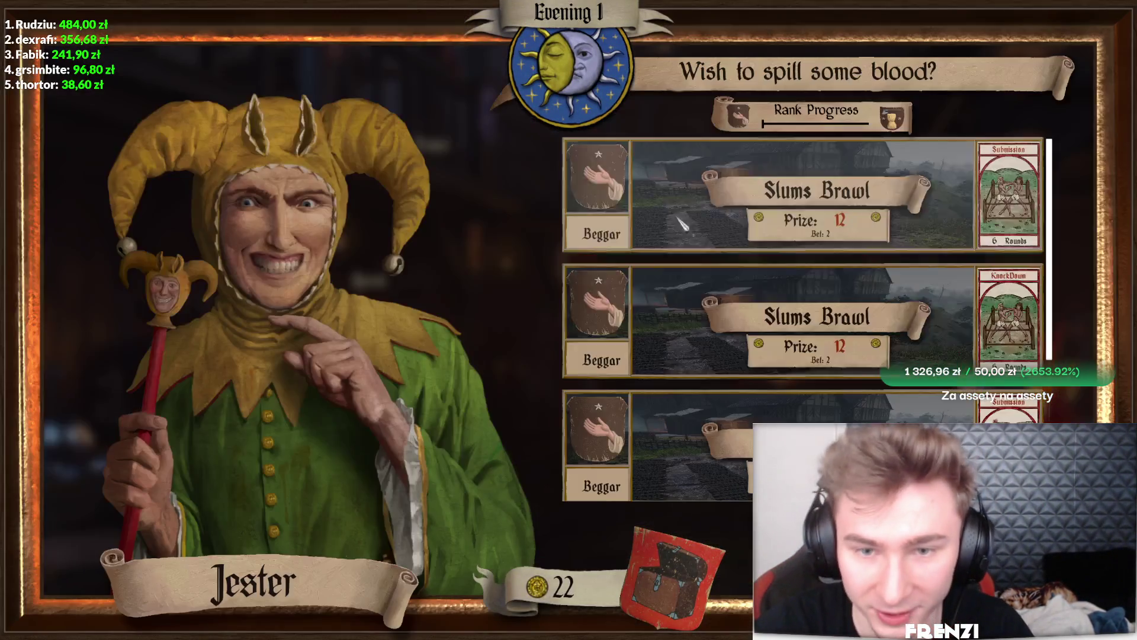
{"action": "scroll", "coordinate": [871, 293], "scroll_direction": "down", "scroll_amount": 1}
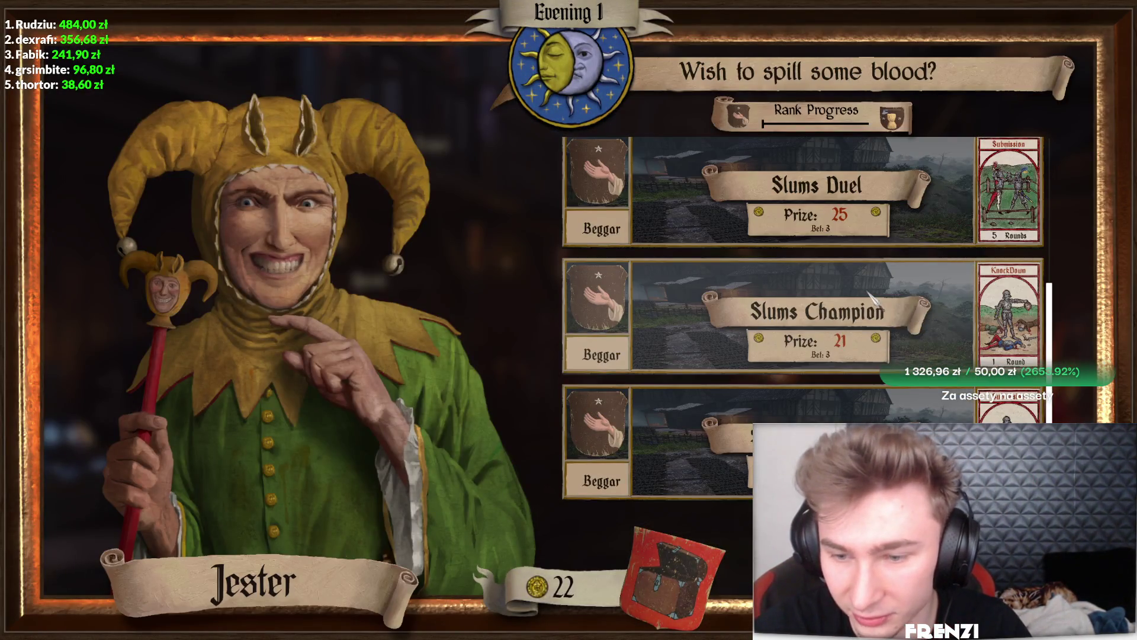
{"action": "scroll", "coordinate": [871, 293], "scroll_direction": "up", "scroll_amount": 2}
{"action": "scroll", "coordinate": [827, 365], "scroll_direction": "down", "scroll_amount": 2}
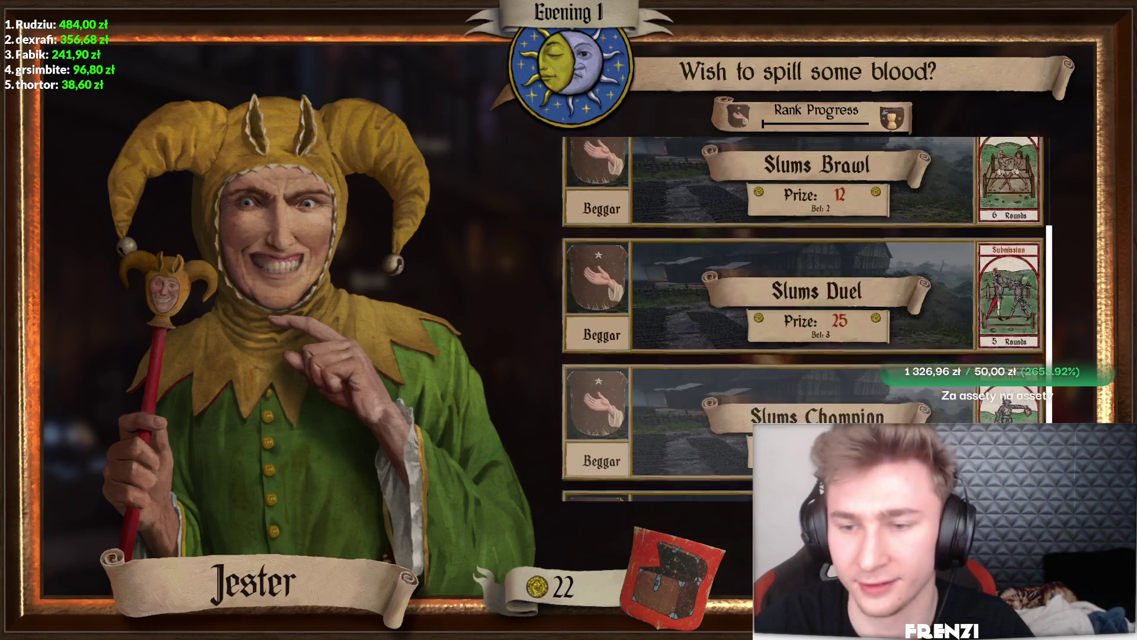
{"action": "scroll", "coordinate": [827, 365], "scroll_direction": "up", "scroll_amount": 2}
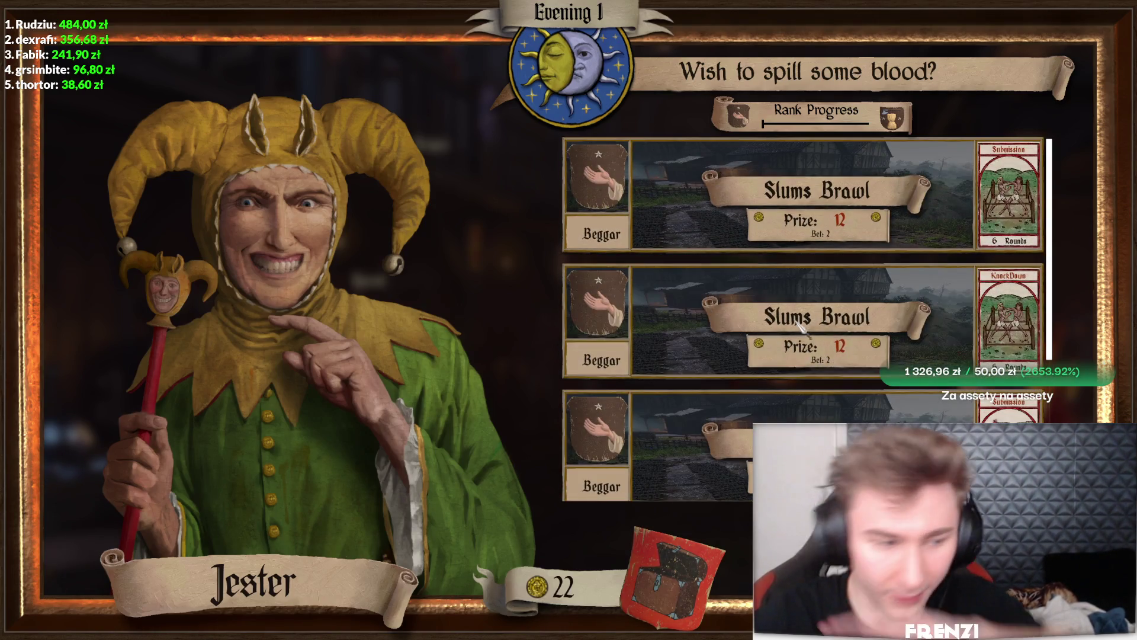
{"action": "left_click", "coordinate": [800, 328]}
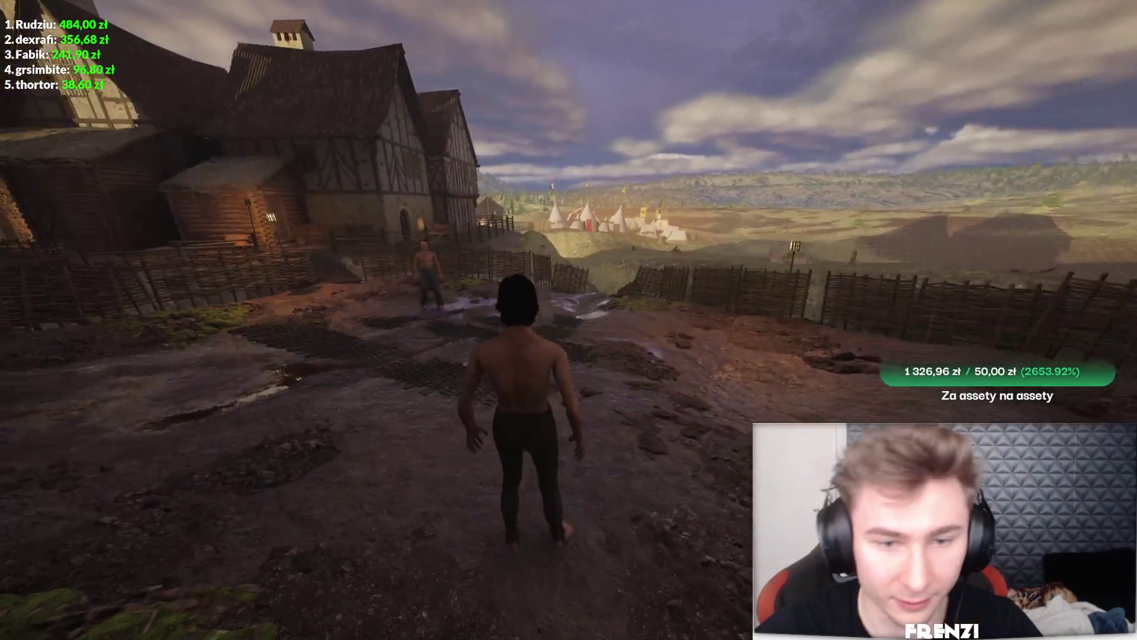
Advance the fighter to close in on the opponent in the slums arena
{"action": "key", "text": "w"}
{"action": "key", "text": "w"}
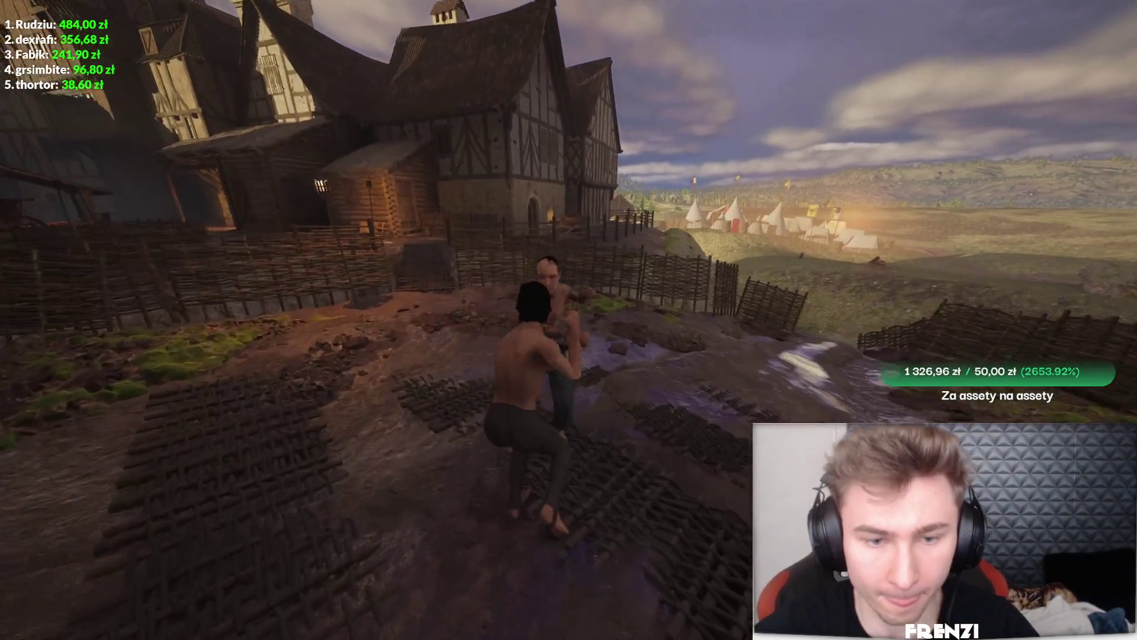
{"action": "key", "text": "w"}
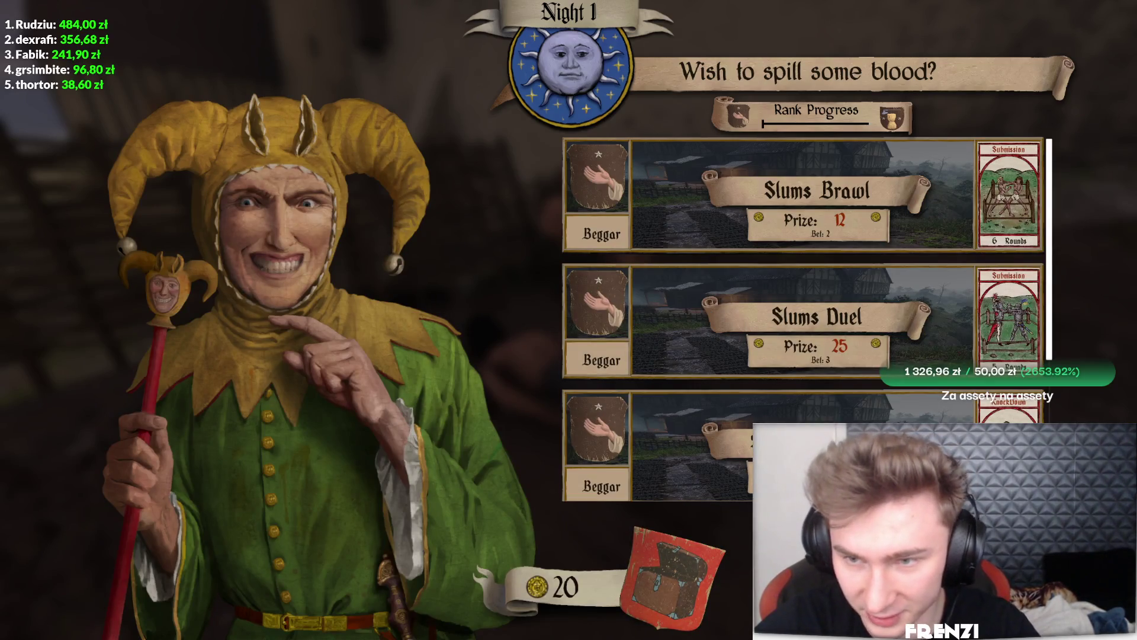
Check the settings, visit the Seer, and rest until Morning 2
{"action": "key", "text": "Escape"}
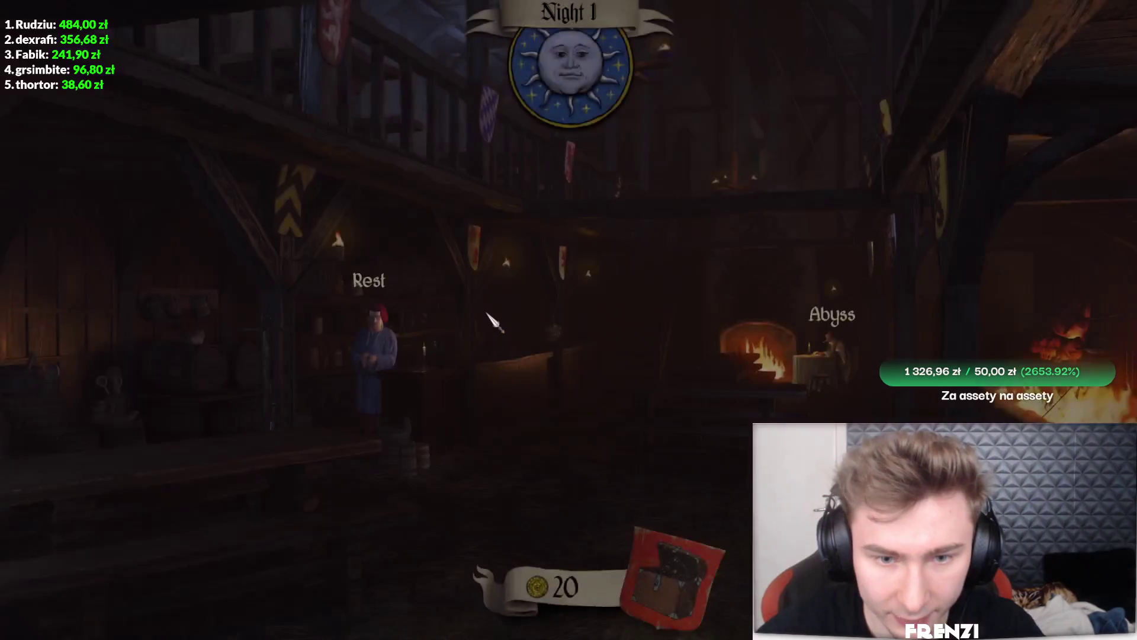
{"action": "key", "text": "Escape"}
{"action": "left_click", "coordinate": [565, 299]}
{"action": "key", "text": "Escape"}
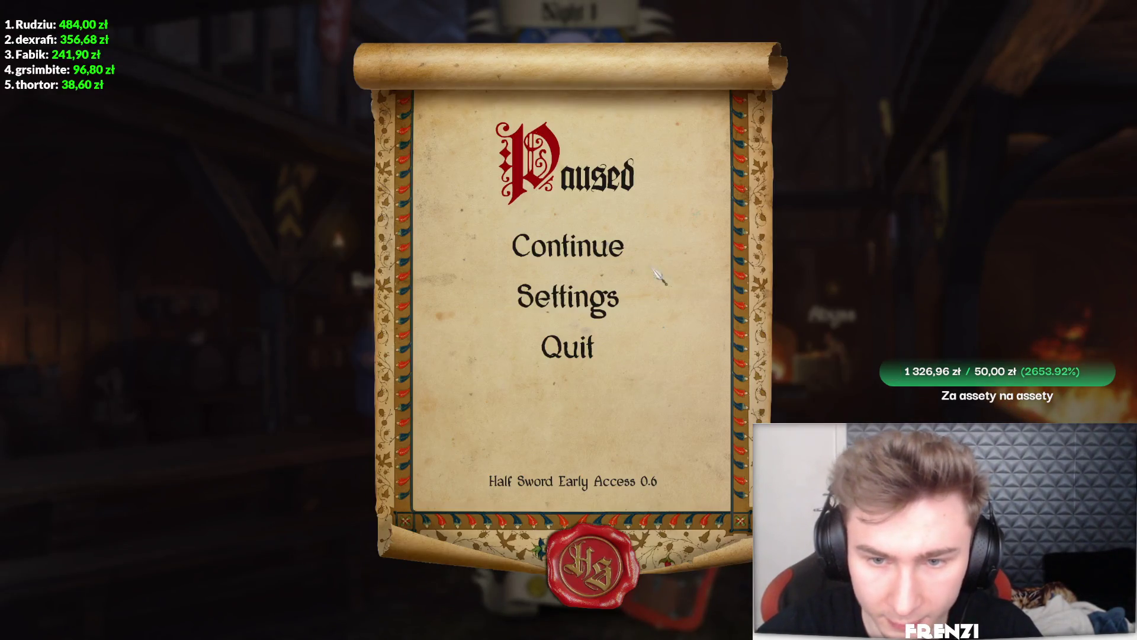
{"action": "key", "text": "Escape"}
{"action": "left_click", "coordinate": [926, 404]}
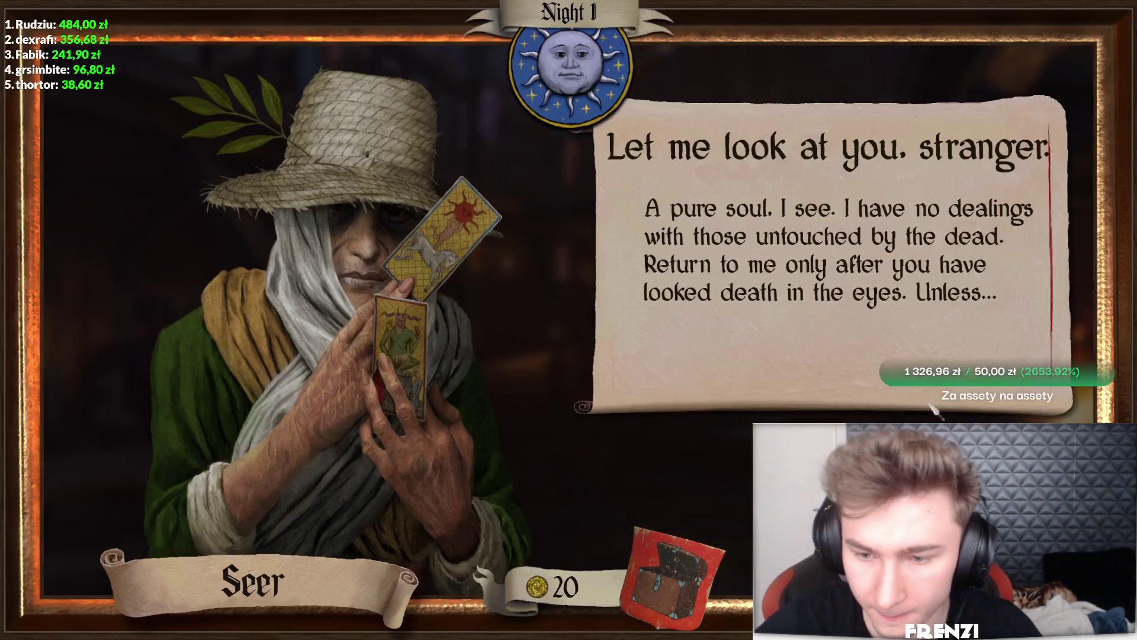
{"action": "left_click", "coordinate": [935, 355]}
{"action": "left_click", "coordinate": [957, 273]}
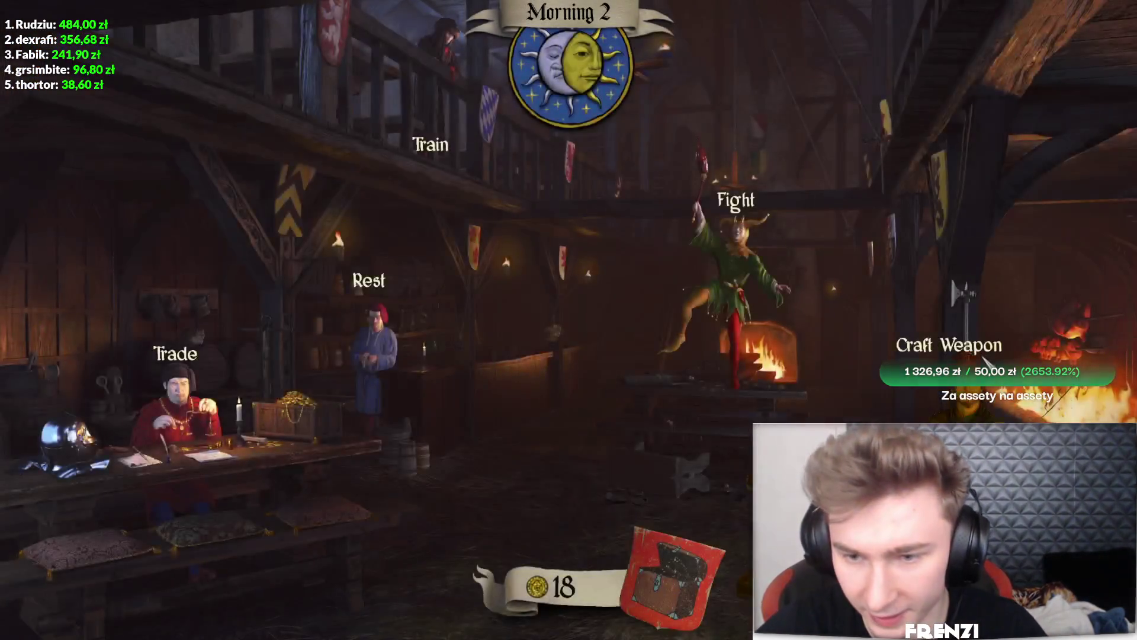
Reforge the mace as a larger mace type with a smaller grip and maximum mass
{"action": "left_click", "coordinate": [958, 273]}
{"action": "left_click", "coordinate": [881, 259]}
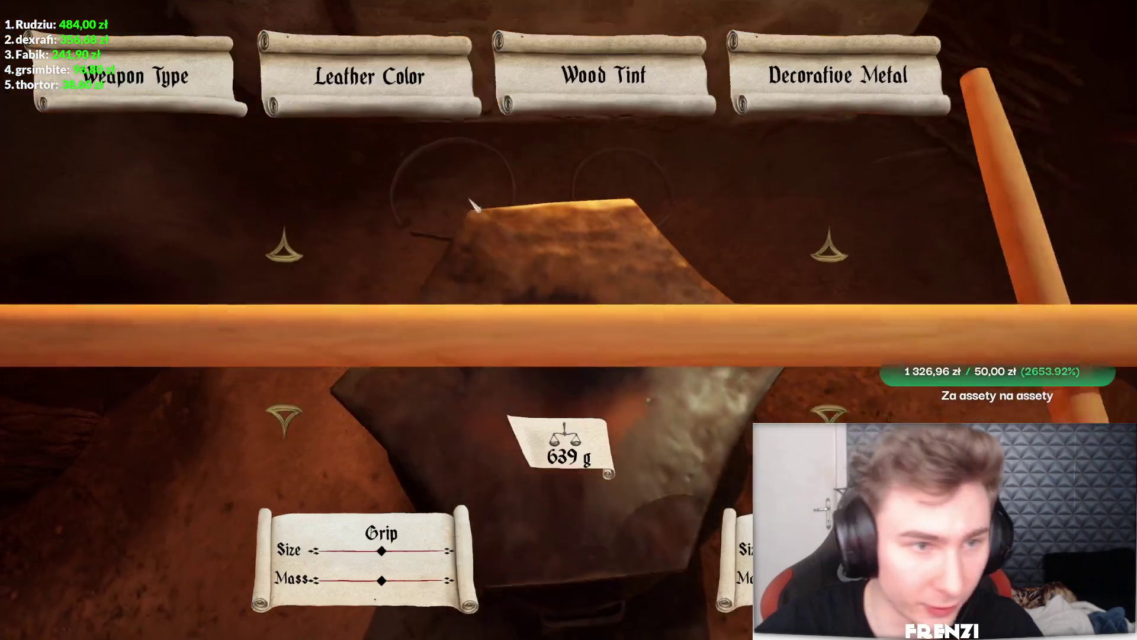
{"action": "left_click", "coordinate": [167, 101]}
{"action": "left_click", "coordinate": [177, 159]}
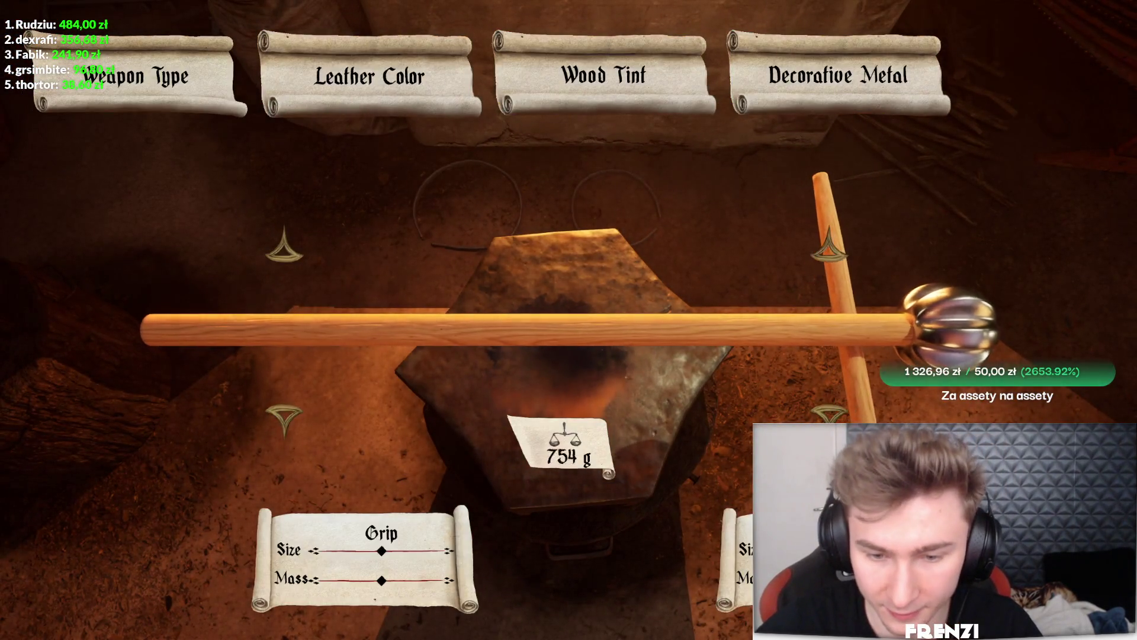
{"action": "mouse_move", "coordinate": [382, 551]}
{"action": "left_mouse_down"}
{"action": "mouse_move", "coordinate": [361, 551]}
{"action": "mouse_move", "coordinate": [426, 580]}
{"action": "mouse_move", "coordinate": [551, 592]}
{"action": "left_mouse_up"}
{"action": "key", "text": "Escape"}
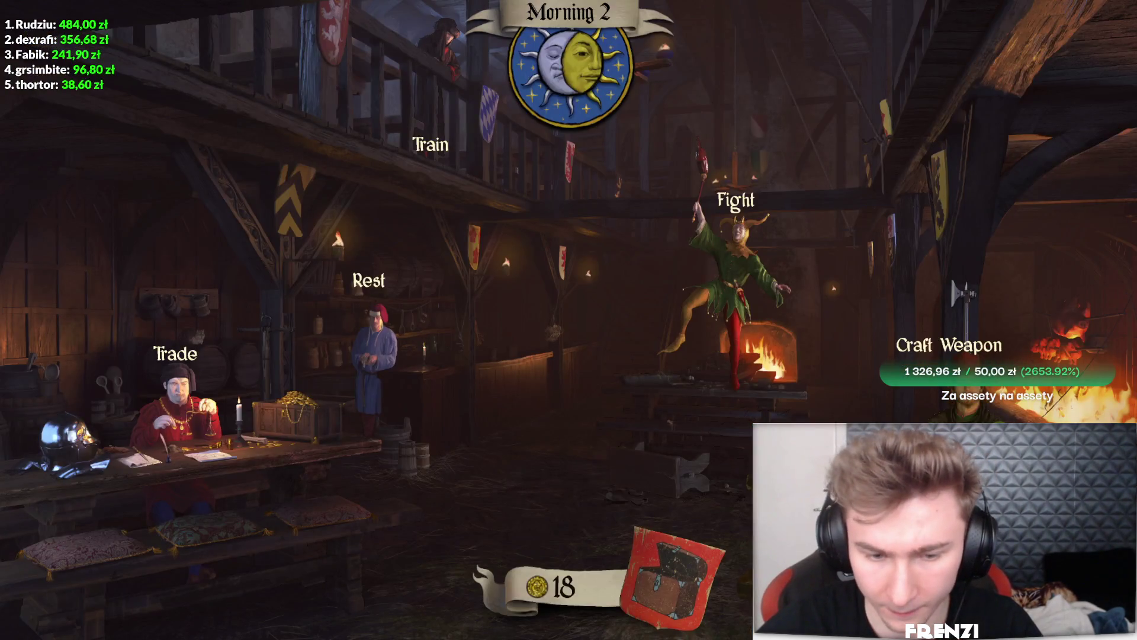
Fight a slums match, give up when knocked down, and return to the Jester at Evening 2
{"action": "left_click", "coordinate": [734, 248]}
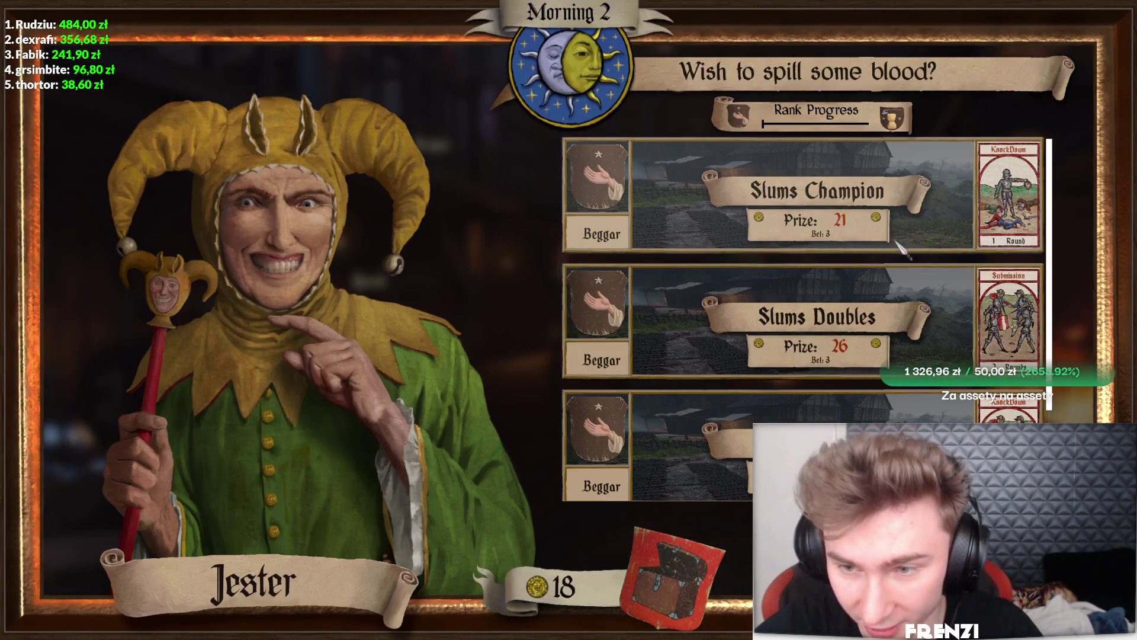
{"action": "left_click", "coordinate": [933, 340]}
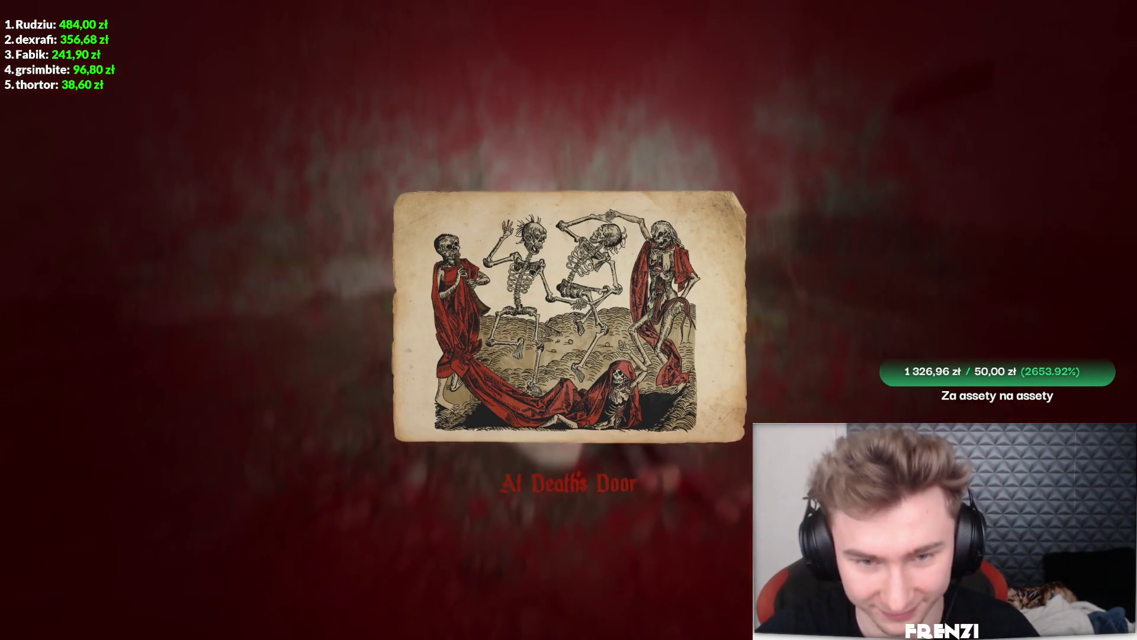
{"action": "key", "text": "Return"}
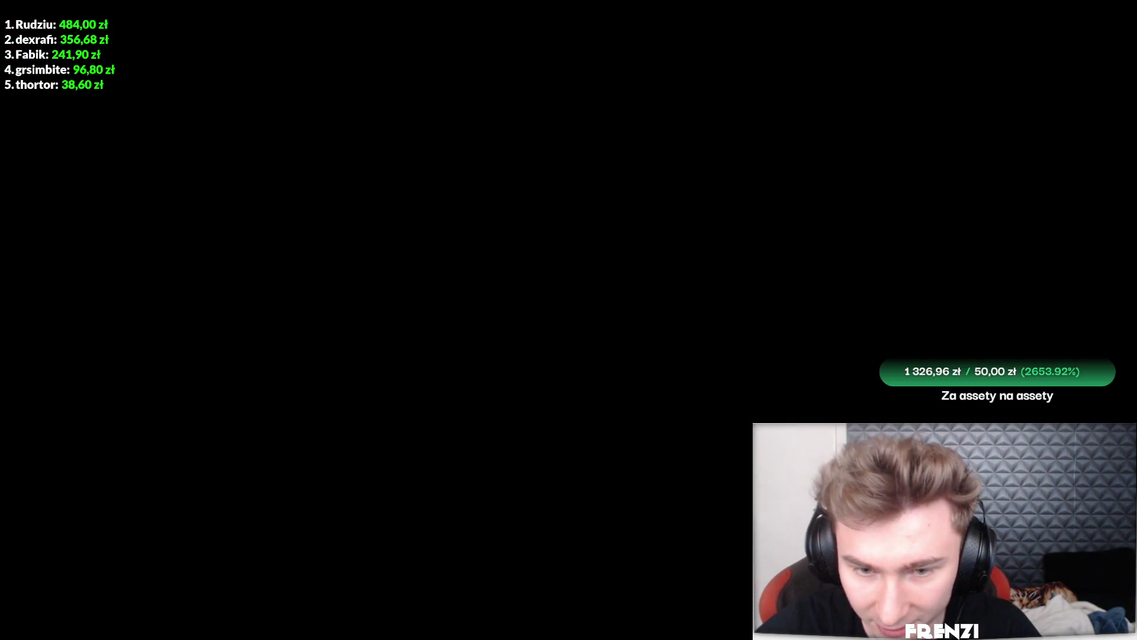
{"action": "key", "text": "Return"}
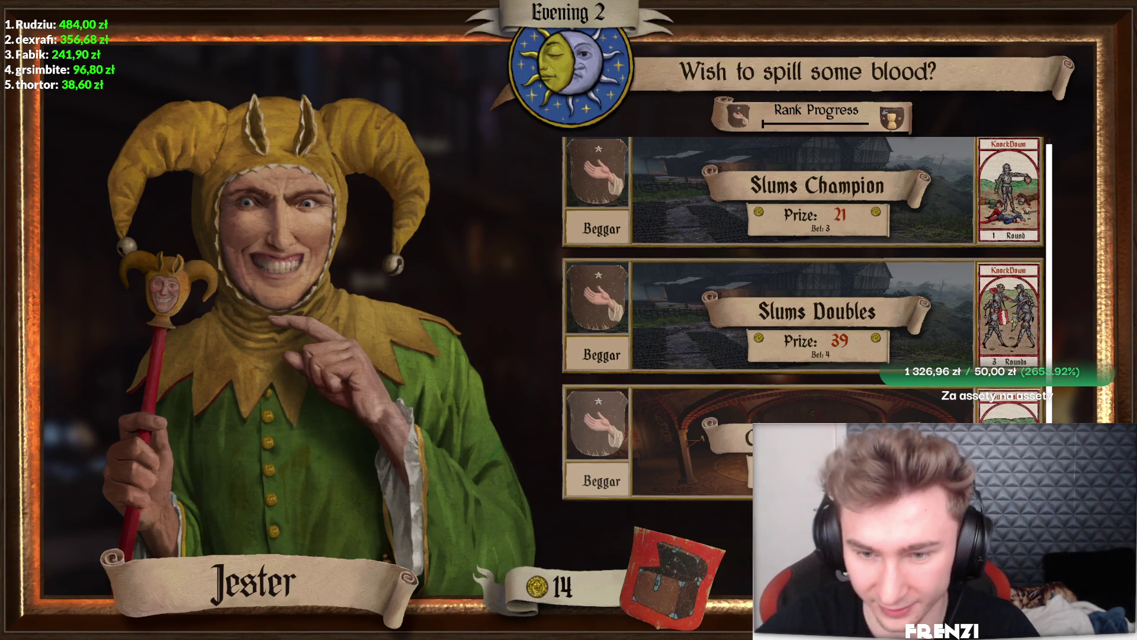
Start the next Jester fight and win it, raising the purse to 41 coins
{"action": "key", "text": "Return"}
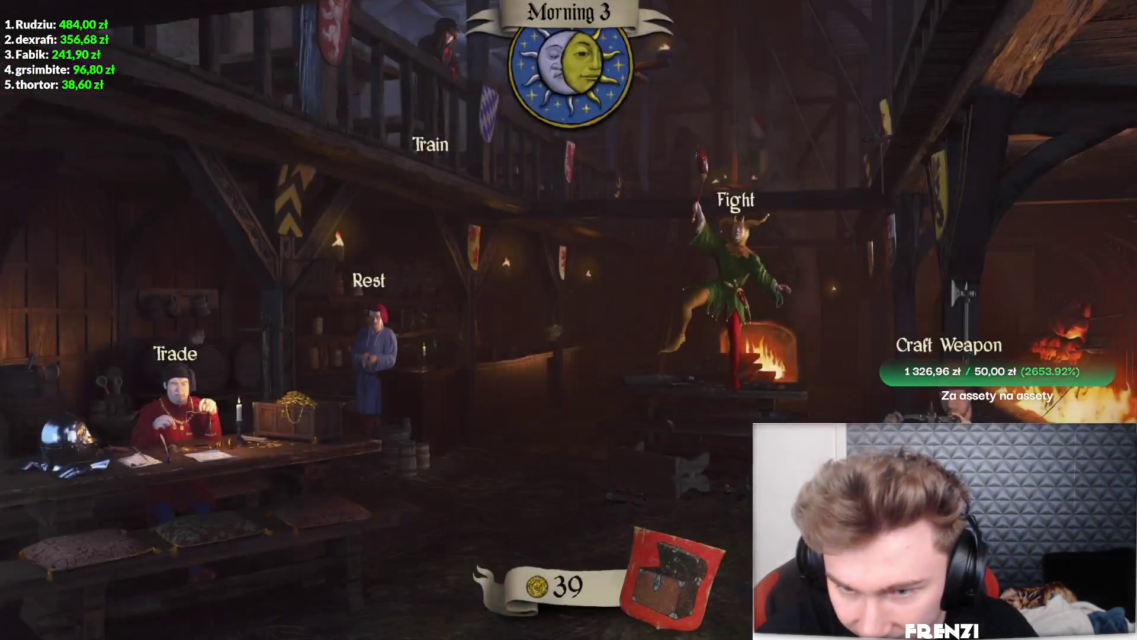
Forge a mace with a larger grip, then review the inventory and return to the Morning 3 tavern
{"action": "left_click", "coordinate": [946, 342]}
{"action": "left_click", "coordinate": [876, 256]}
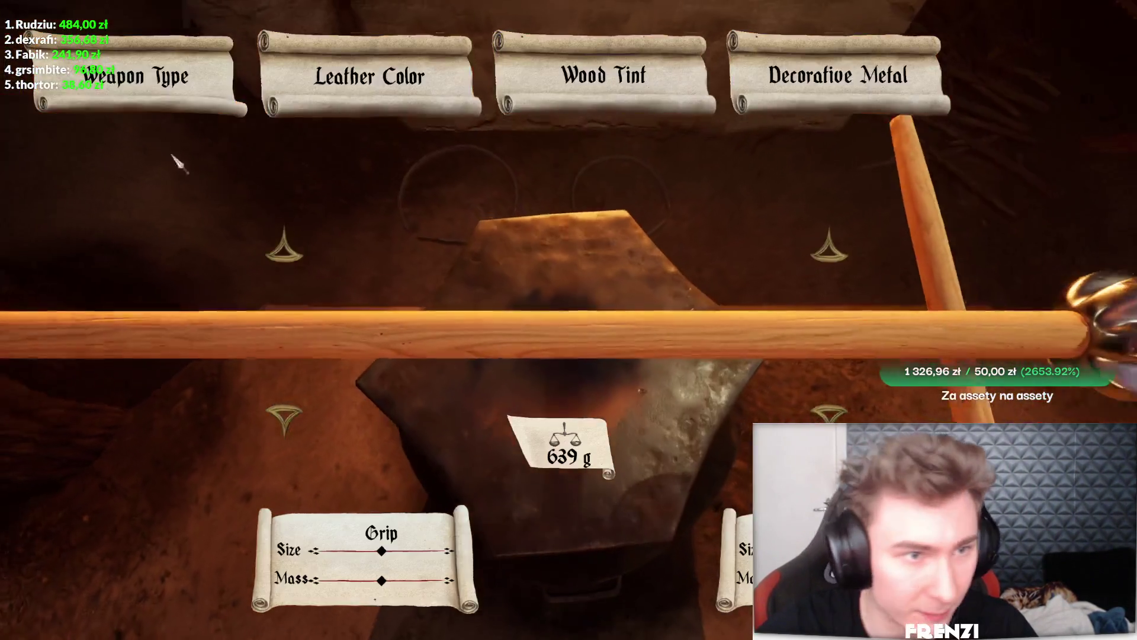
{"action": "mouse_move", "coordinate": [381, 550]}
{"action": "left_mouse_down"}
{"action": "mouse_move", "coordinate": [427, 551]}
{"action": "mouse_move", "coordinate": [398, 552]}
{"action": "mouse_move", "coordinate": [379, 581]}
{"action": "mouse_move", "coordinate": [415, 580]}
{"action": "mouse_move", "coordinate": [356, 580]}
{"action": "left_mouse_up"}
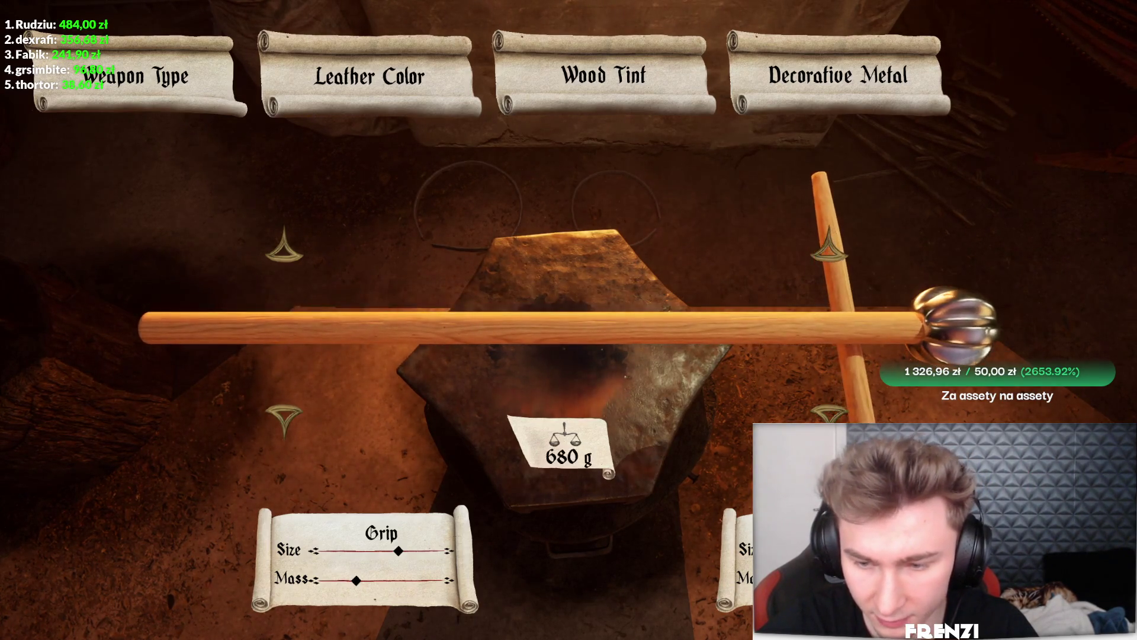
{"action": "key", "text": "i"}
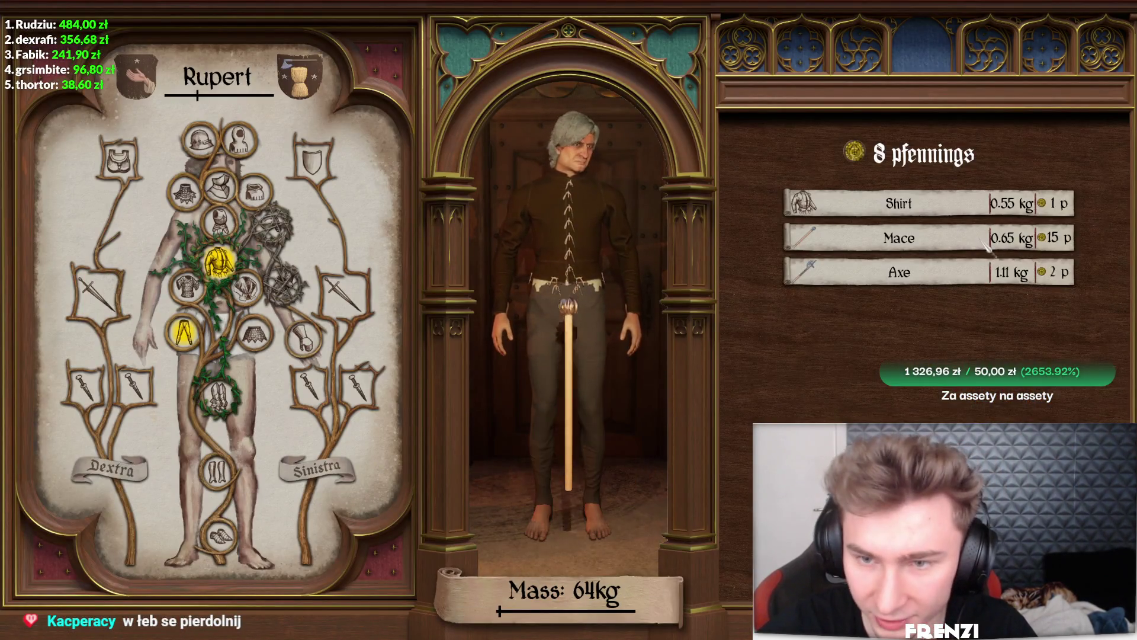
{"action": "key", "text": "Escape"}
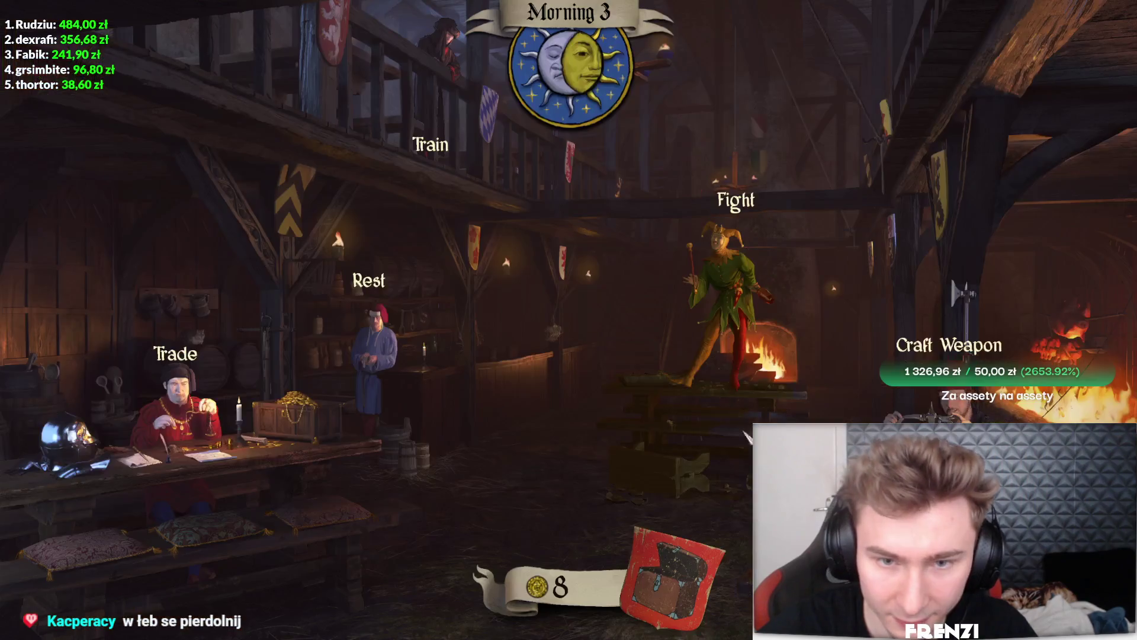
Start the Cellar Retribution fight, then a second Jester fight that ends At Death's Door
{"action": "left_click", "coordinate": [823, 207]}
{"action": "left_click", "coordinate": [857, 195]}
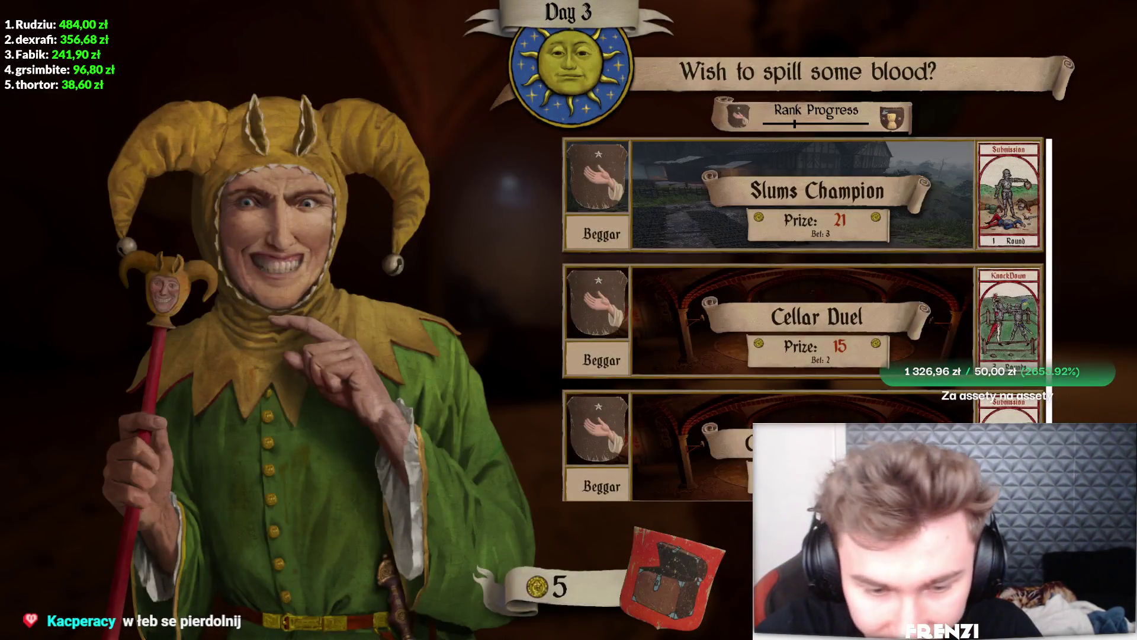
{"action": "left_click", "coordinate": [562, 485]}
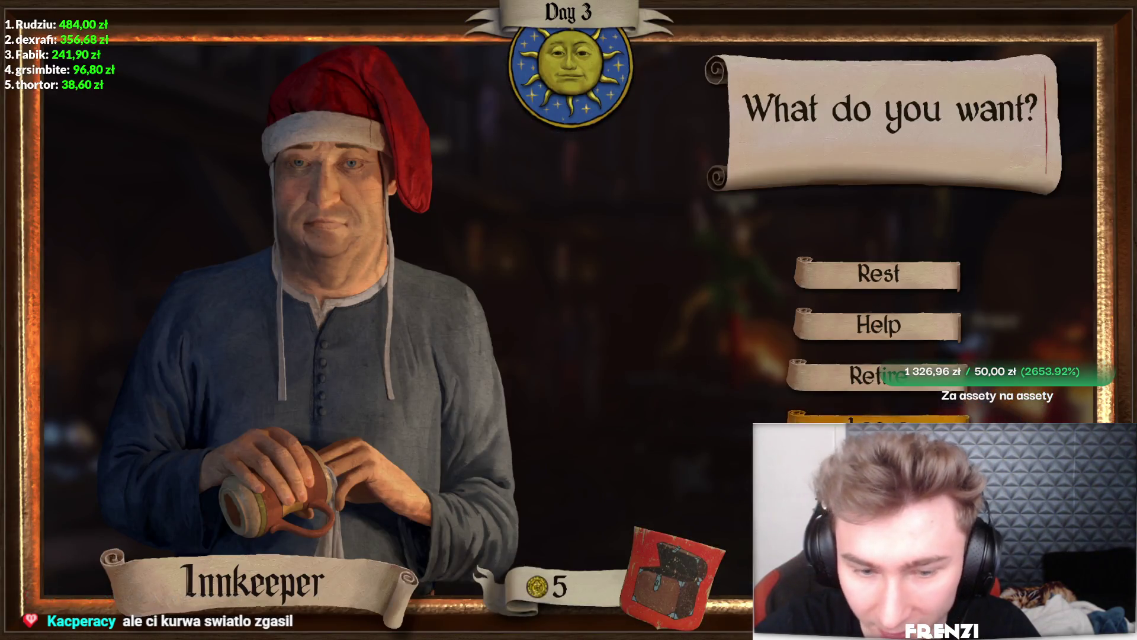
{"action": "key", "text": "Escape"}
{"action": "left_click", "coordinate": [681, 302]}
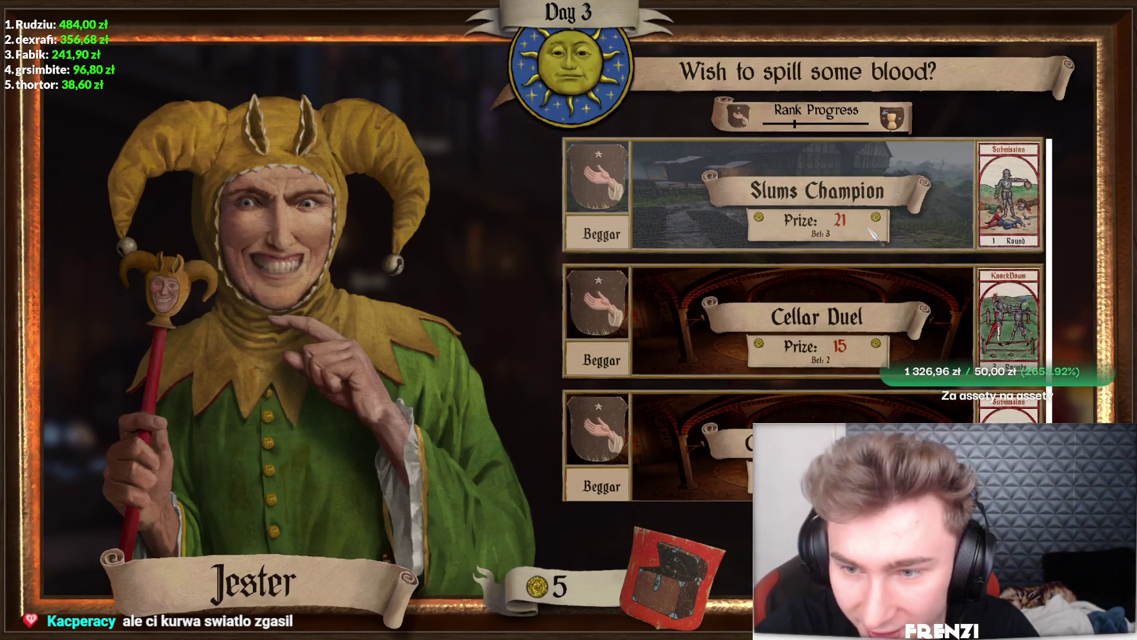
{"action": "left_click", "coordinate": [870, 231]}
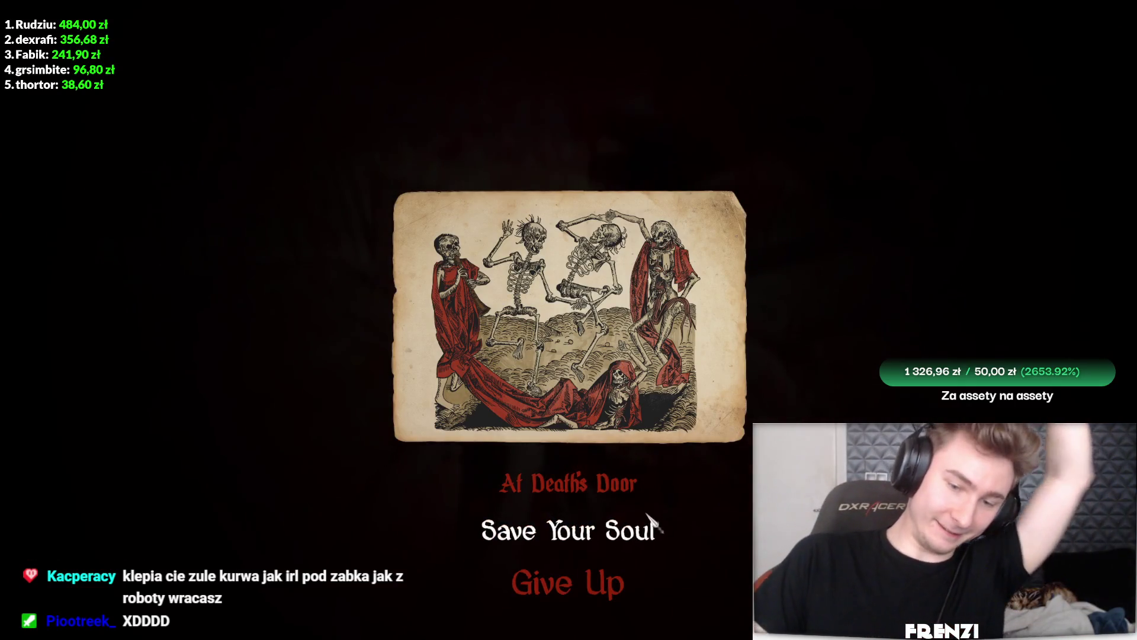
Pass the death screen and speak with the Innkeeper in the Evening 3 tavern
{"action": "left_click", "coordinate": [648, 516]}
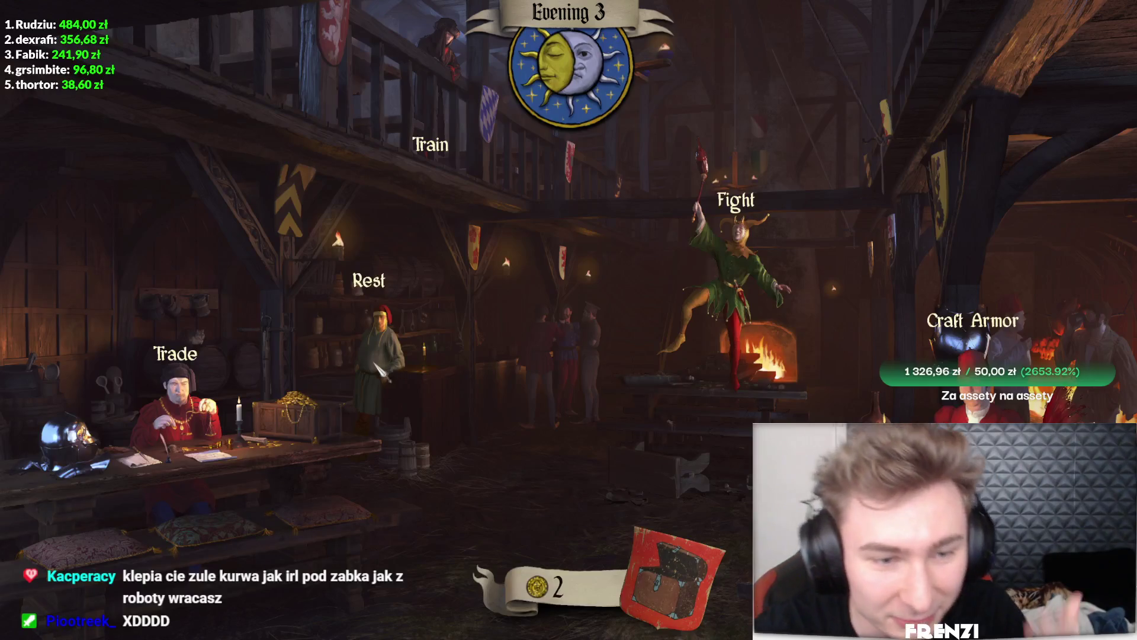
{"action": "left_click", "coordinate": [379, 371]}
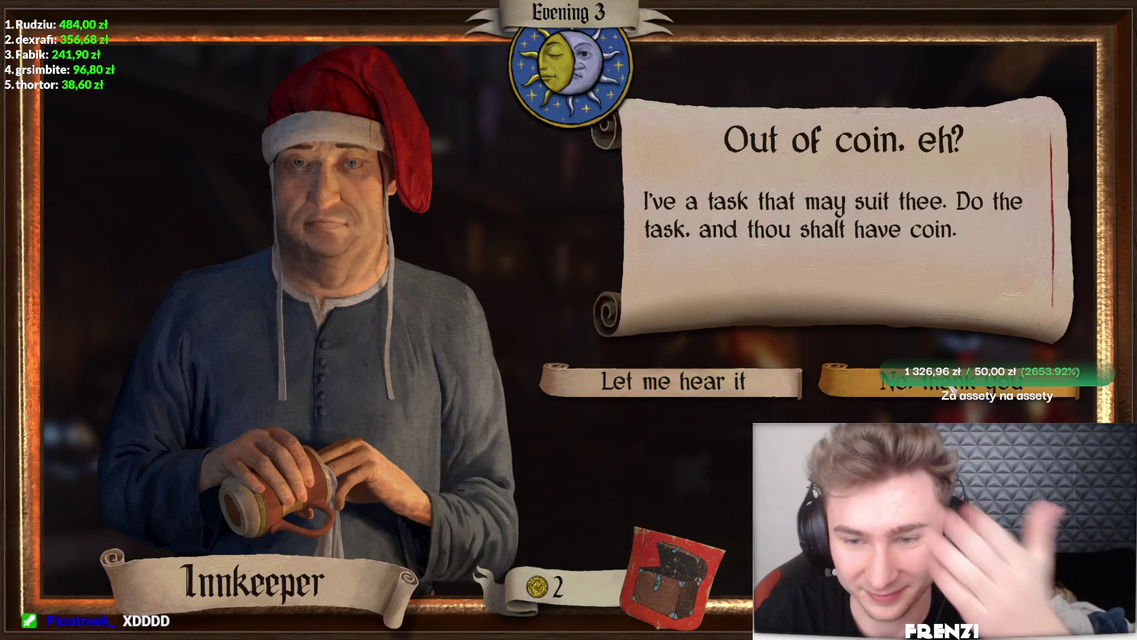
Turn down the Innkeeper's offer and sell the Shirt and Axe to the Merchant
{"action": "left_click", "coordinate": [948, 384]}
{"action": "left_click", "coordinate": [877, 420]}
{"action": "left_click", "coordinate": [713, 269]}
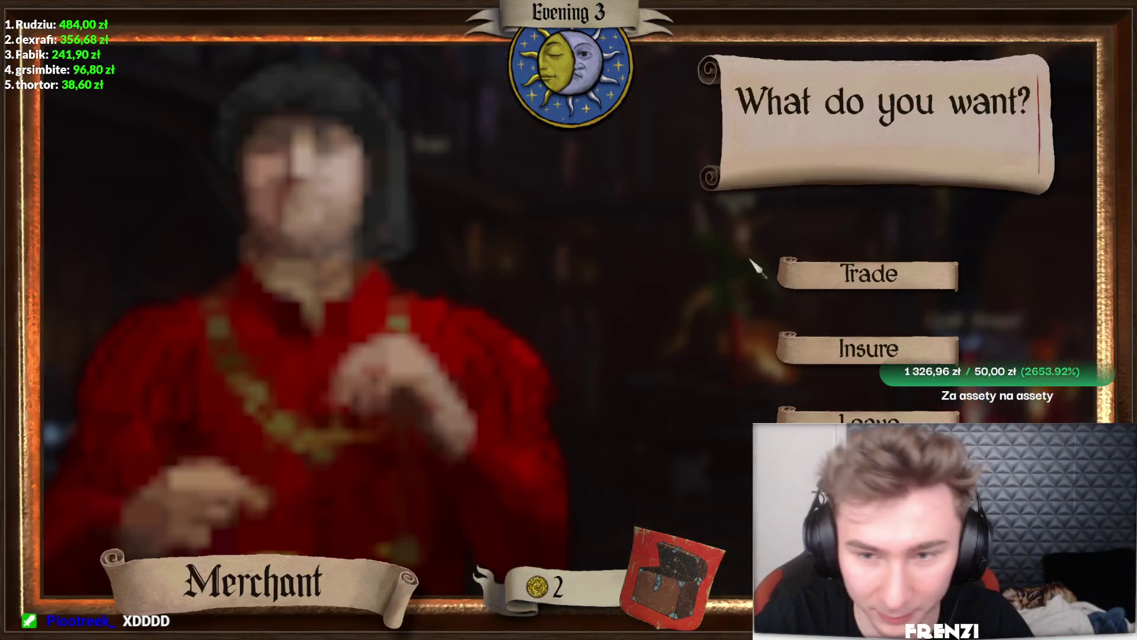
{"action": "left_click", "coordinate": [867, 273]}
{"action": "left_click", "coordinate": [927, 160]}
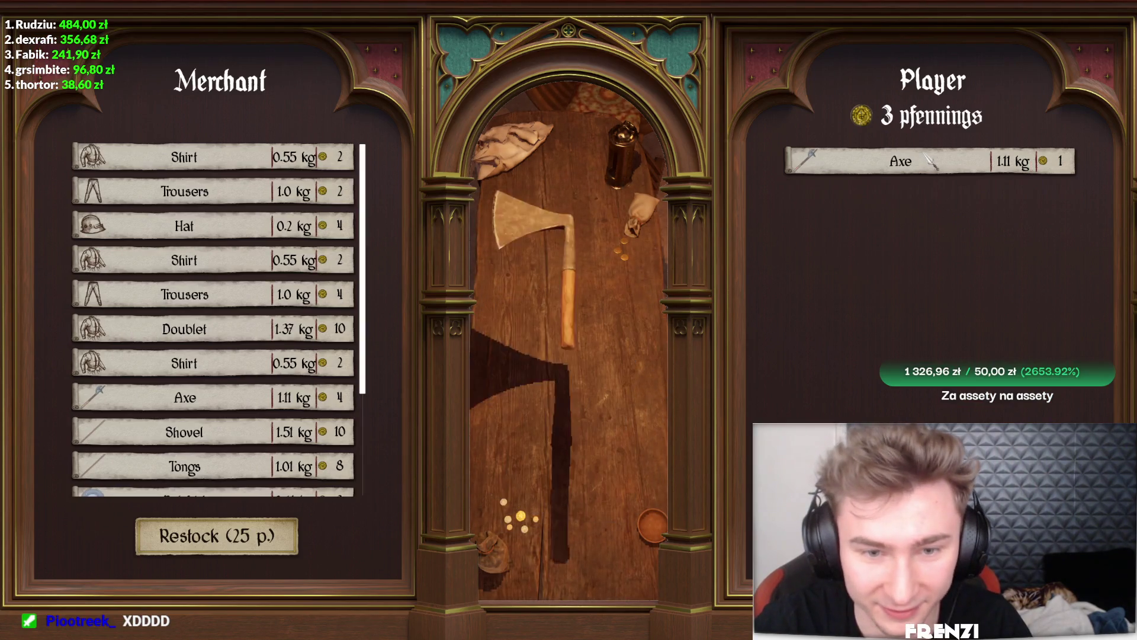
{"action": "left_click", "coordinate": [930, 161]}
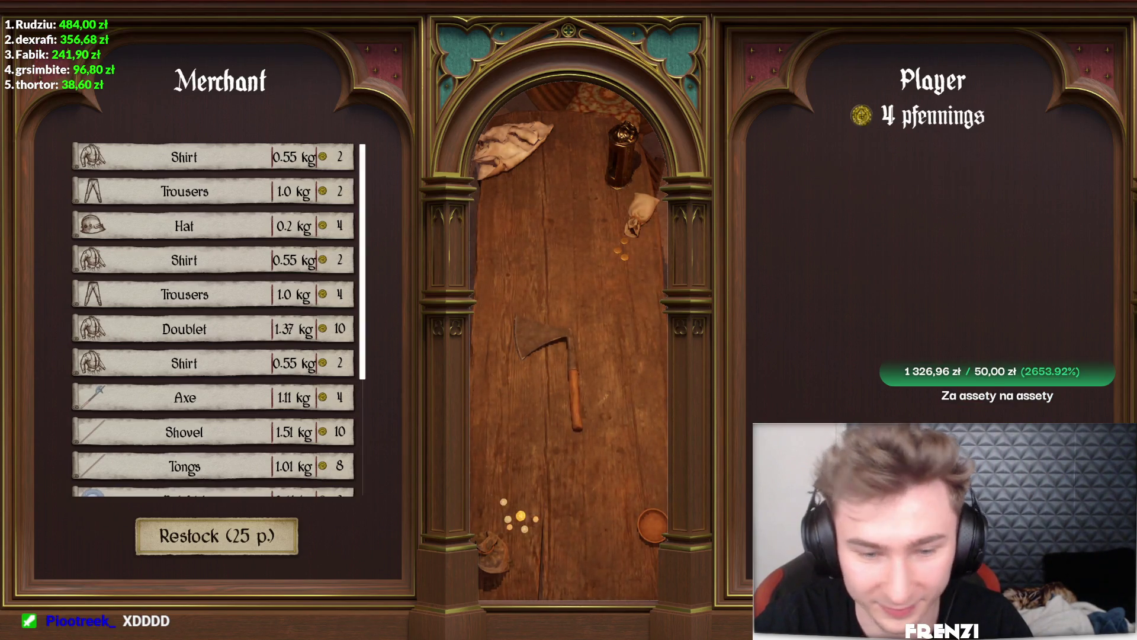
{"action": "key", "text": "Escape"}
Unequip the Doublet and Hosen on the equipment screen so they can be sold
{"action": "key", "text": "i"}
{"action": "left_click", "coordinate": [220, 260]}
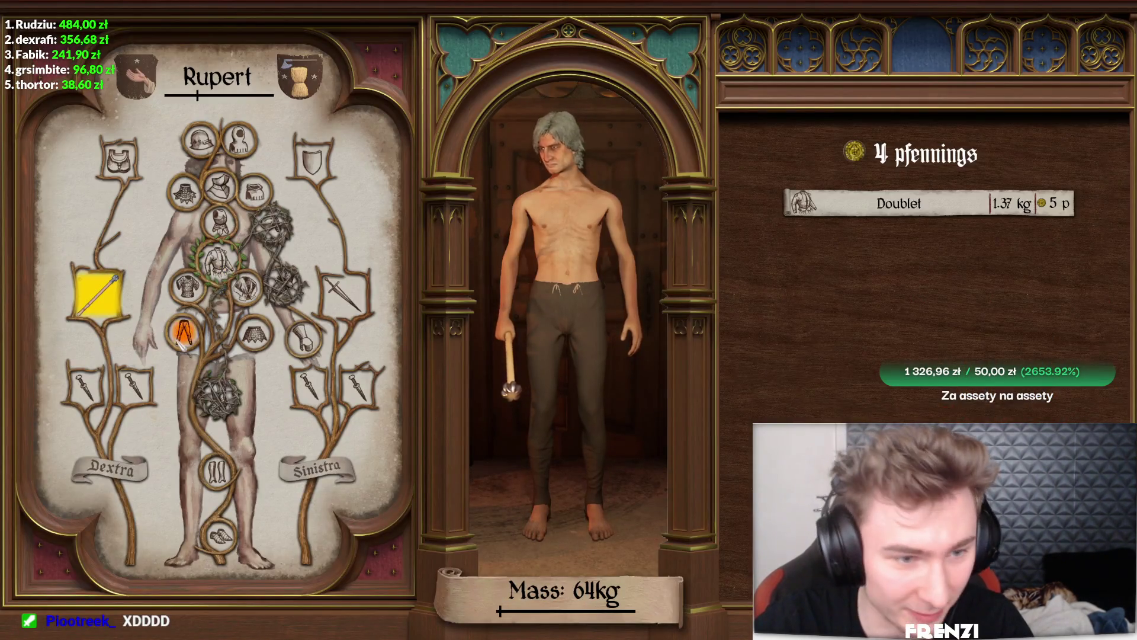
{"action": "left_click", "coordinate": [184, 332]}
{"action": "key", "text": "Escape"}
Sell the Doublet and Hosen to the Merchant, bringing the purse to 6 pfennings
{"action": "left_click", "coordinate": [166, 367]}
{"action": "left_click", "coordinate": [868, 274]}
{"action": "left_click", "coordinate": [929, 157]}
{"action": "left_click", "coordinate": [930, 157]}
{"action": "key", "text": "Escape"}
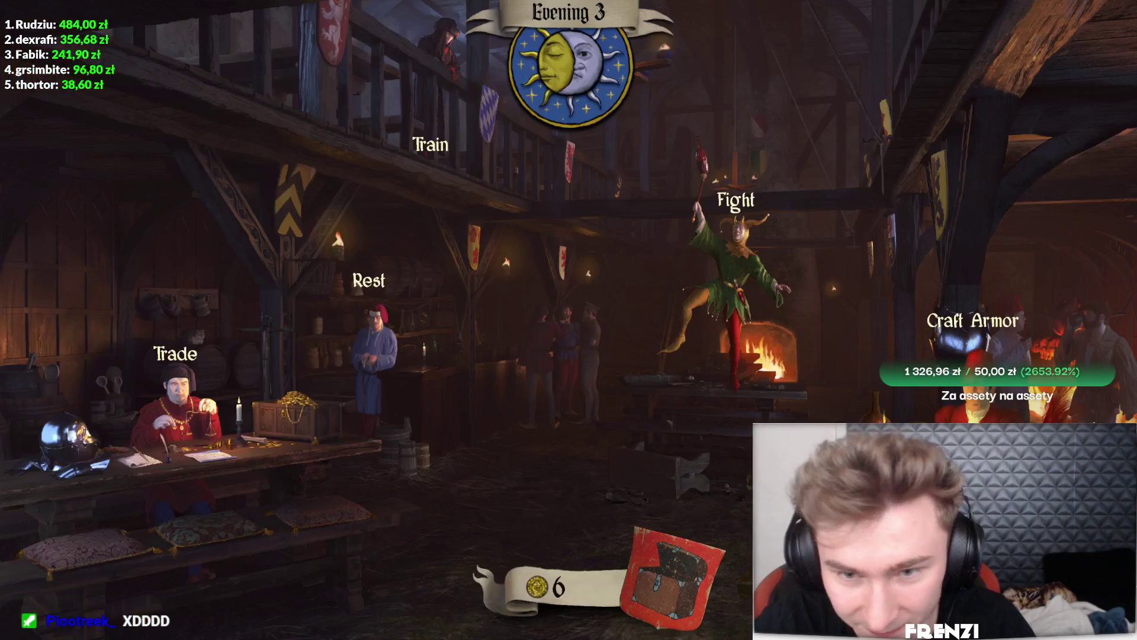
{"action": "left_click", "coordinate": [769, 296]}
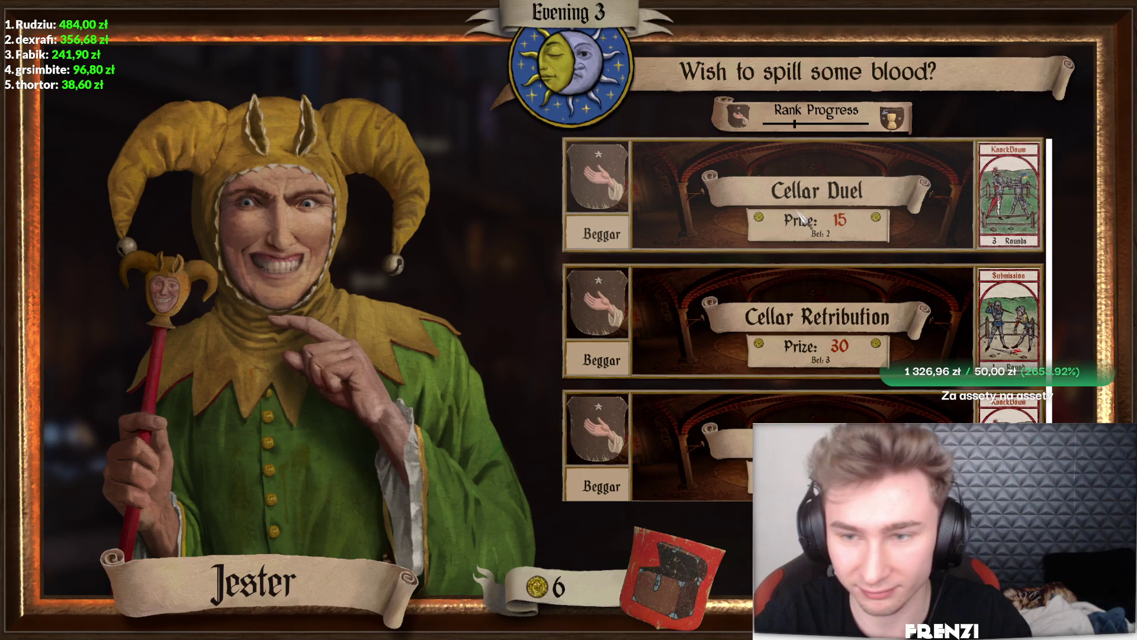
Fight the Evening 3 Cellar Duel for the 15 prize, then start a Night 3 fight
{"action": "left_click", "coordinate": [776, 190]}
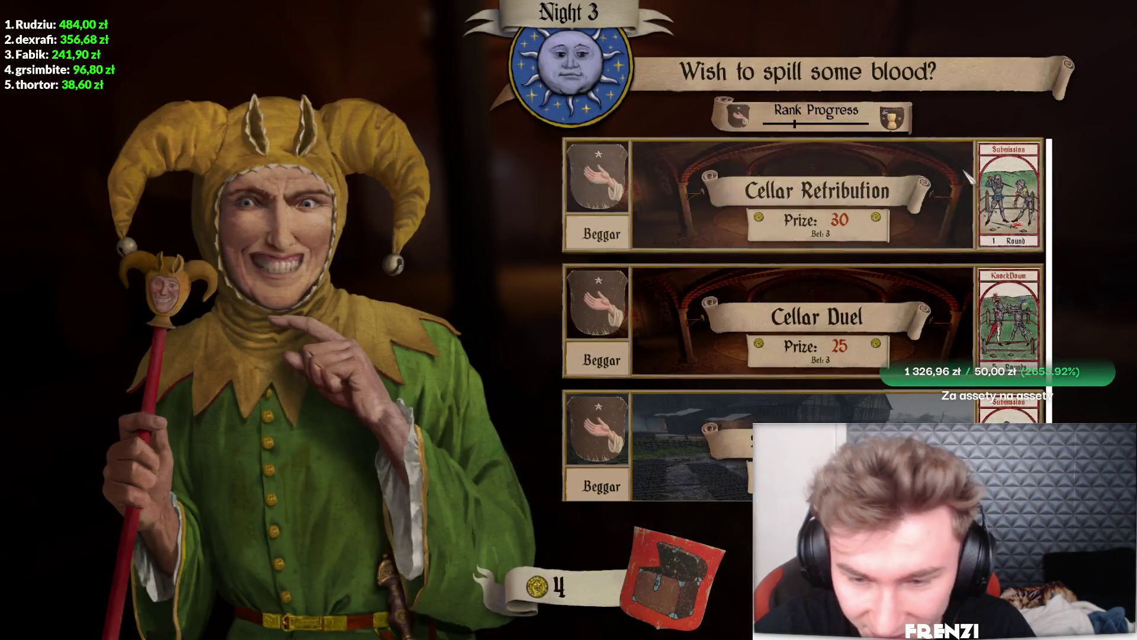
{"action": "scroll", "coordinate": [881, 250], "scroll_direction": "down", "scroll_amount": 1}
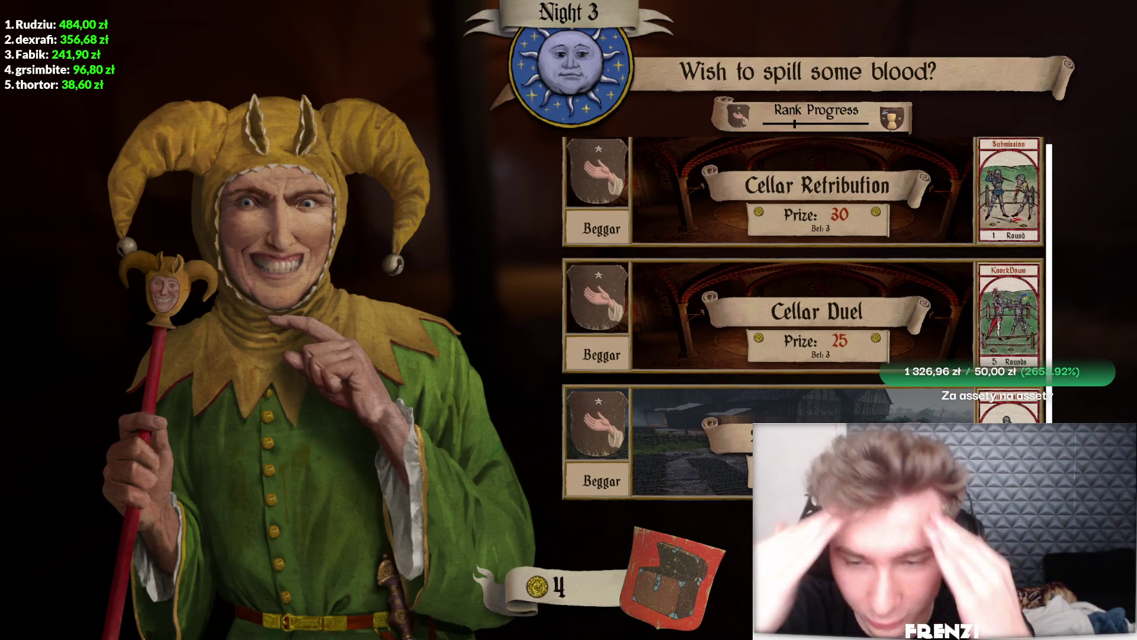
{"action": "left_click", "coordinate": [881, 250]}
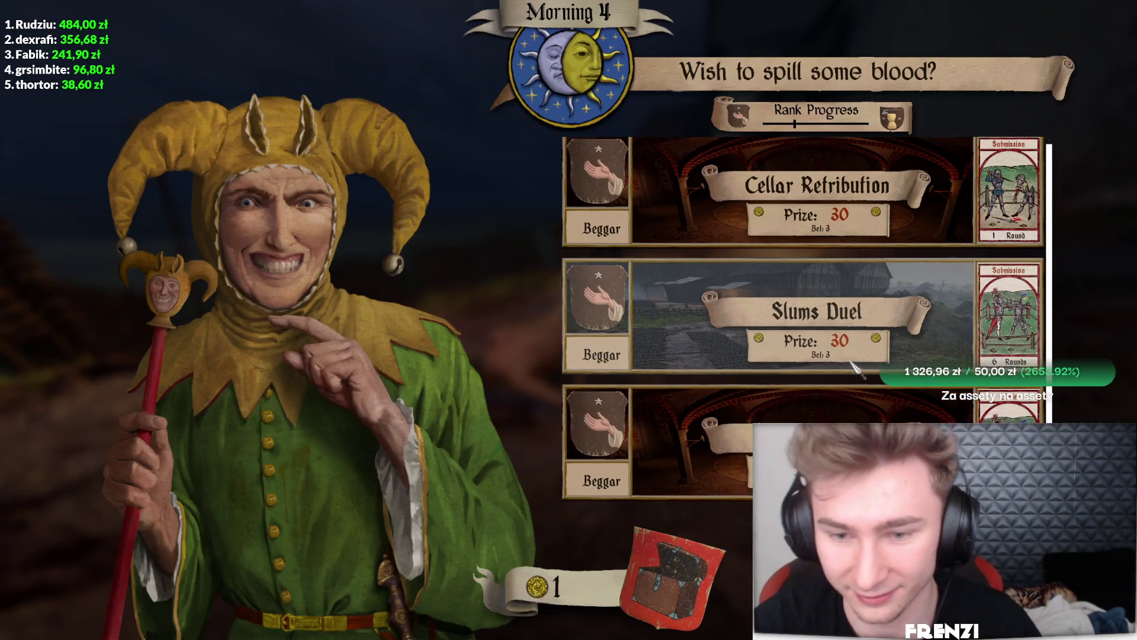
Check the equipment screen, then visit the Fencer and the Jester's fight list without choosing anything
{"action": "key", "text": "Escape"}
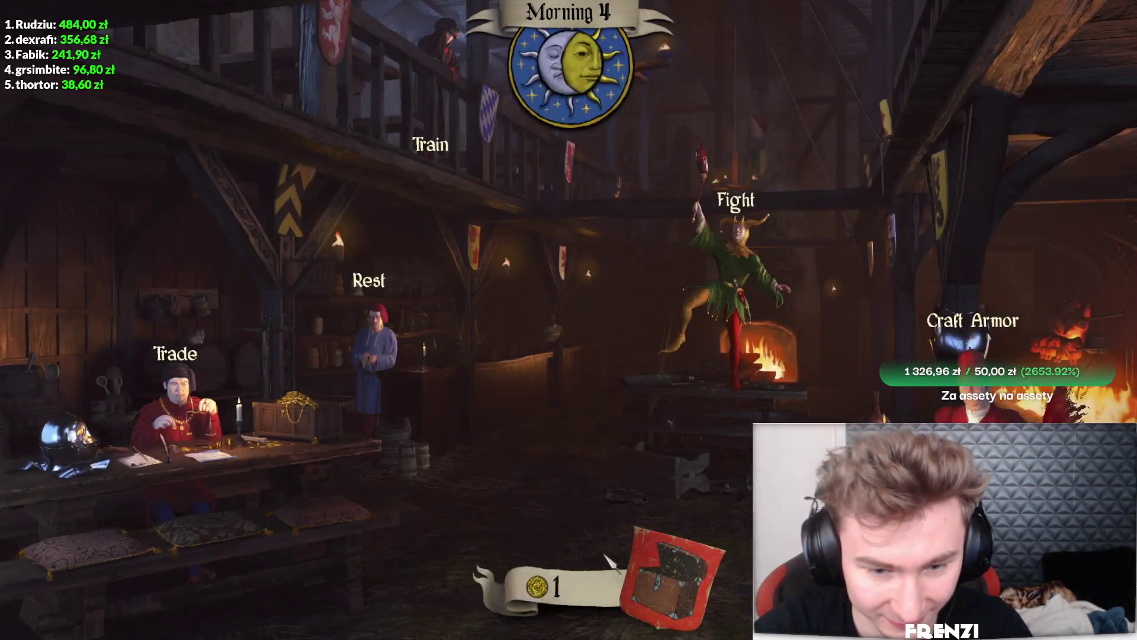
{"action": "left_click", "coordinate": [664, 575]}
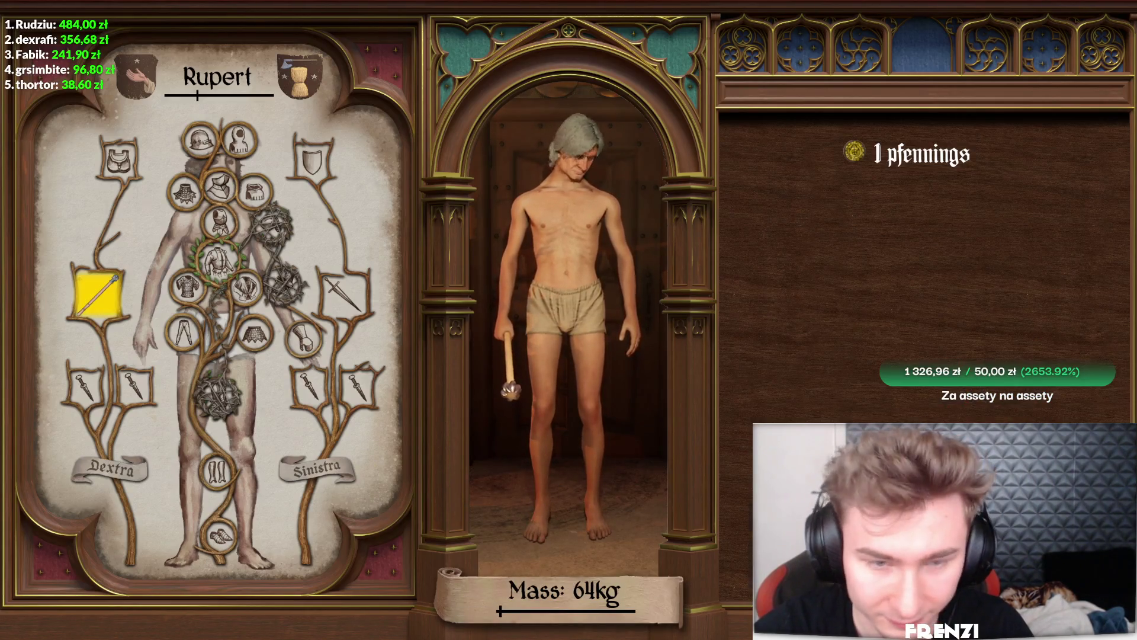
{"action": "key", "text": "Escape"}
{"action": "left_click", "coordinate": [437, 141]}
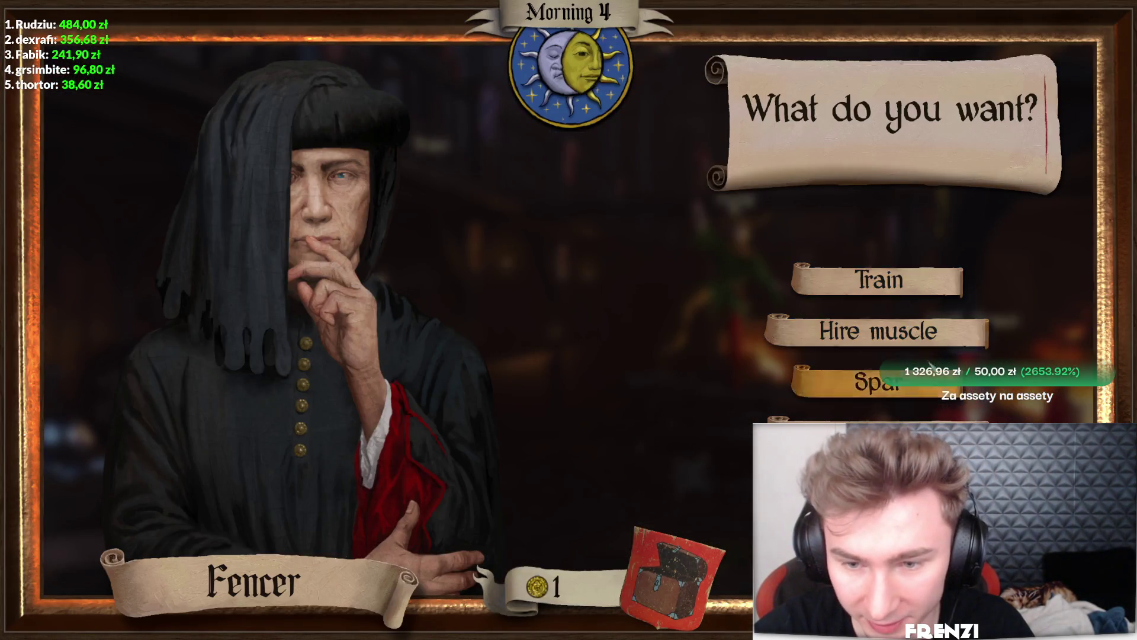
{"action": "key", "text": "Escape"}
{"action": "left_click", "coordinate": [740, 249]}
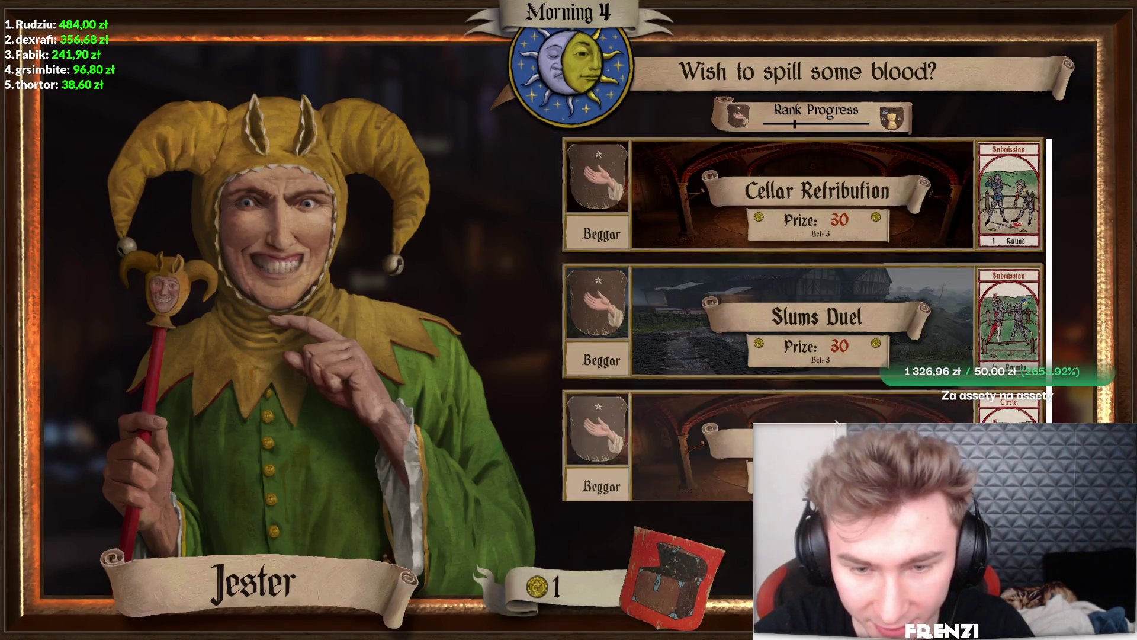
{"action": "key", "text": "Escape"}
Hear out and accept the Innkeeper's cellar task for coin
{"action": "left_click", "coordinate": [374, 349]}
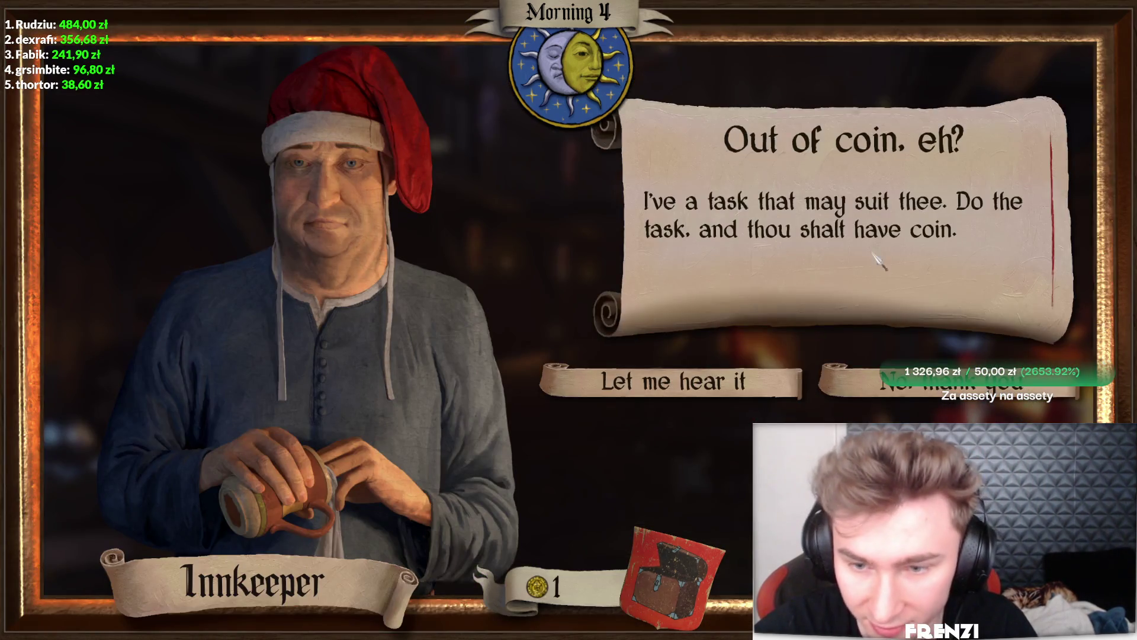
{"action": "left_click", "coordinate": [699, 379]}
{"action": "left_click", "coordinate": [780, 387]}
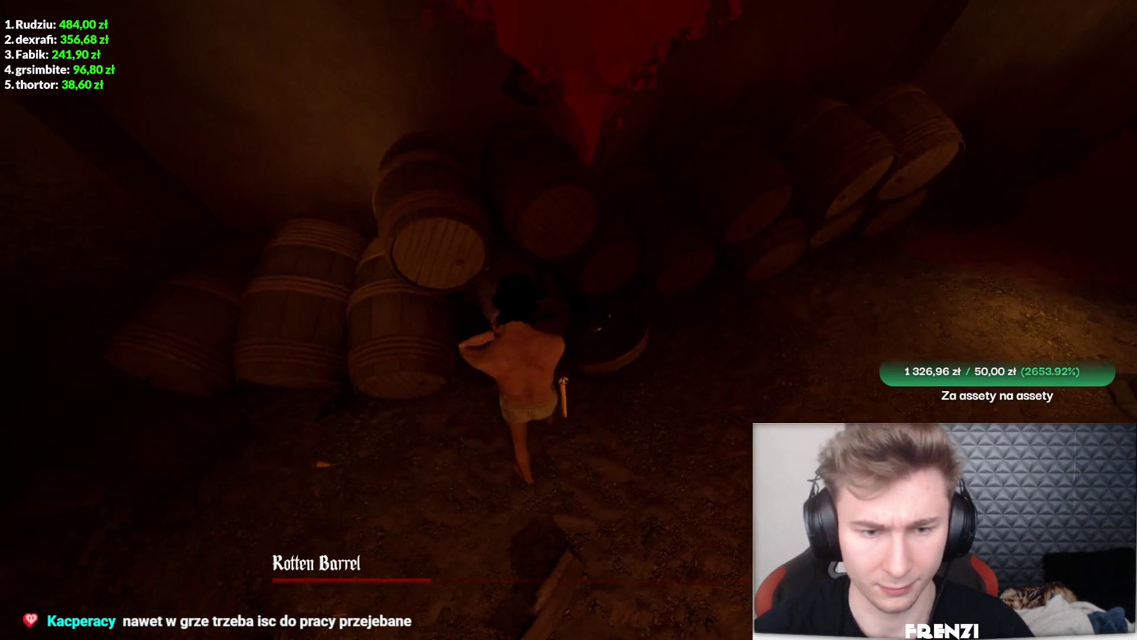
Finish the Rotten Barrel task and claim the 5-pfenning reward, raising the purse to 6
{"action": "key", "text": "g"}
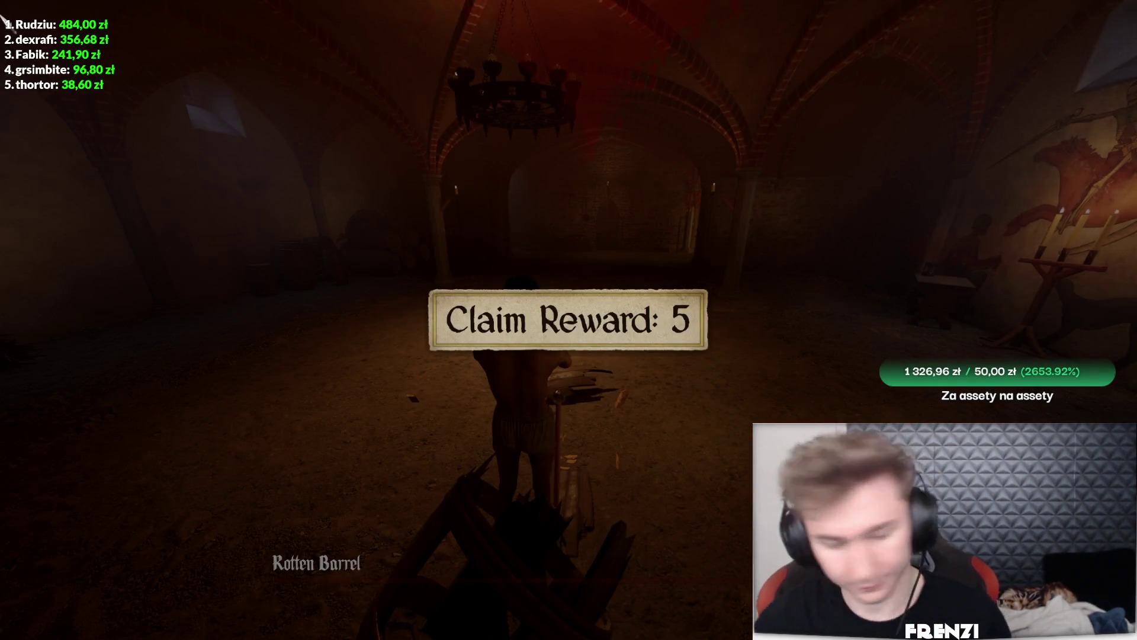
{"action": "left_click", "coordinate": [539, 346]}
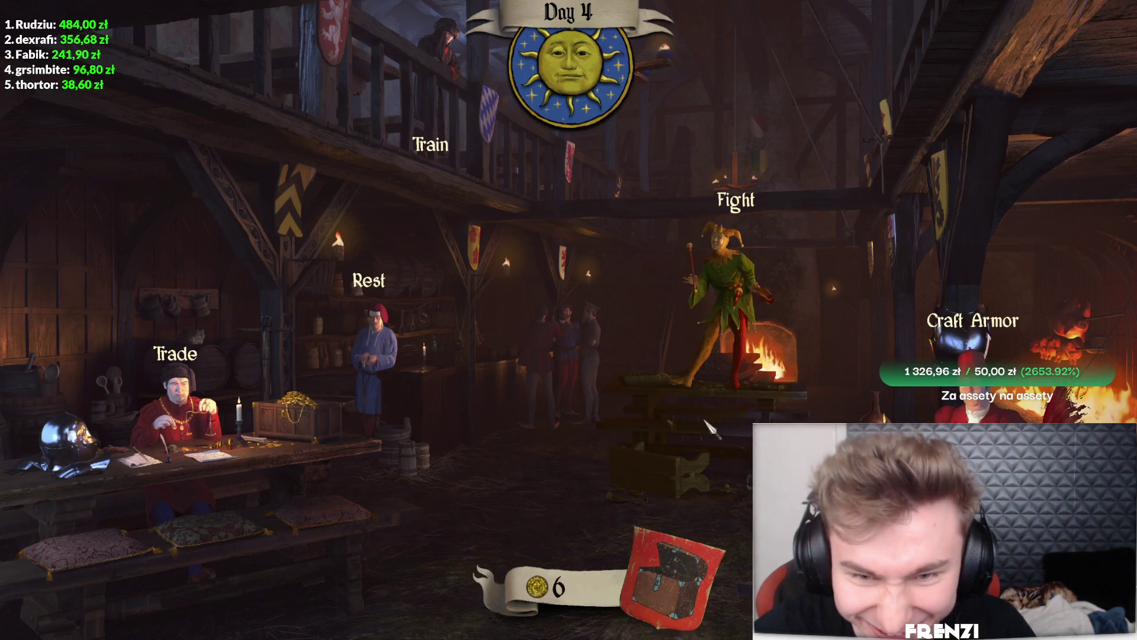
Pick a fight from the Jester's list and beat the villager with the club
{"action": "left_click", "coordinate": [721, 313]}
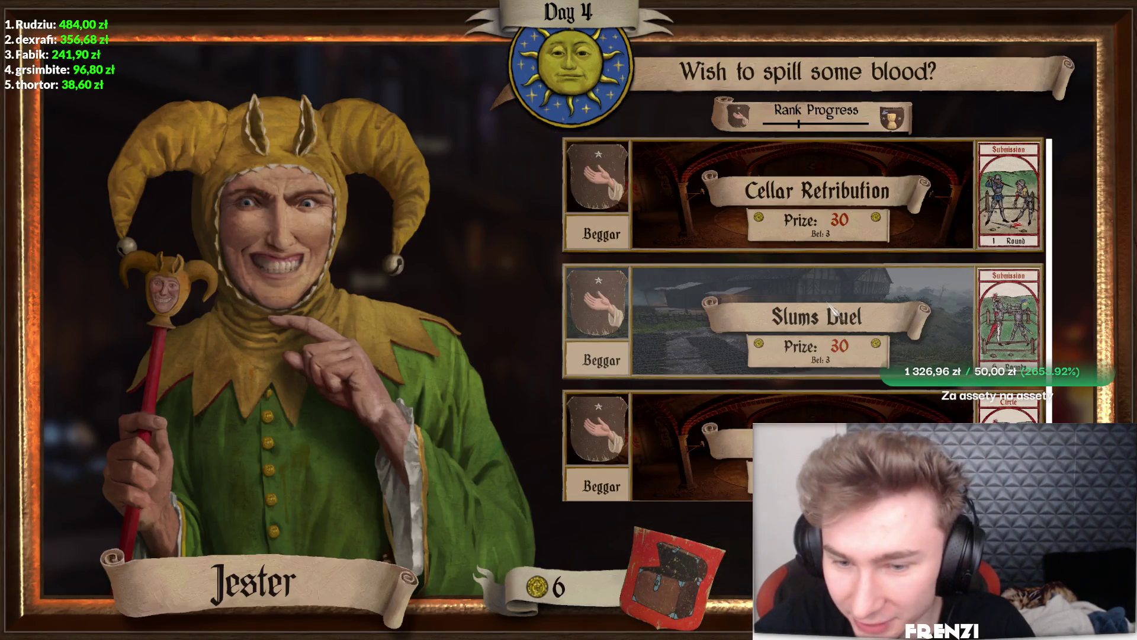
{"action": "scroll", "coordinate": [828, 307], "scroll_direction": "down", "scroll_amount": 1}
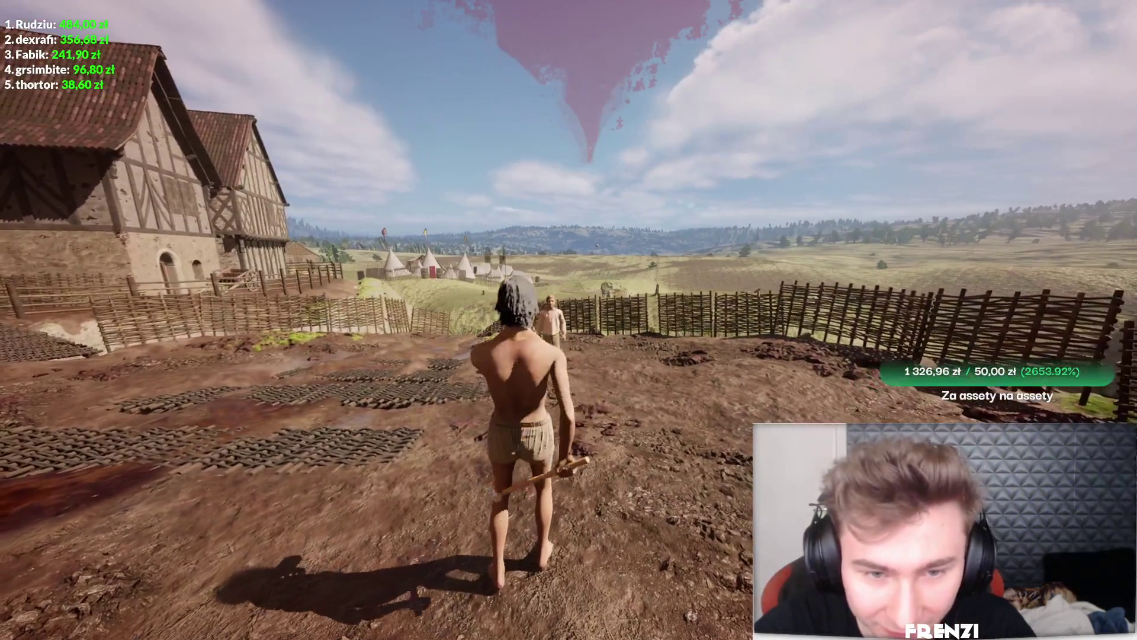
{"action": "right_click", "coordinate": [569, 320]}
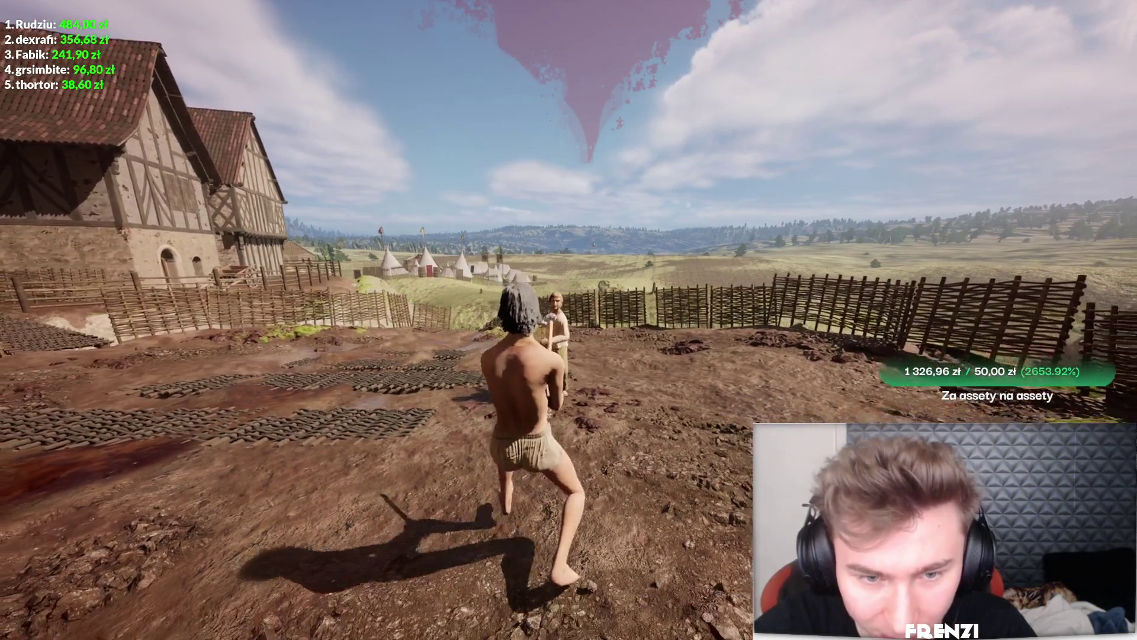
{"action": "left_click", "coordinate": [568, 320]}
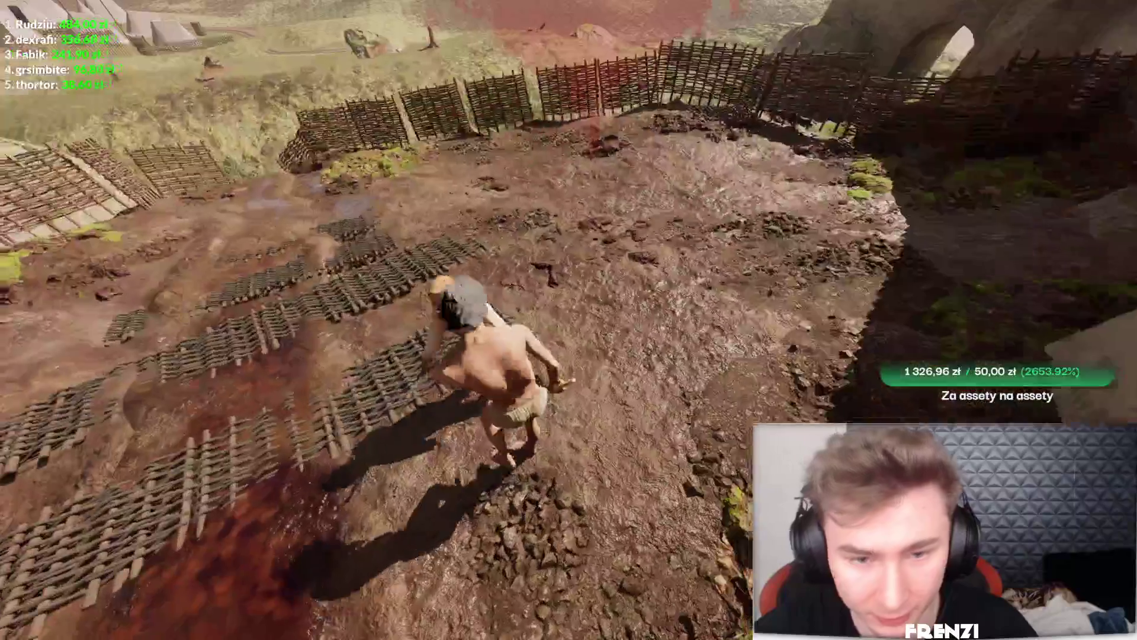
{"action": "left_click", "coordinate": [569, 320]}
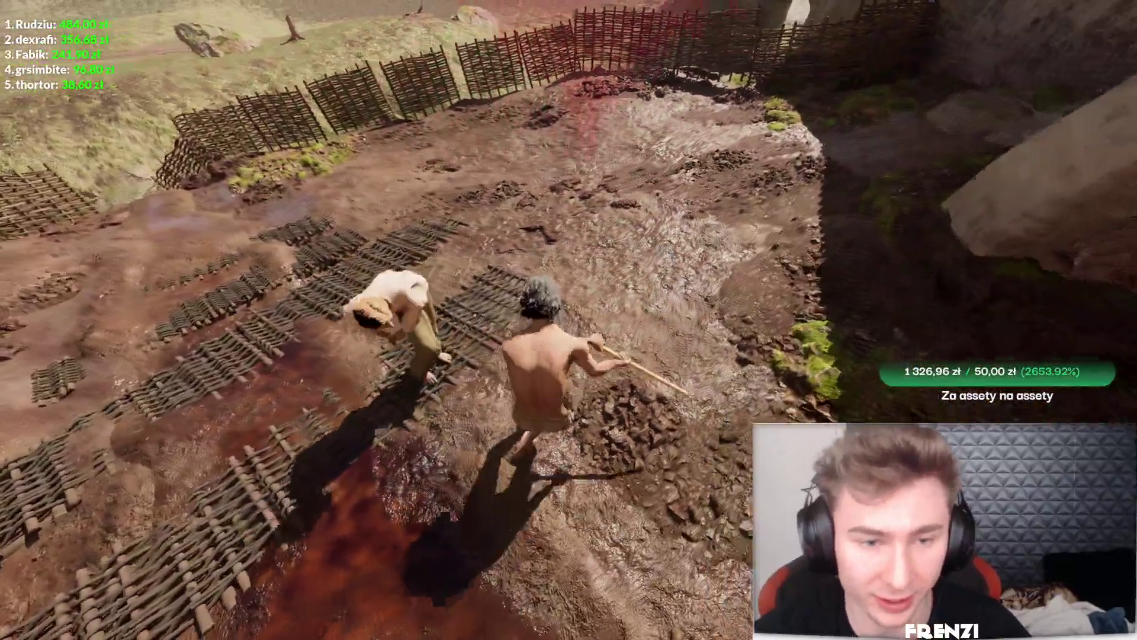
{"action": "left_click", "coordinate": [568, 320]}
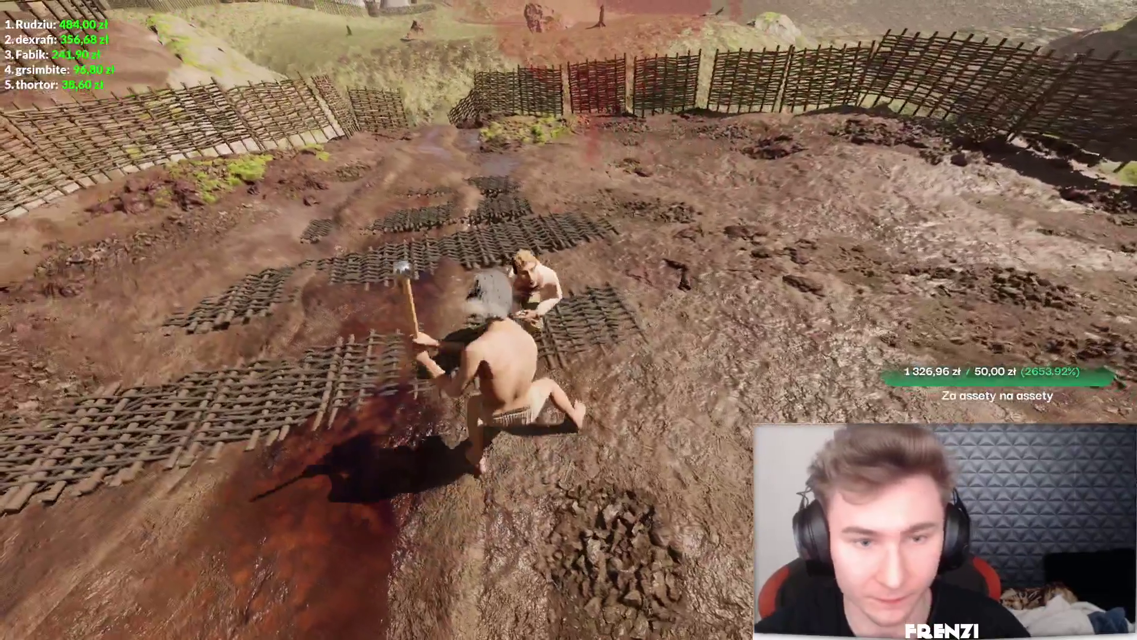
Continue past the win and start the next tourney fight
{"action": "key", "text": "w"}
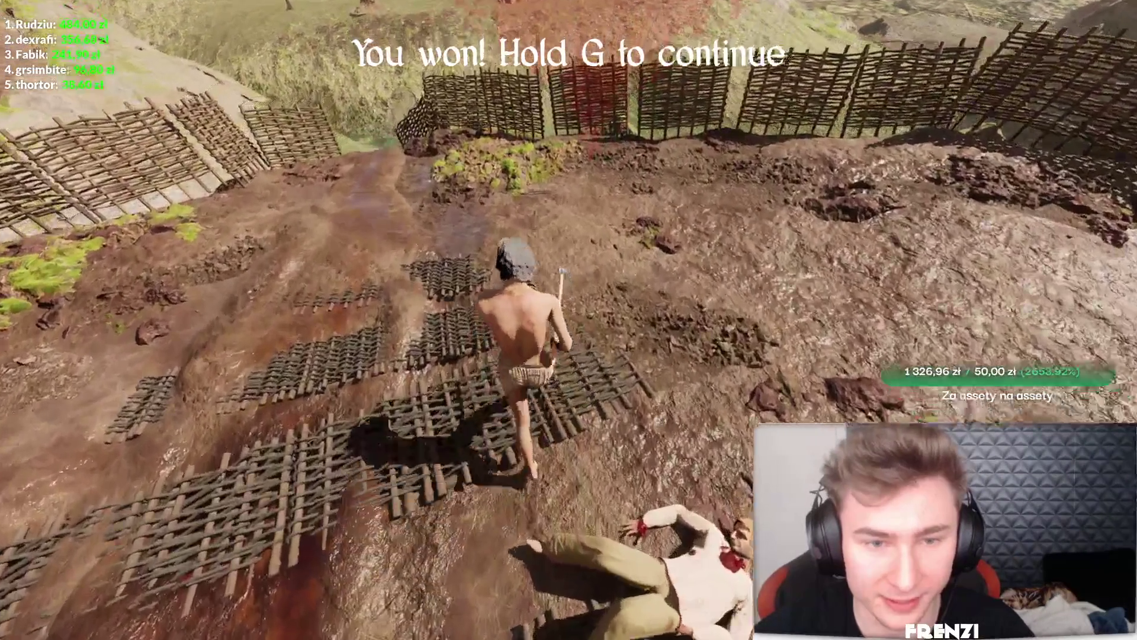
{"action": "key", "text": "w"}
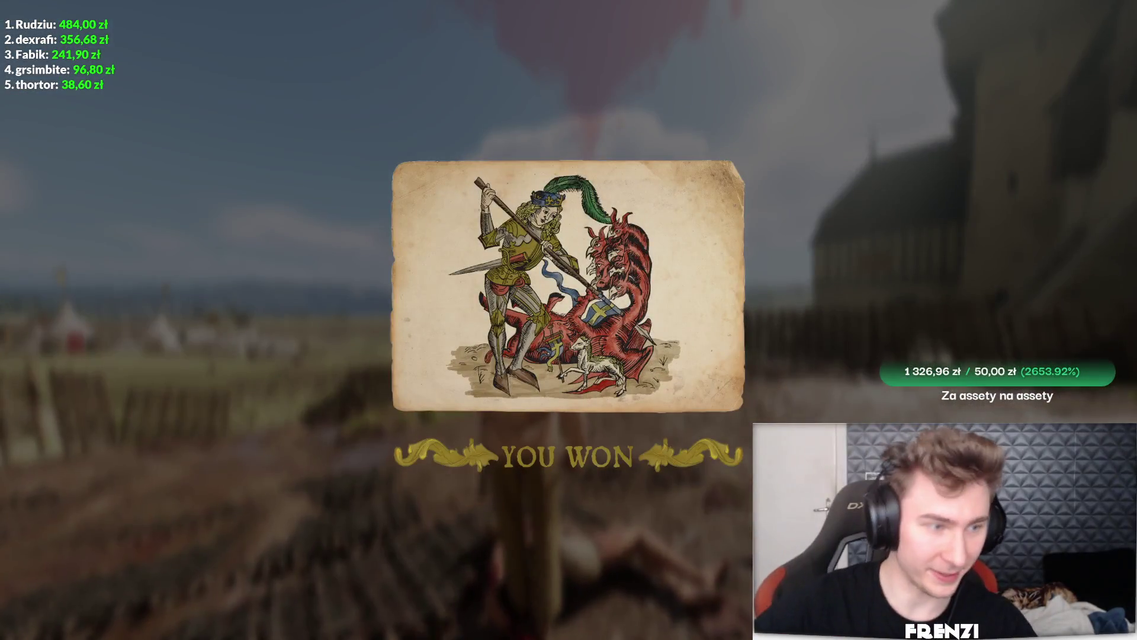
{"action": "left_click", "coordinate": [602, 347]}
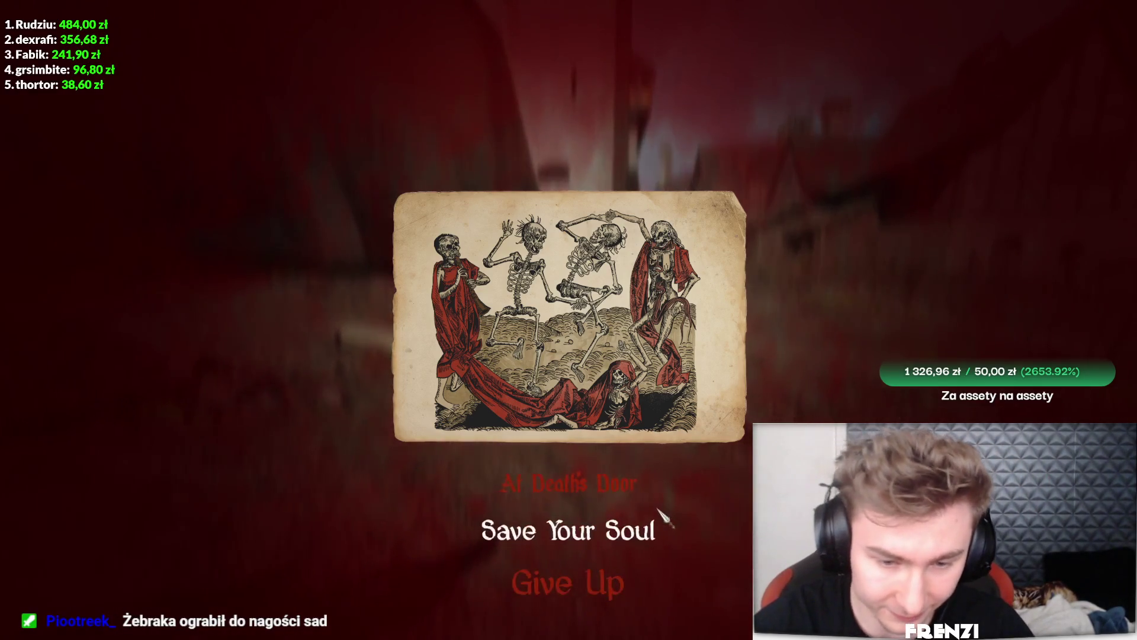
Choose Save Your Soul on At Death's Door to return to the Evening 4 tavern
{"action": "left_click", "coordinate": [713, 514]}
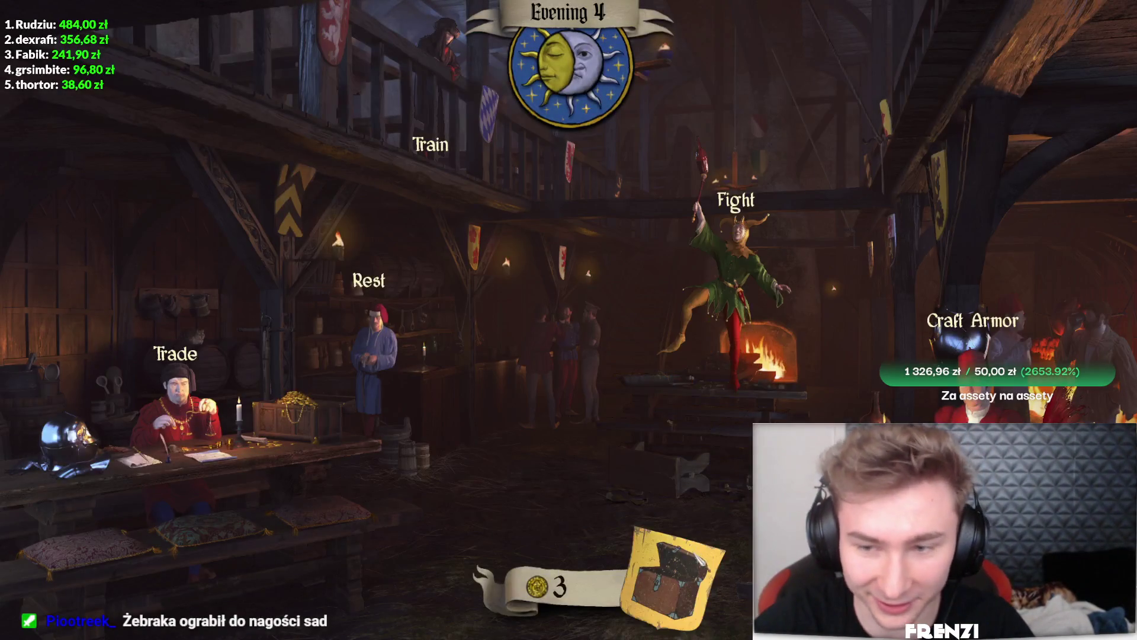
Glance at the Jester's fight list and turn down the Innkeeper's coin offer
{"action": "left_click", "coordinate": [699, 240]}
{"action": "key", "text": "Escape"}
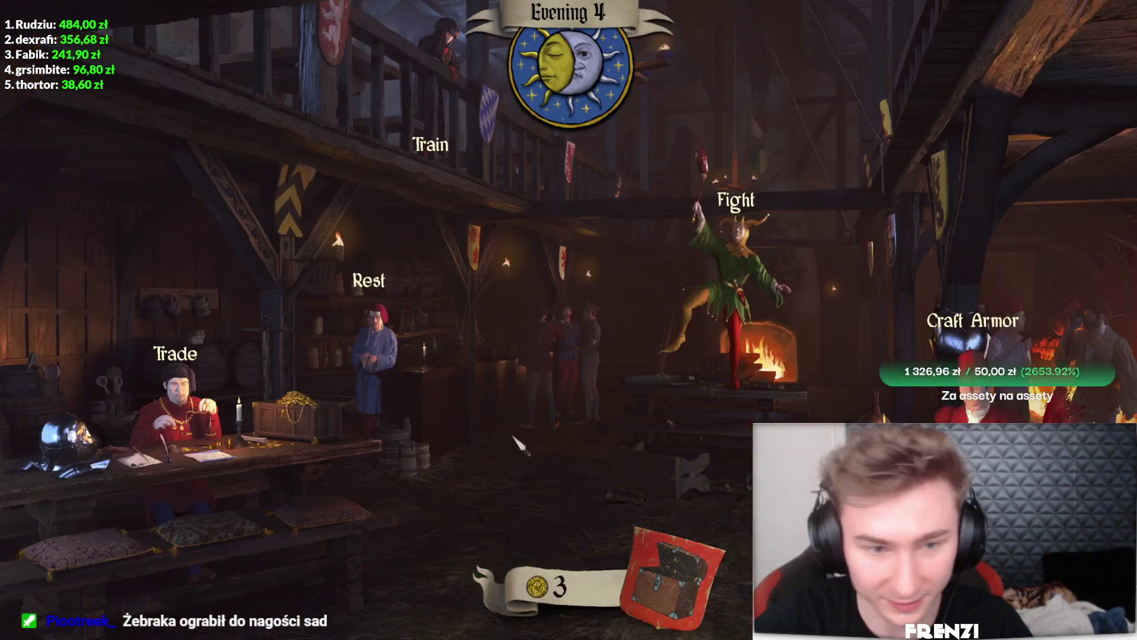
{"action": "left_click", "coordinate": [391, 350]}
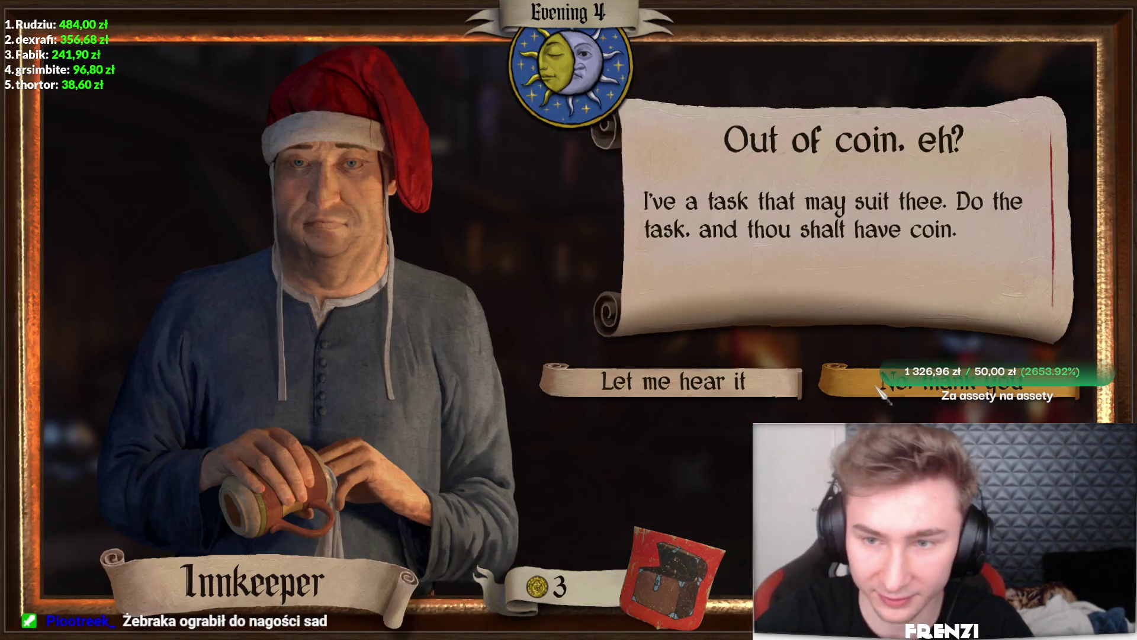
{"action": "left_click", "coordinate": [882, 388]}
{"action": "key", "text": "Escape"}
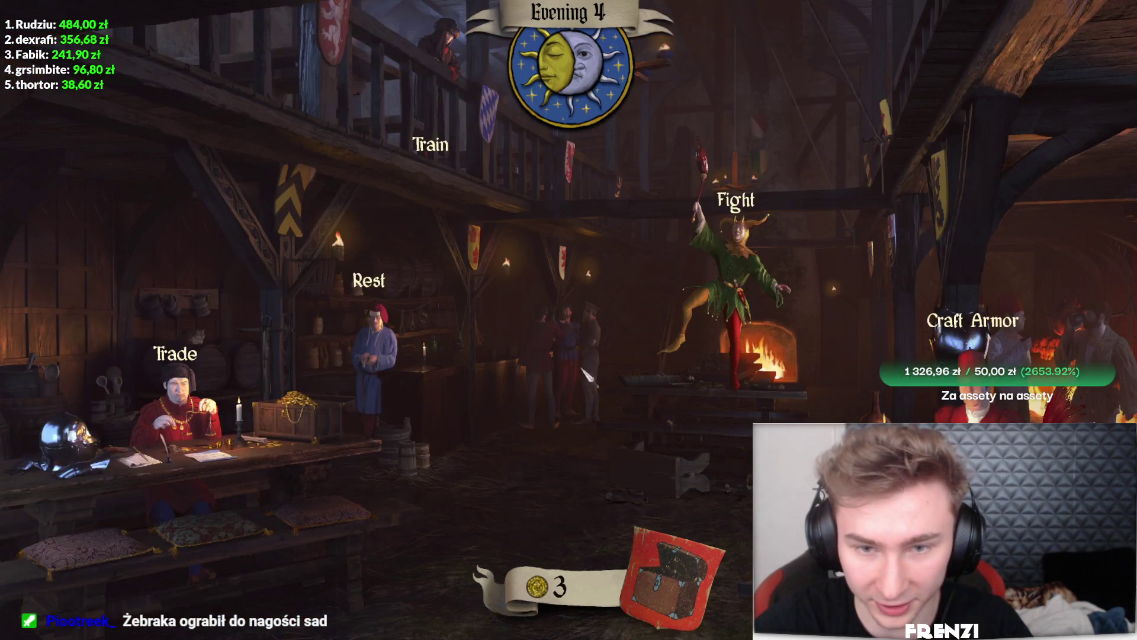
Fight a cellar match using the hanging cauldron, then save the fighter's soul after falling
{"action": "left_click", "coordinate": [728, 272]}
{"action": "left_click", "coordinate": [853, 178]}
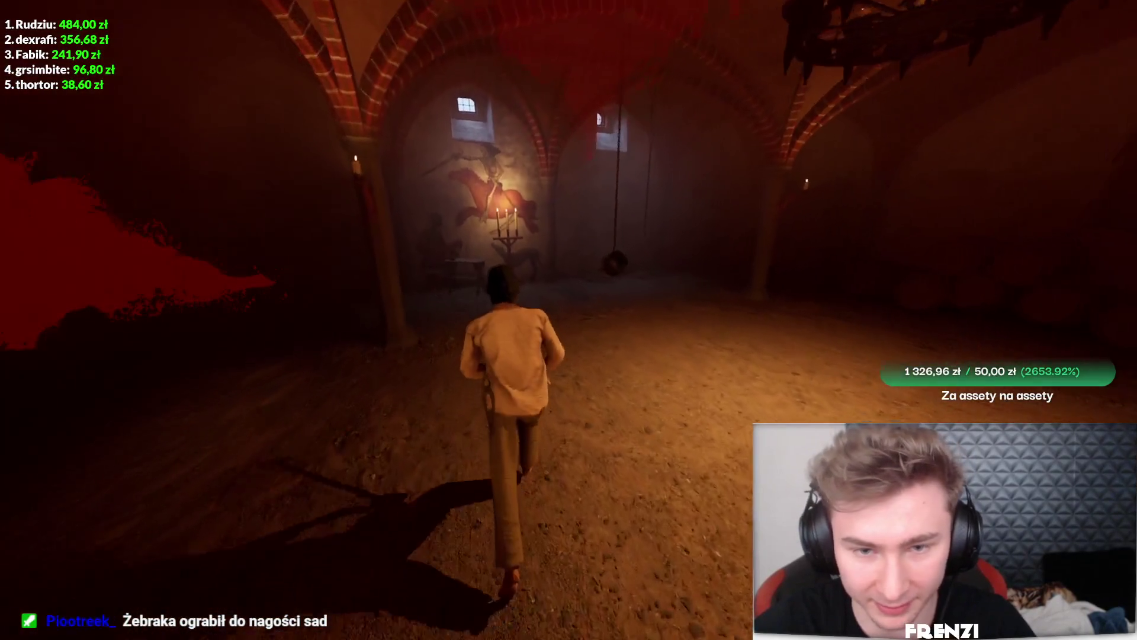
{"action": "key", "text": "w"}
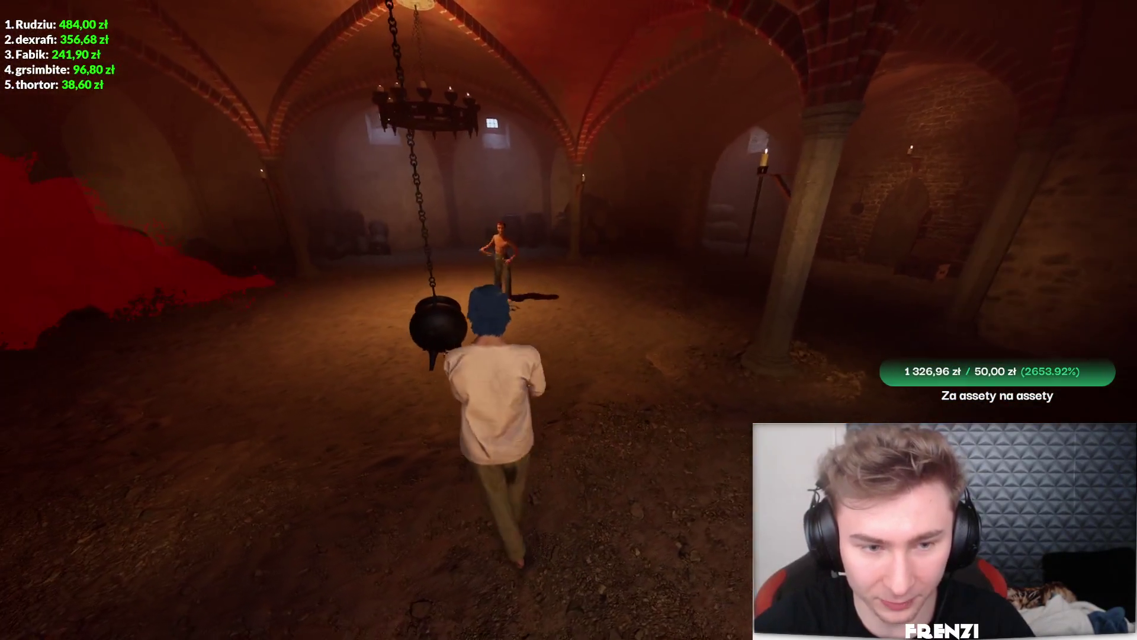
{"action": "key", "text": "w"}
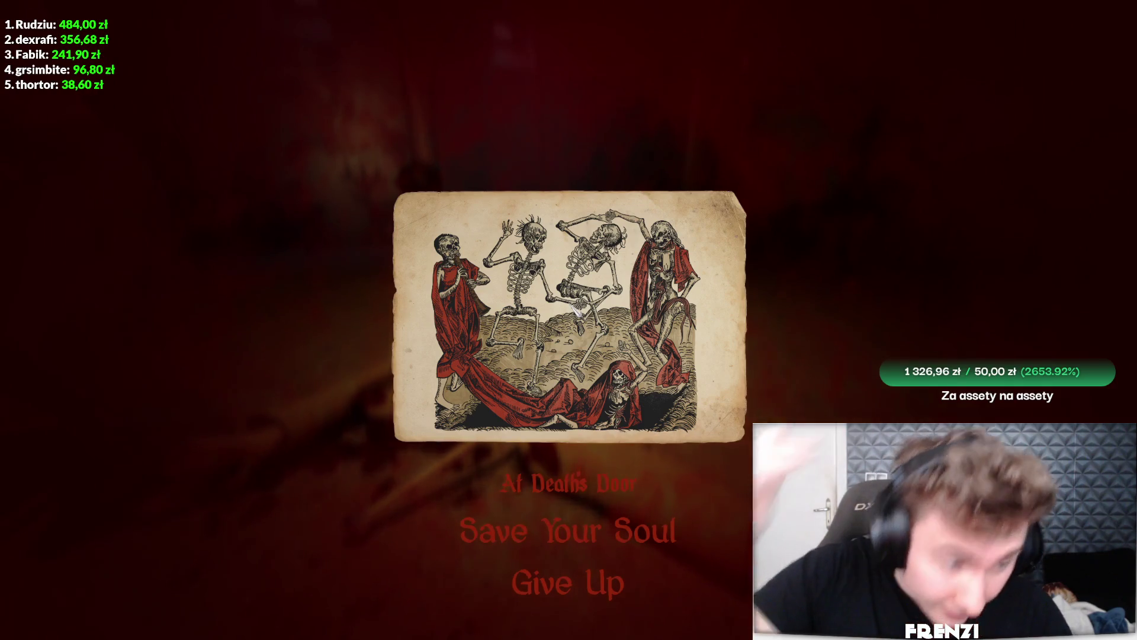
{"action": "left_click", "coordinate": [568, 531]}
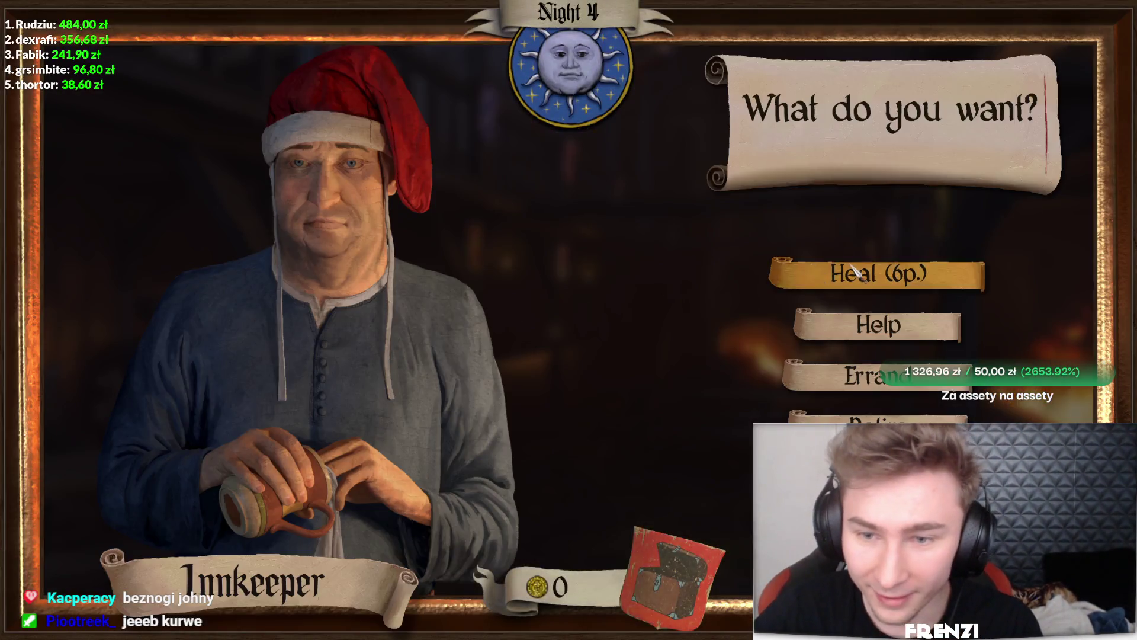
{"action": "left_click", "coordinate": [855, 271]}
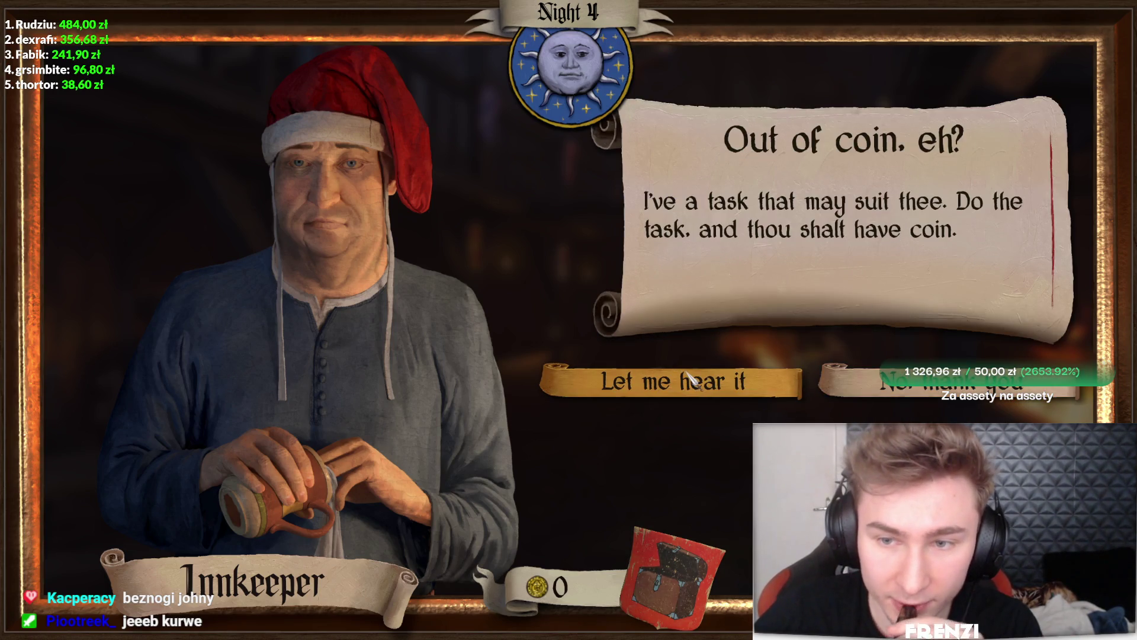
Decline the five-pfenning barrel task, walk the dark cobbled street, then pause the game
{"action": "left_click", "coordinate": [690, 379]}
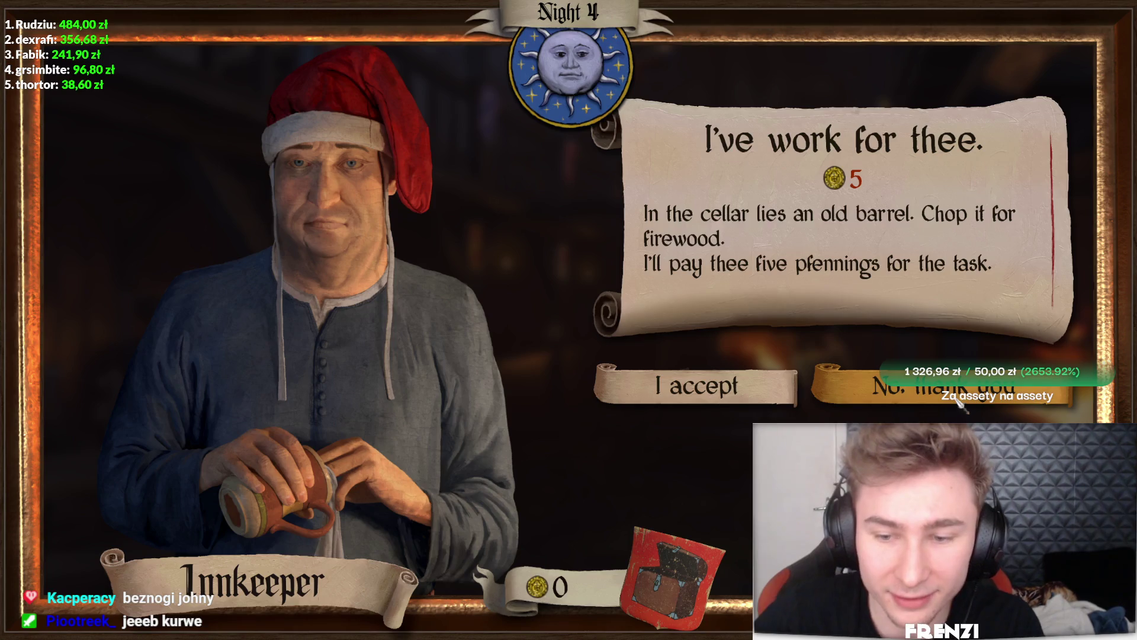
{"action": "left_click", "coordinate": [961, 407]}
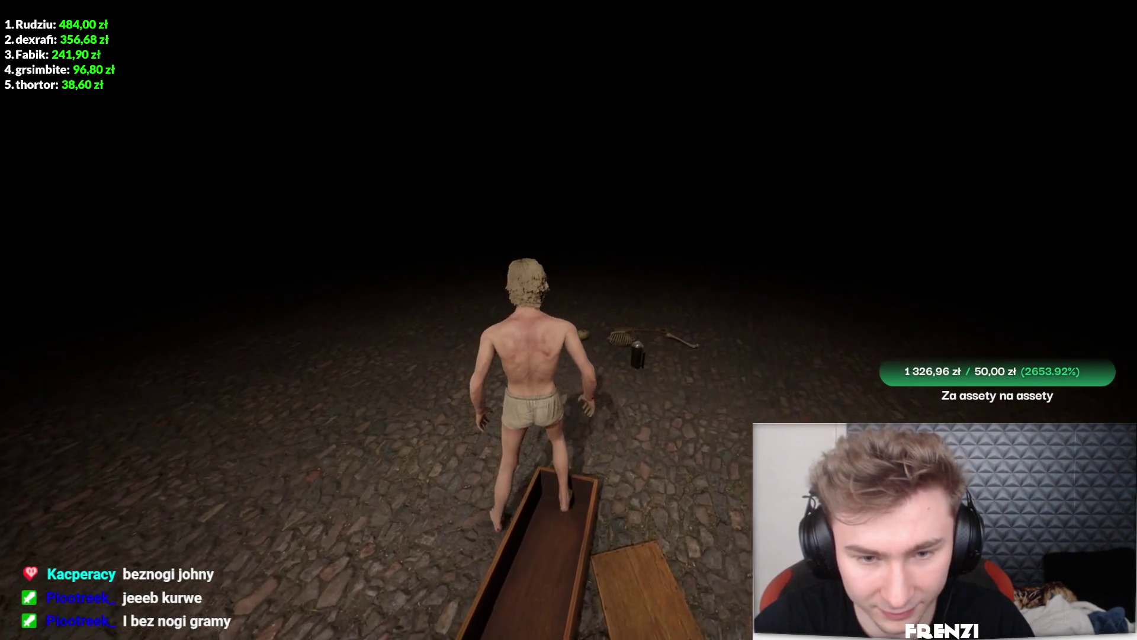
{"action": "key", "text": "w"}
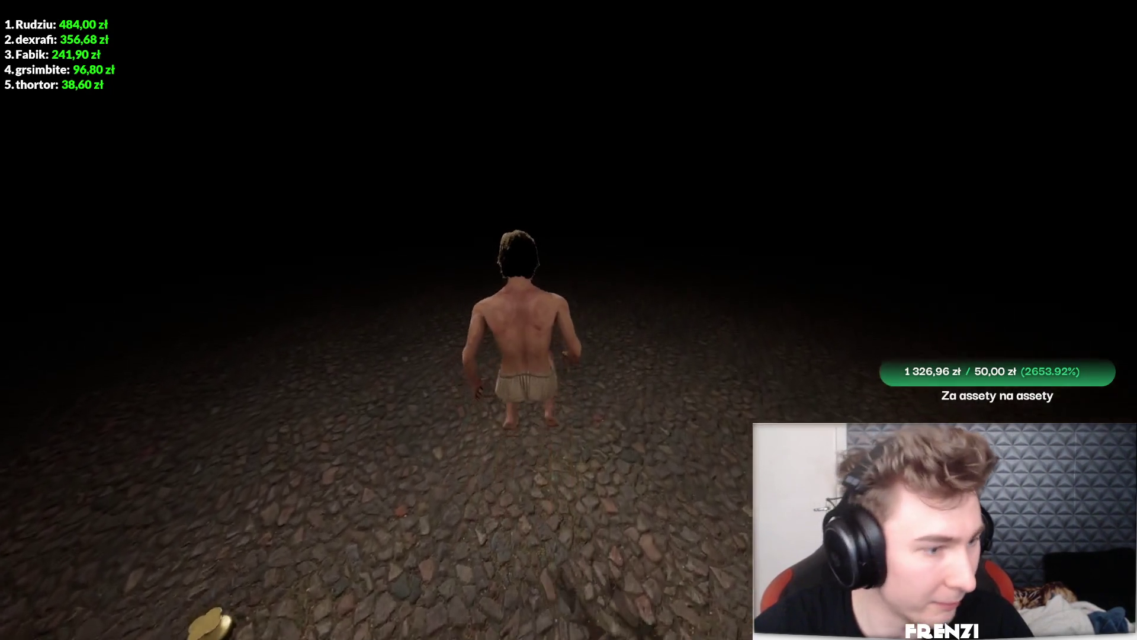
{"action": "key", "text": "Escape"}
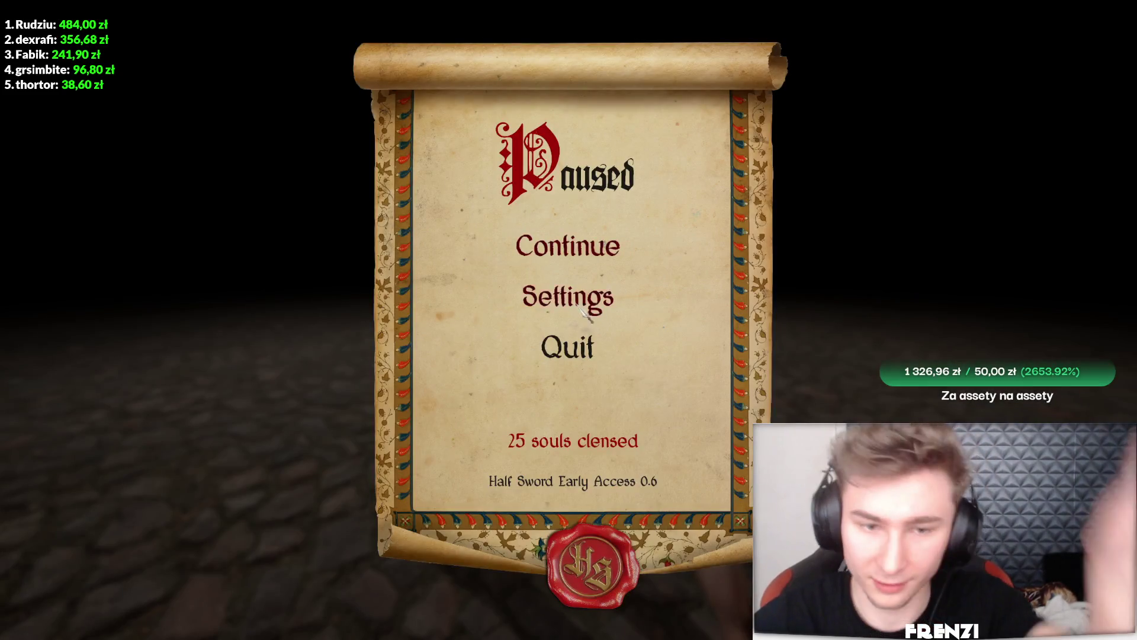
Quit to the main menu, resume Play Progression, and bring up the Day 5 Slums fight list
{"action": "left_click", "coordinate": [586, 358]}
{"action": "left_click", "coordinate": [687, 440]}
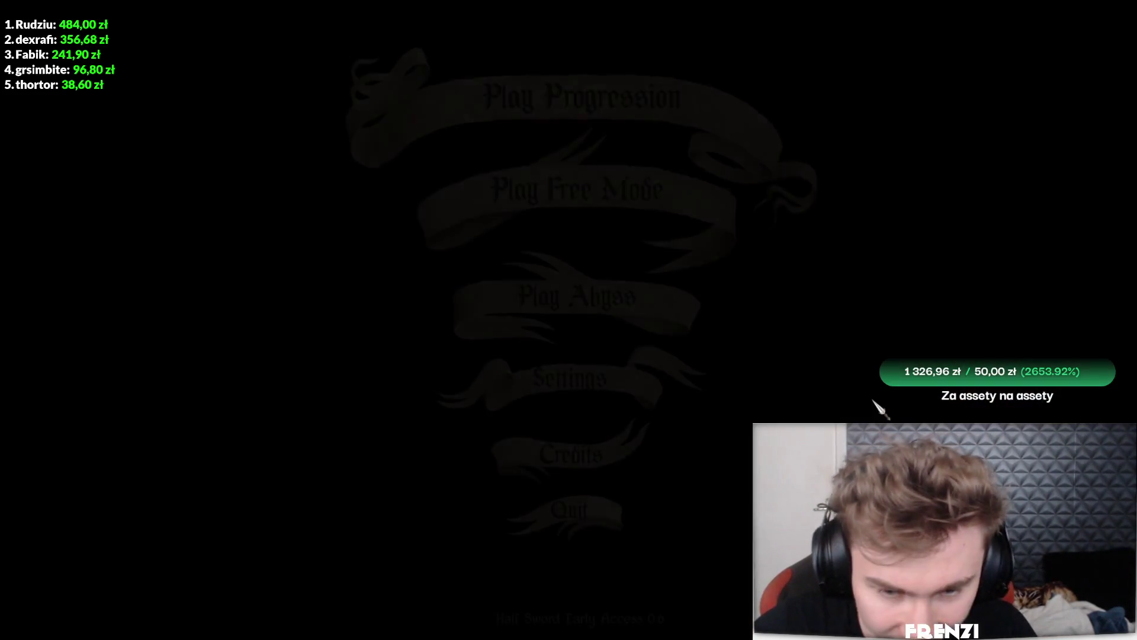
{"action": "left_click", "coordinate": [616, 131]}
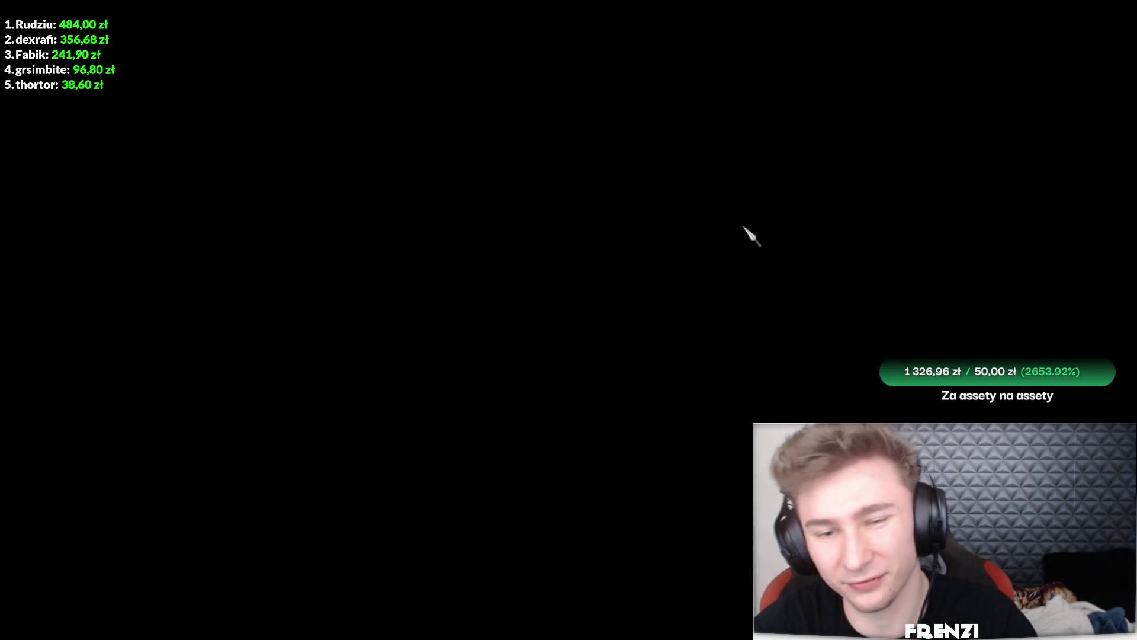
{"action": "key", "text": "Escape"}
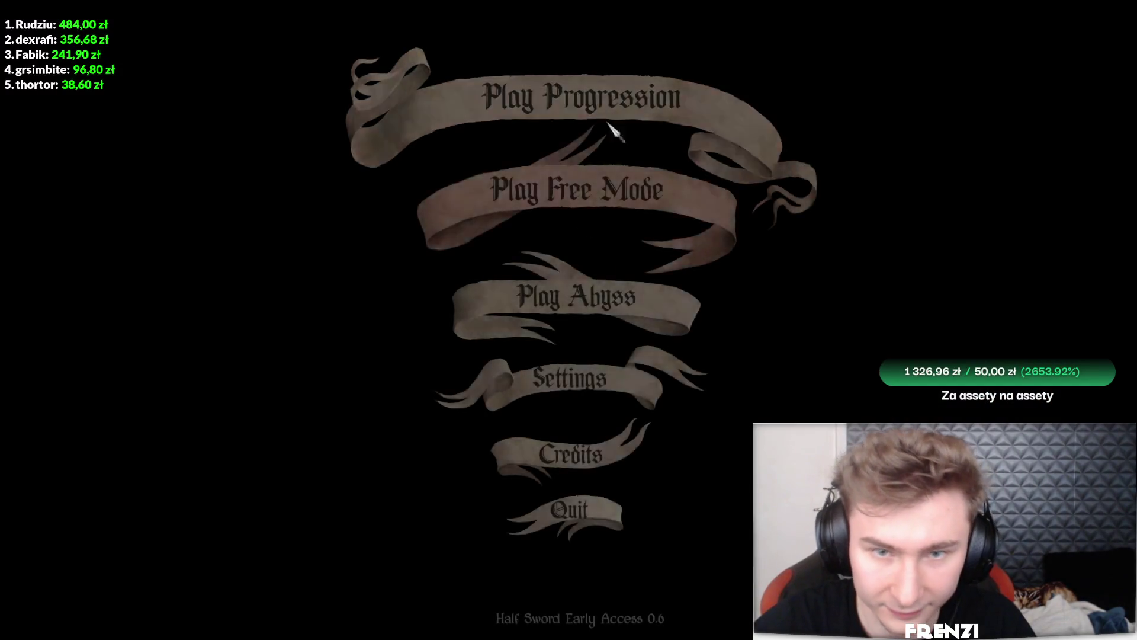
{"action": "left_click", "coordinate": [594, 114]}
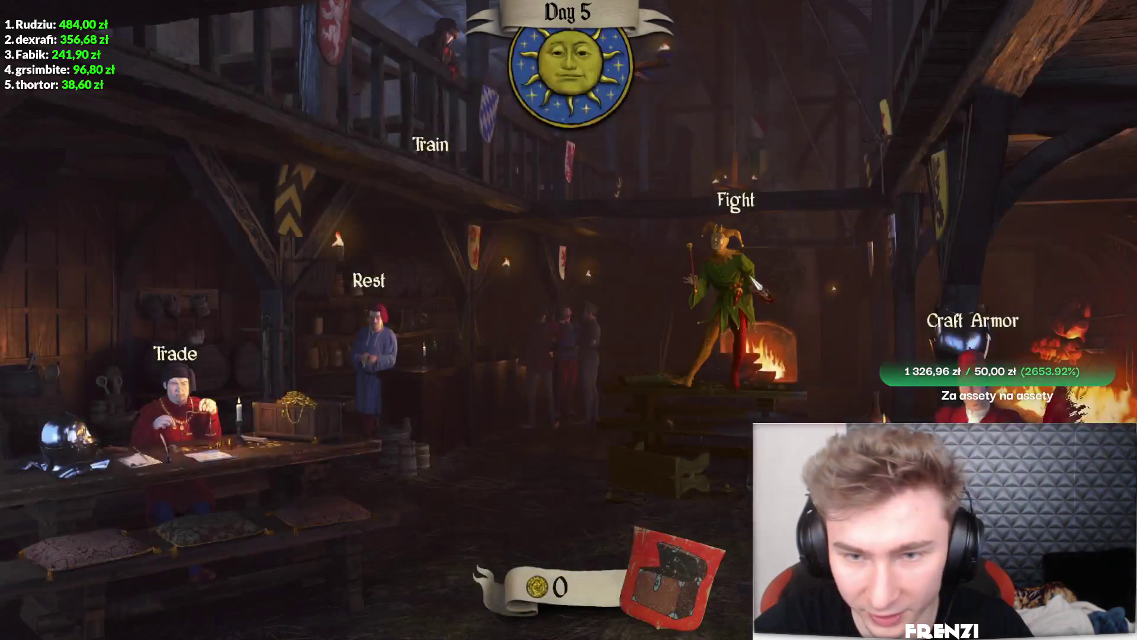
{"action": "left_click", "coordinate": [777, 298]}
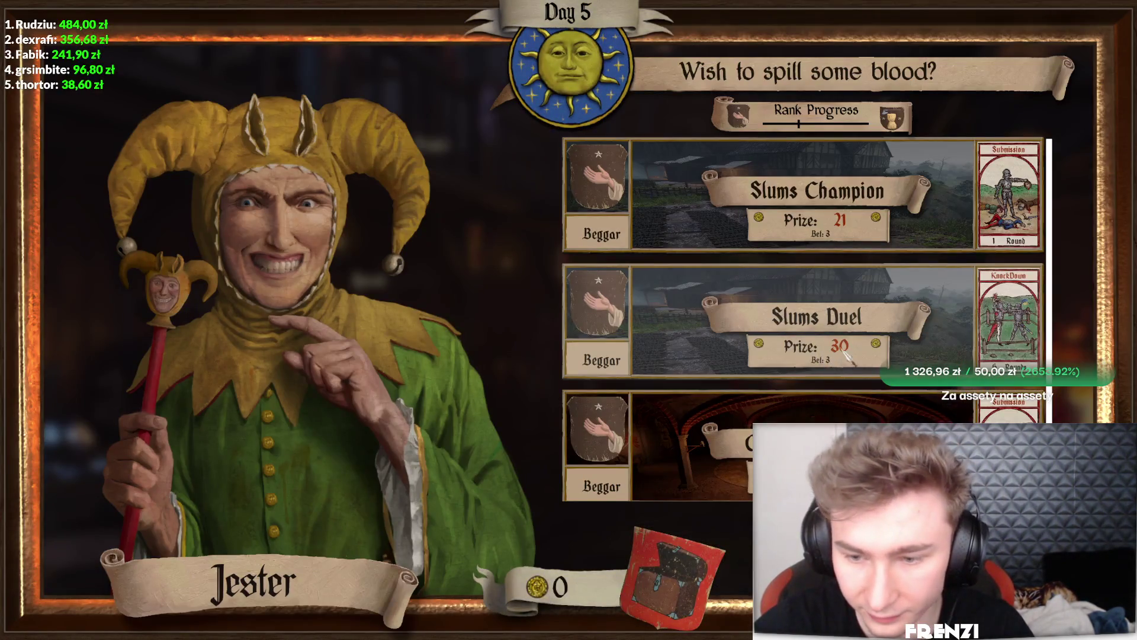
Accept the Innkeeper's barrel-chopping task and start swinging at the Rotten Barrel
{"action": "left_click", "coordinate": [911, 320]}
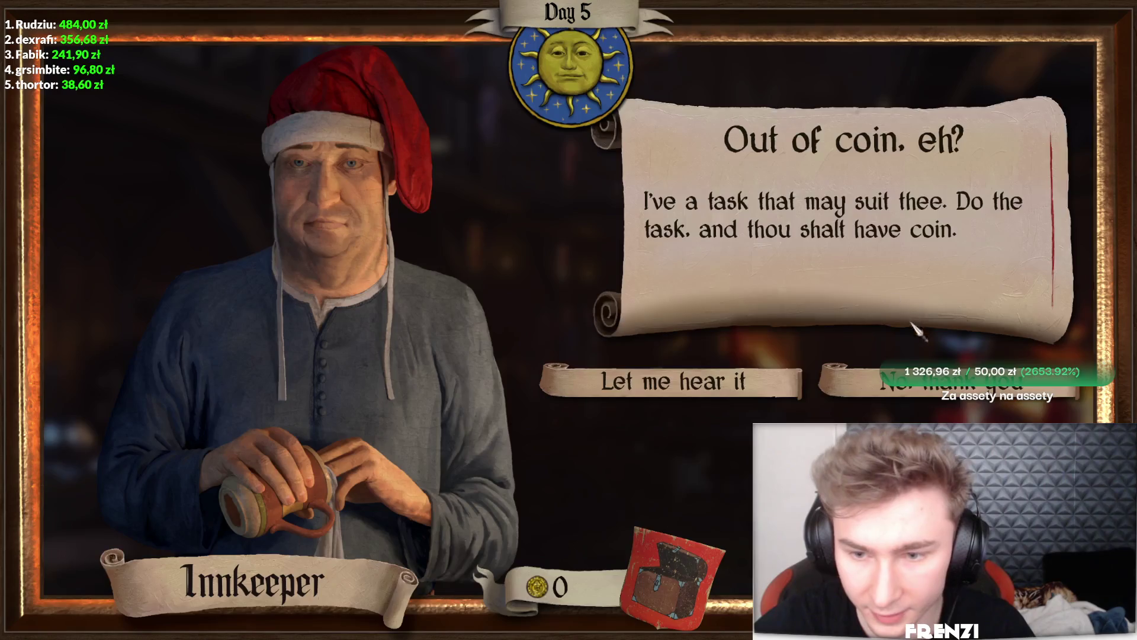
{"action": "left_click", "coordinate": [748, 396]}
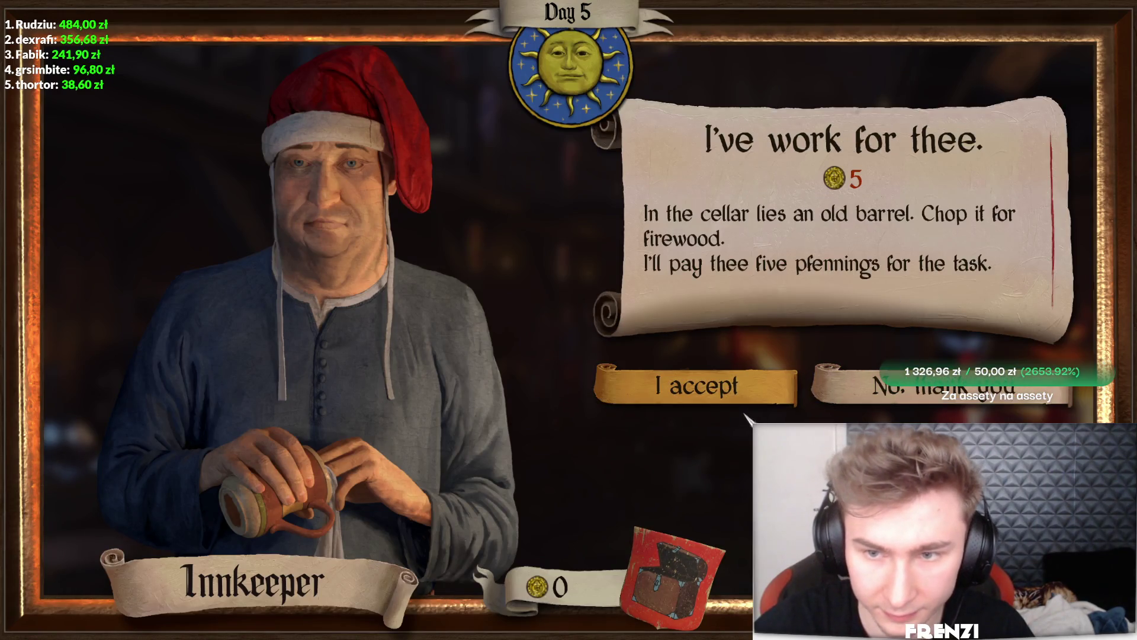
{"action": "left_click", "coordinate": [740, 403]}
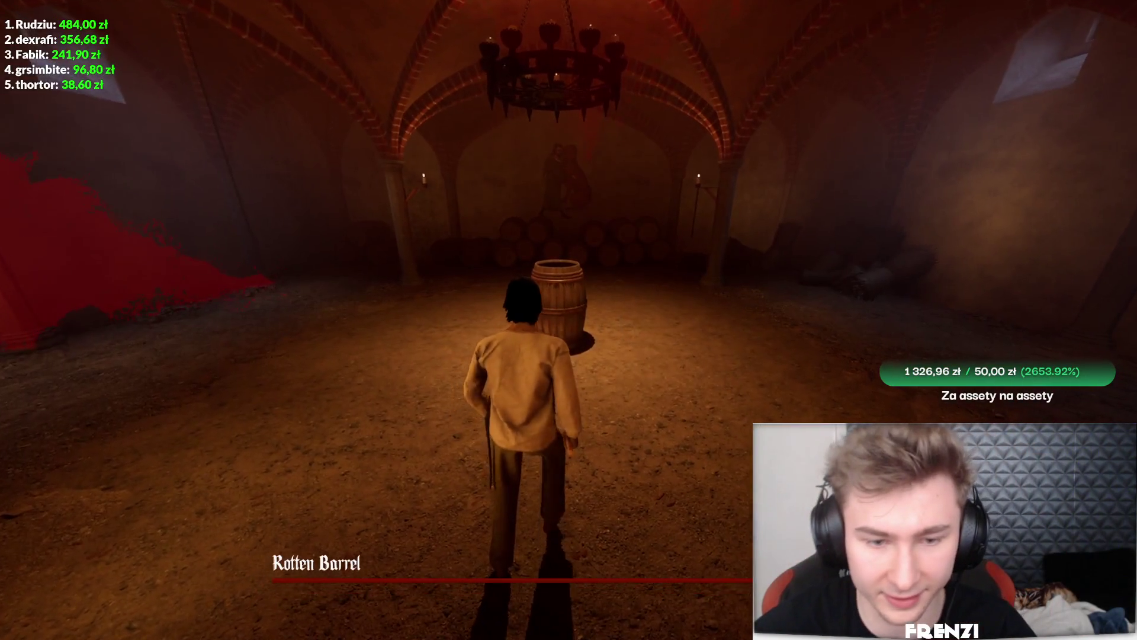
{"action": "key", "text": "w"}
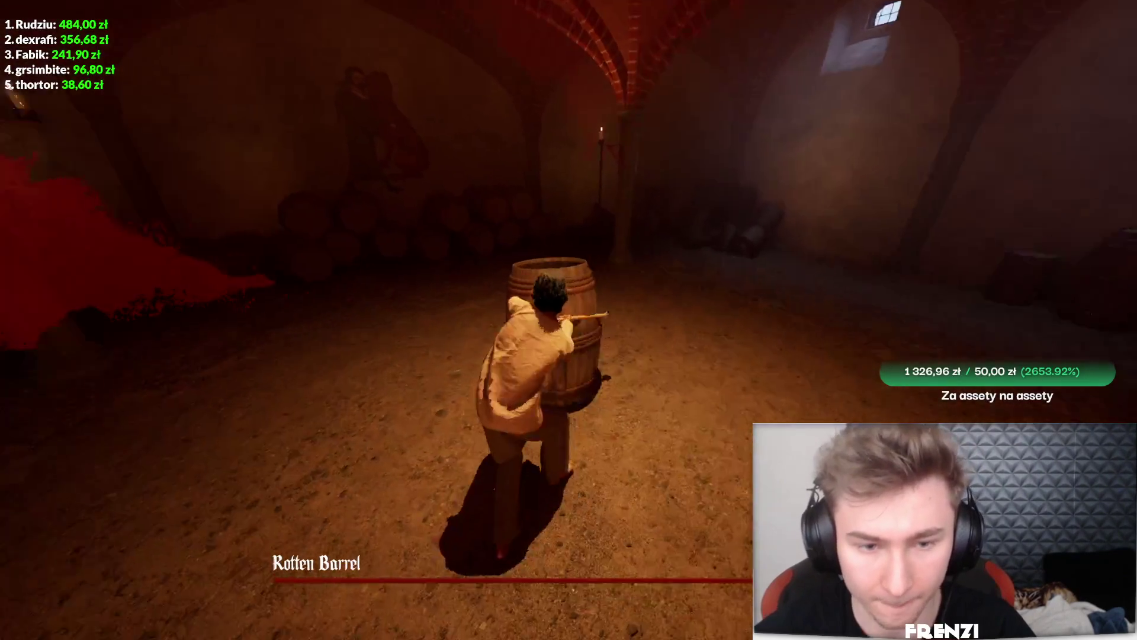
{"action": "key", "text": "w"}
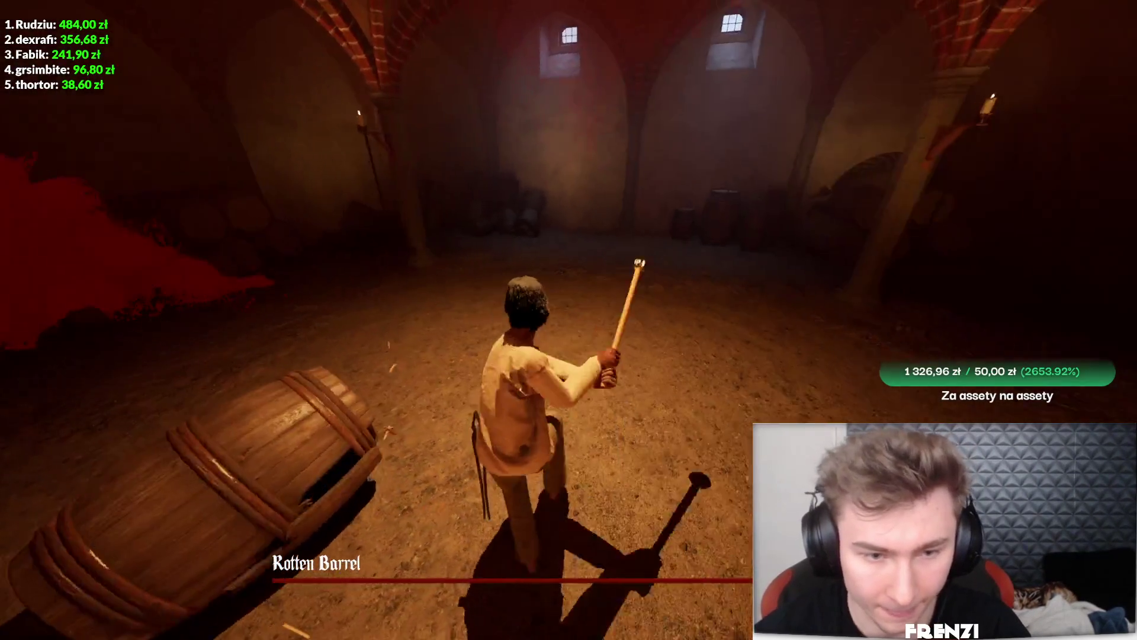
{"action": "key", "text": "w"}
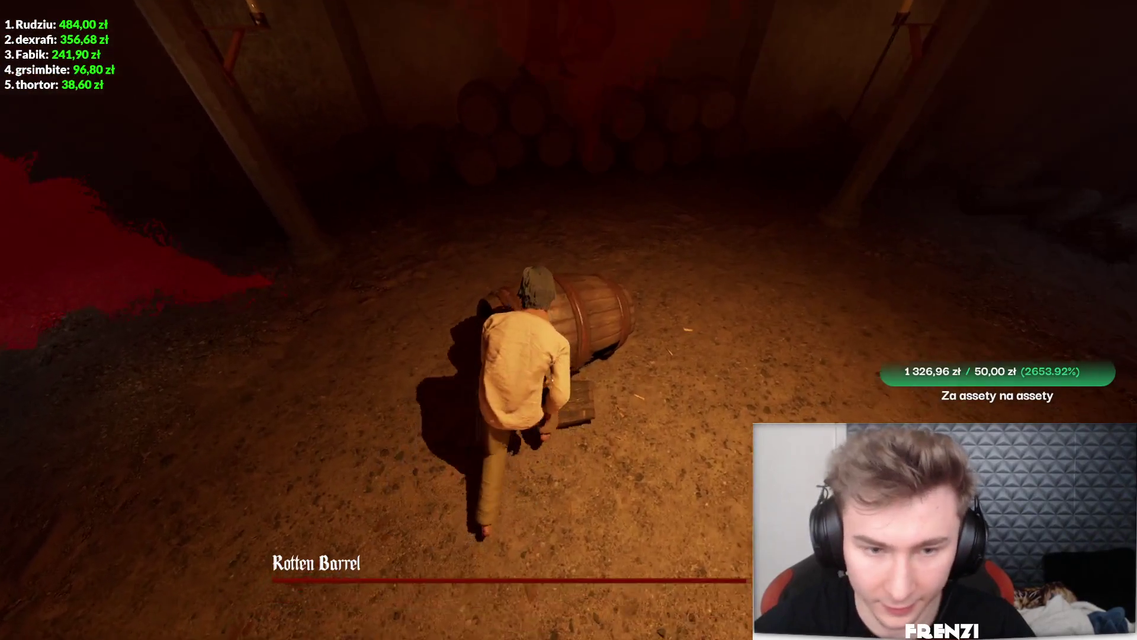
Strike the Rotten Barrel repeatedly with the stick, breaking off planks
{"action": "left_click", "coordinate": [568, 320]}
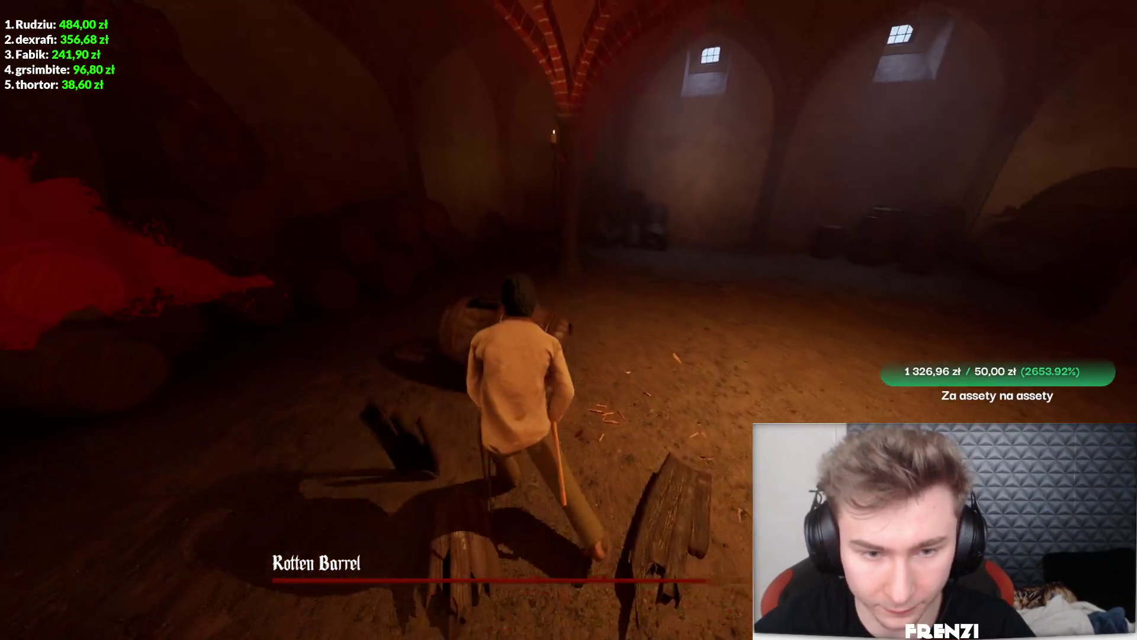
{"action": "left_click", "coordinate": [568, 320]}
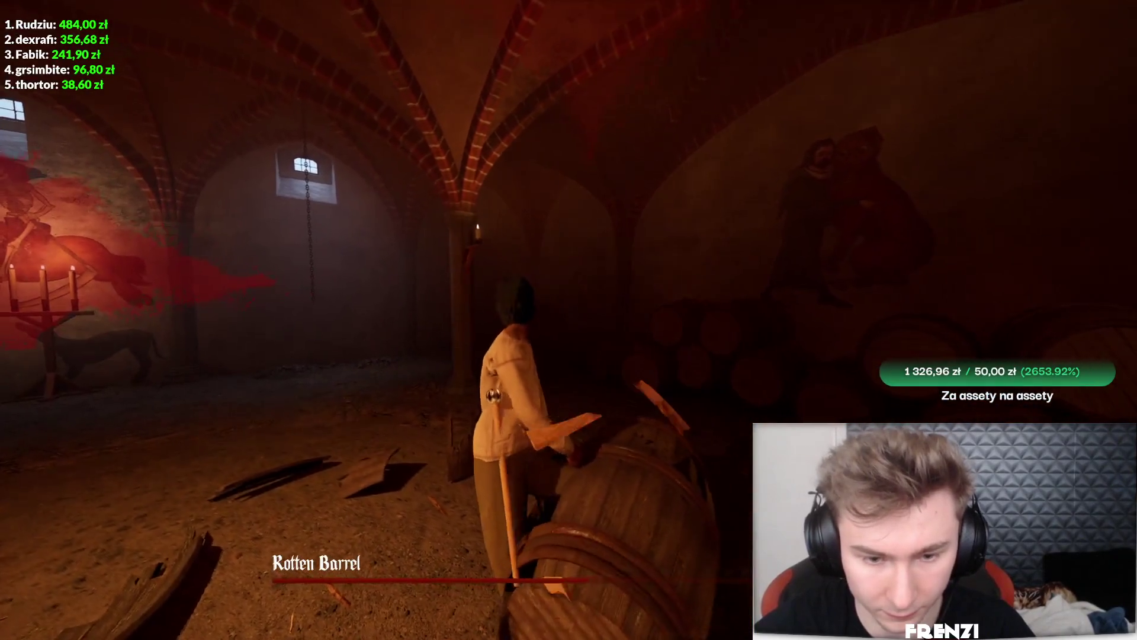
{"action": "left_click", "coordinate": [568, 320]}
{"action": "left_click", "coordinate": [568, 320]}
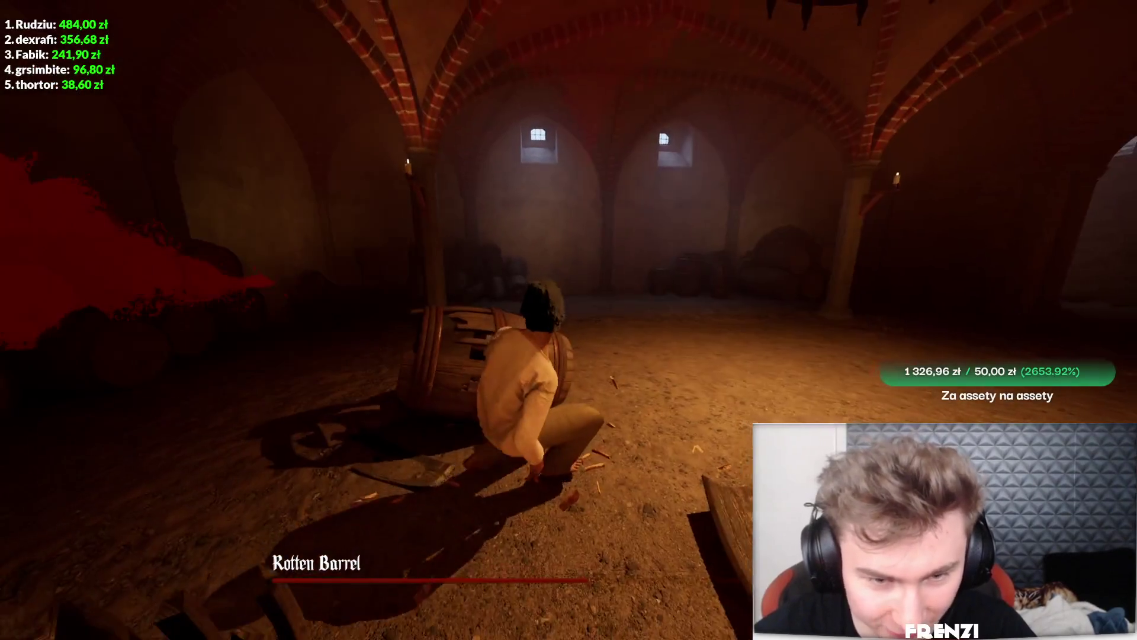
{"action": "left_click", "coordinate": [569, 320]}
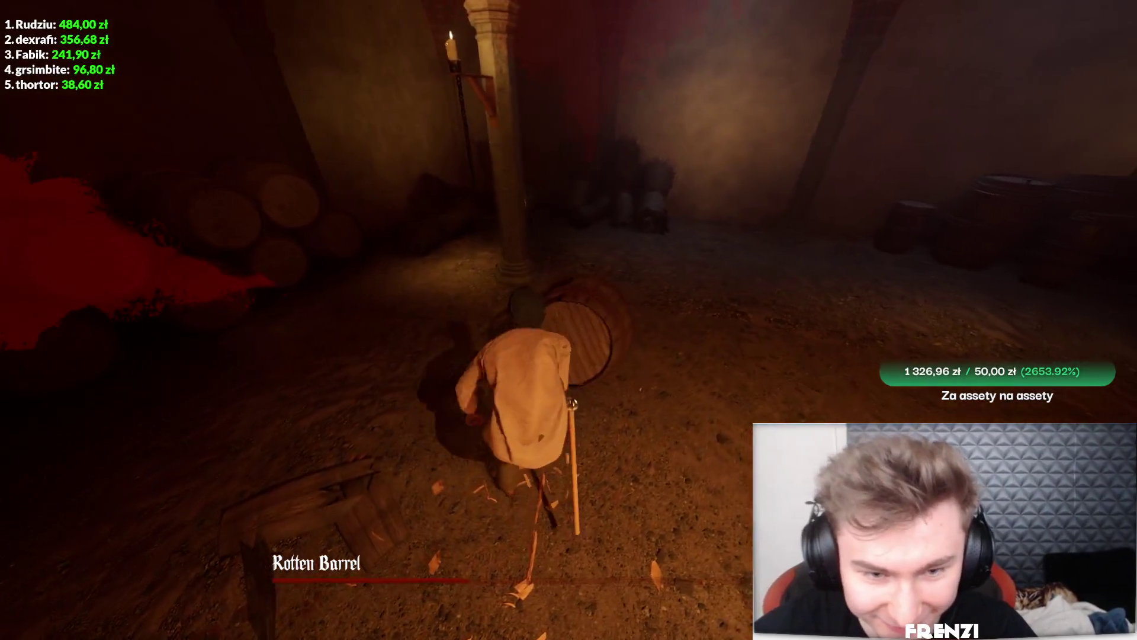
{"action": "left_click", "coordinate": [569, 320]}
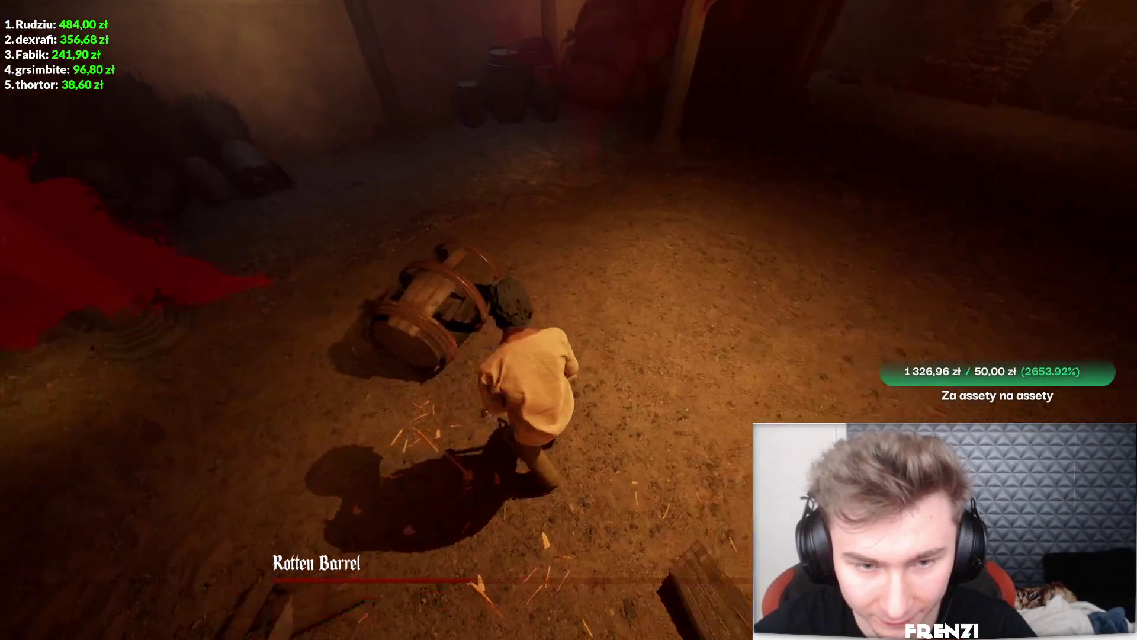
{"action": "left_click", "coordinate": [568, 319]}
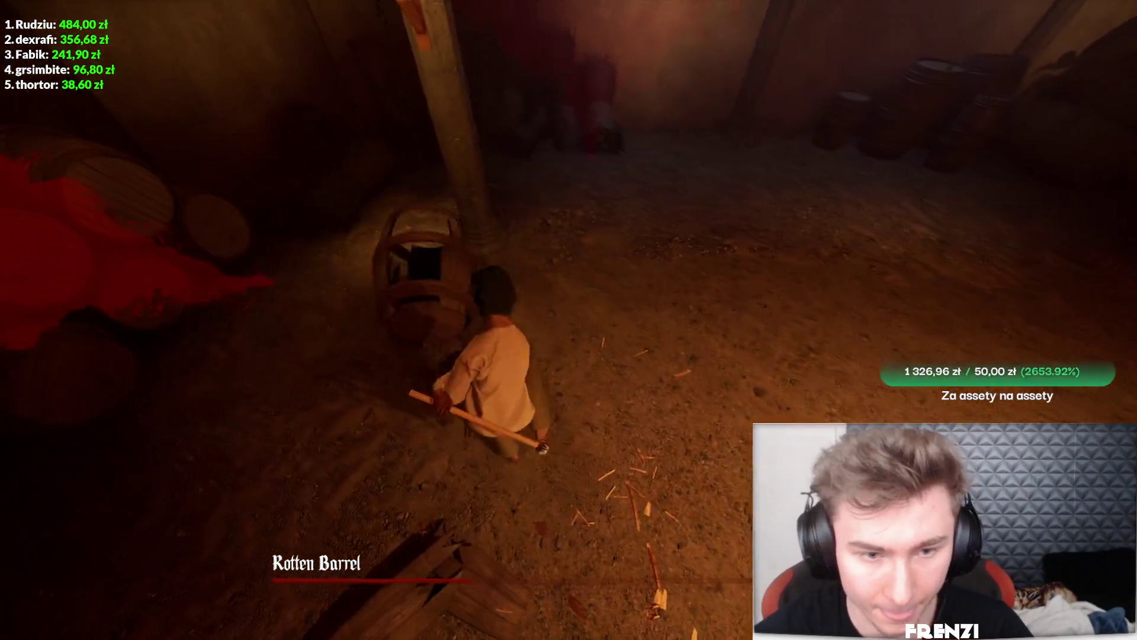
{"action": "left_click", "coordinate": [569, 320]}
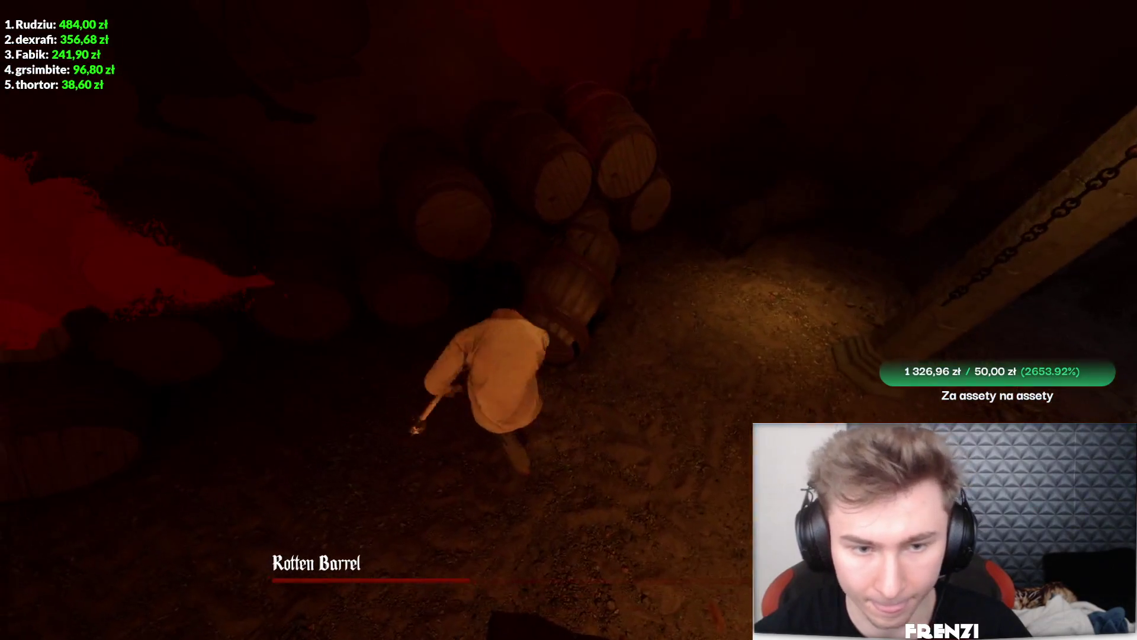
{"action": "left_click", "coordinate": [568, 320]}
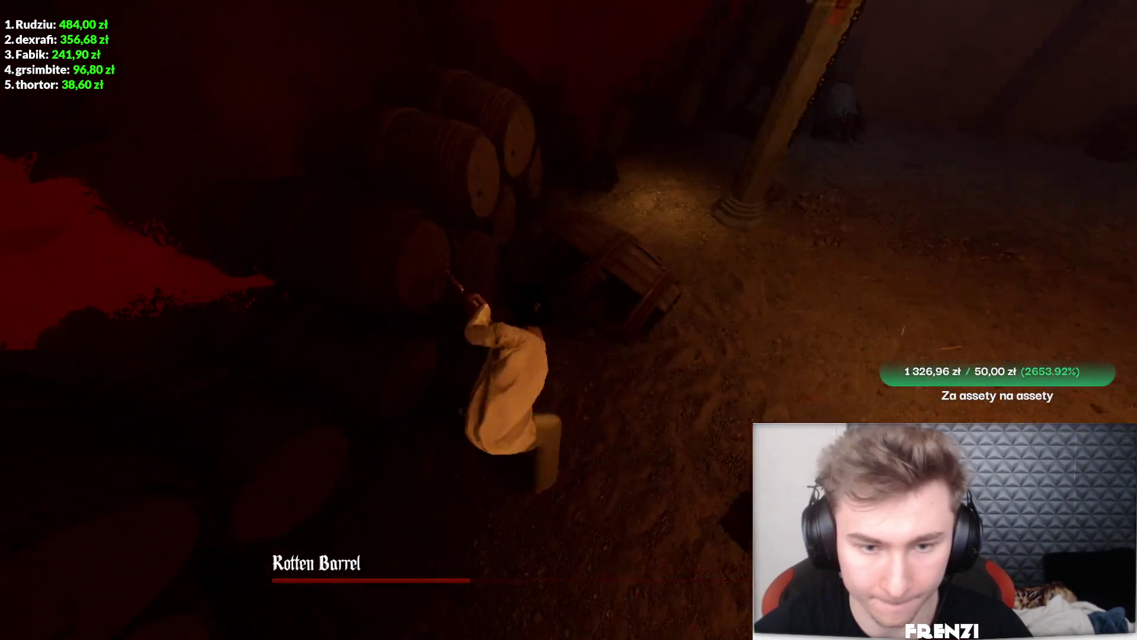
{"action": "left_click", "coordinate": [569, 320]}
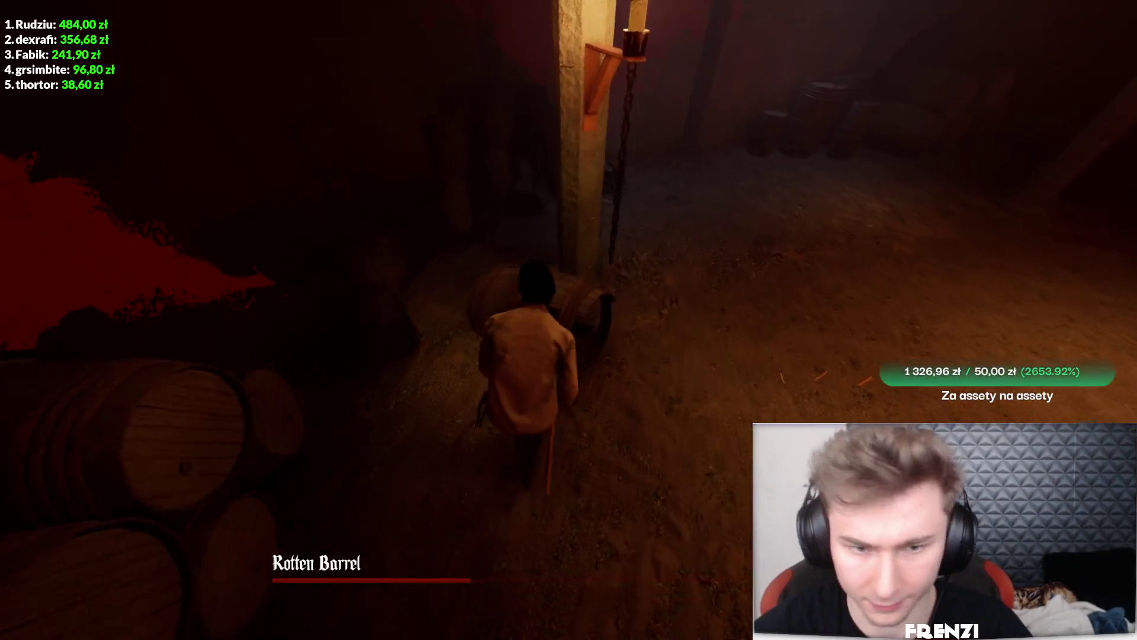
{"action": "left_click", "coordinate": [568, 319]}
Walk back up to the barrel and finish it off until the YOU WON screen shows
{"action": "key", "text": "w"}
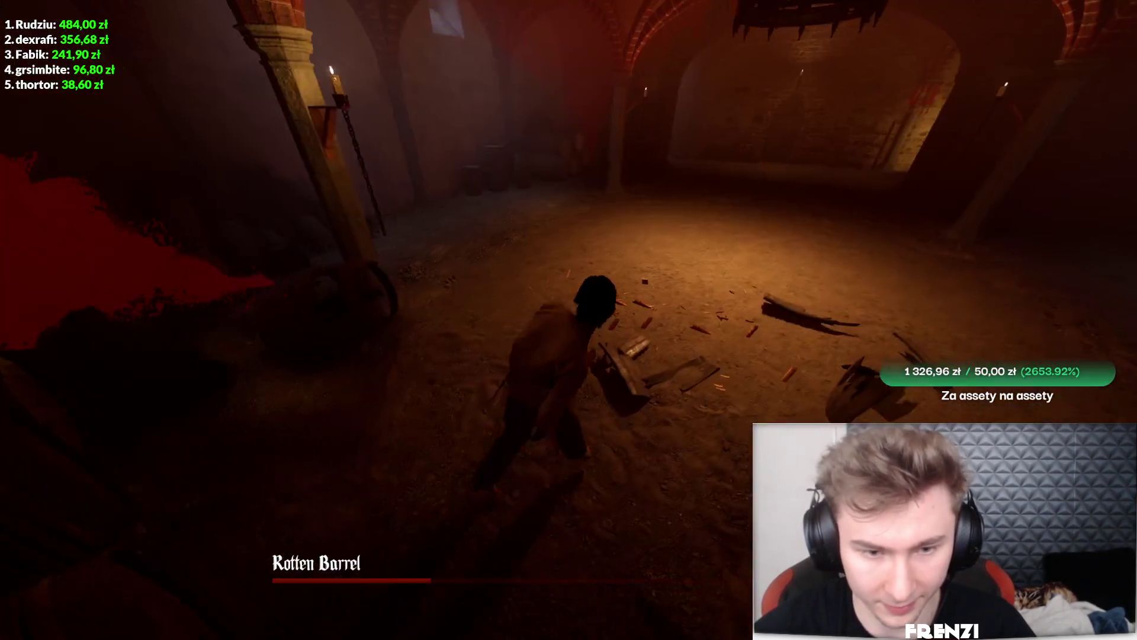
{"action": "key", "text": "w"}
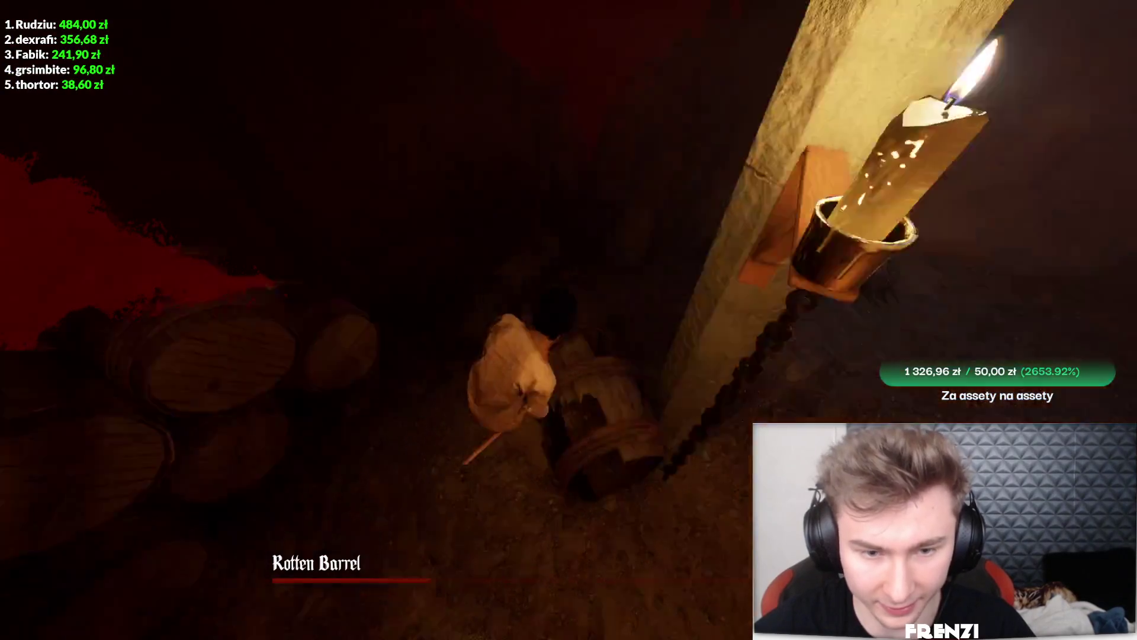
{"action": "key", "text": "w"}
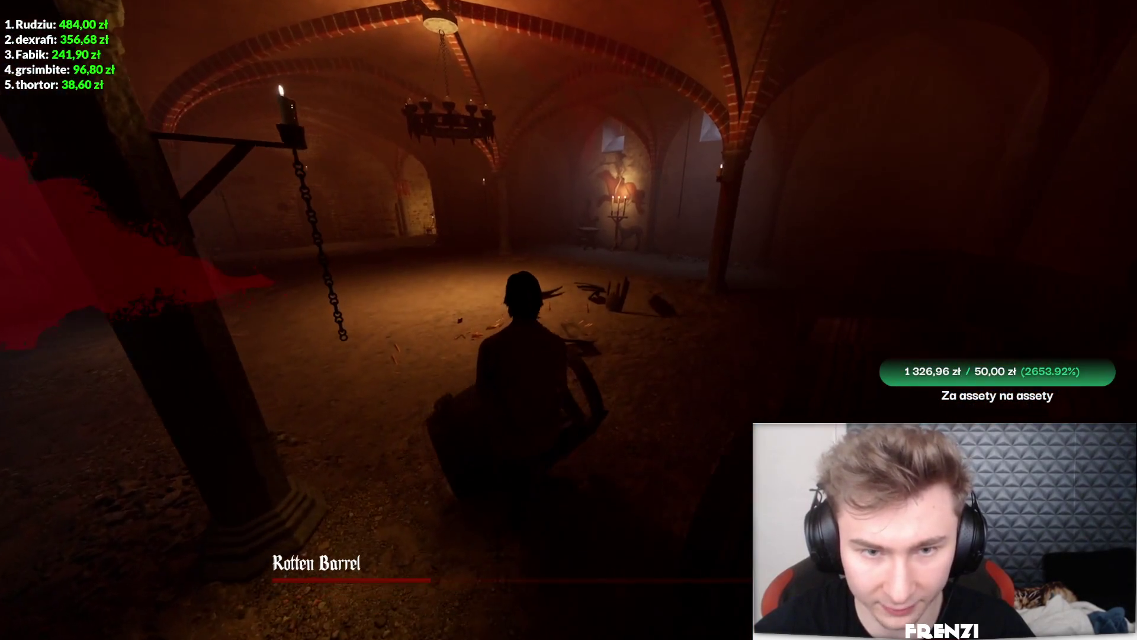
{"action": "key", "text": "w"}
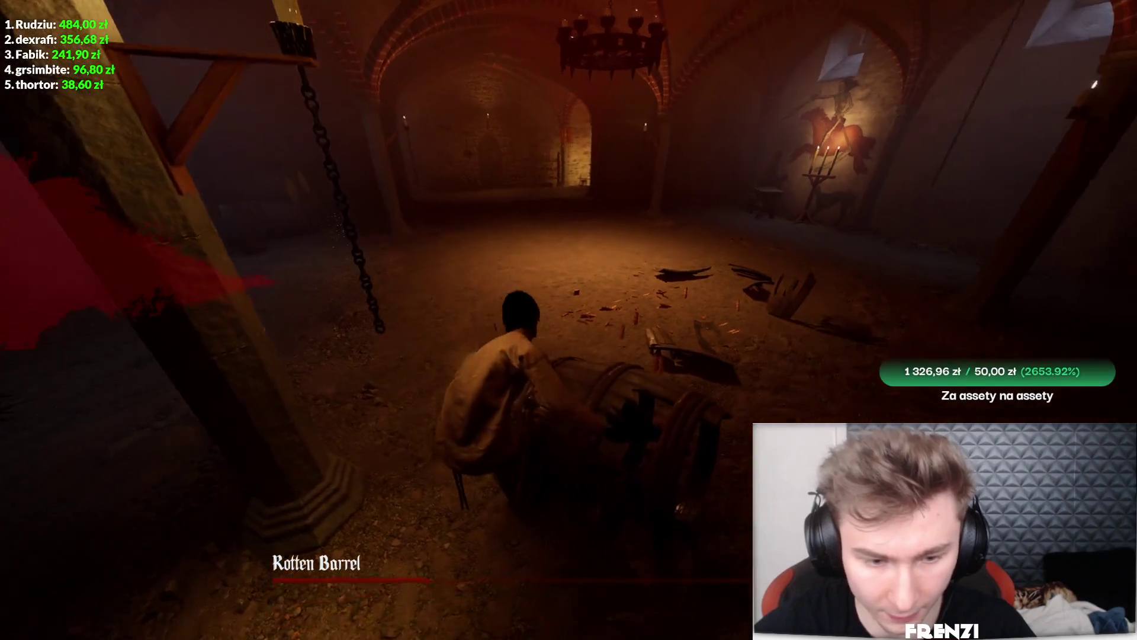
{"action": "key", "text": "w"}
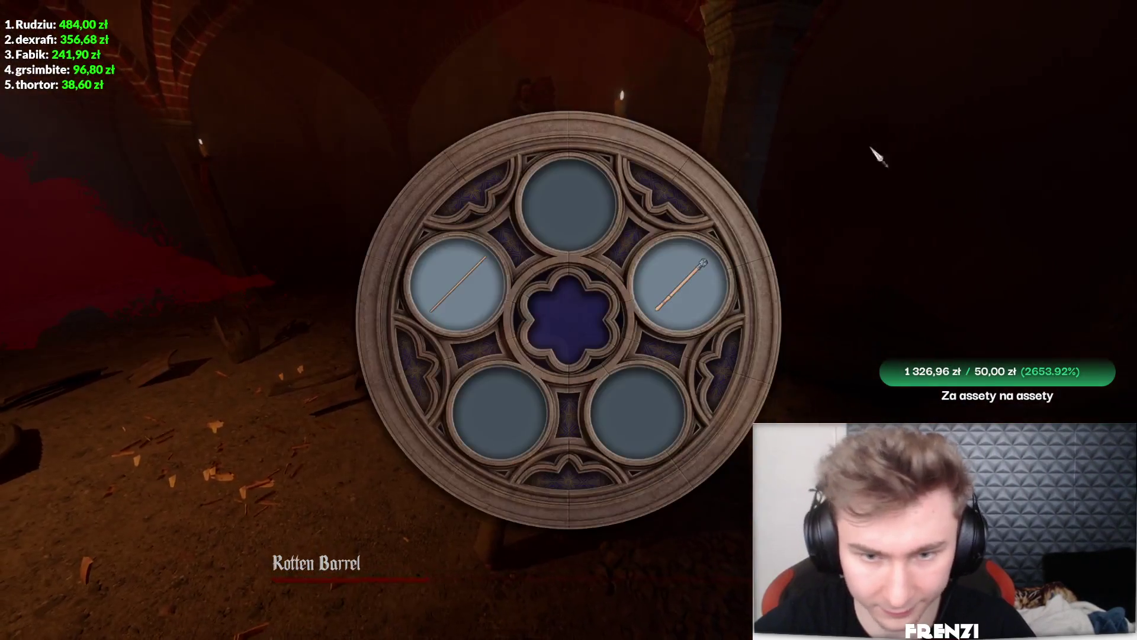
{"action": "key", "text": "w"}
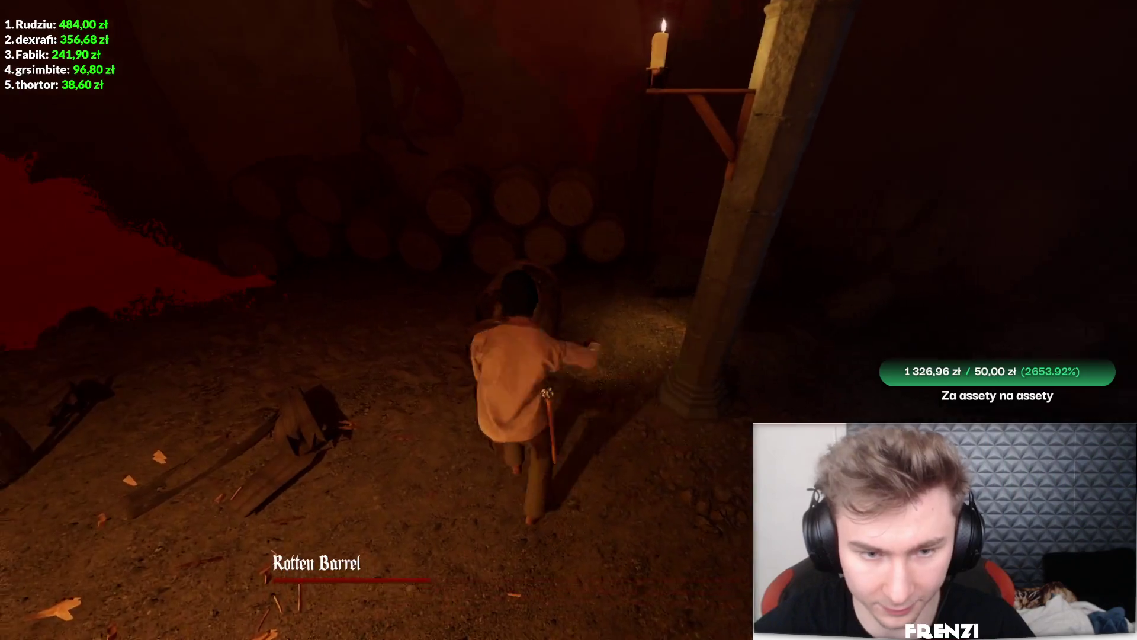
{"action": "key", "text": "w"}
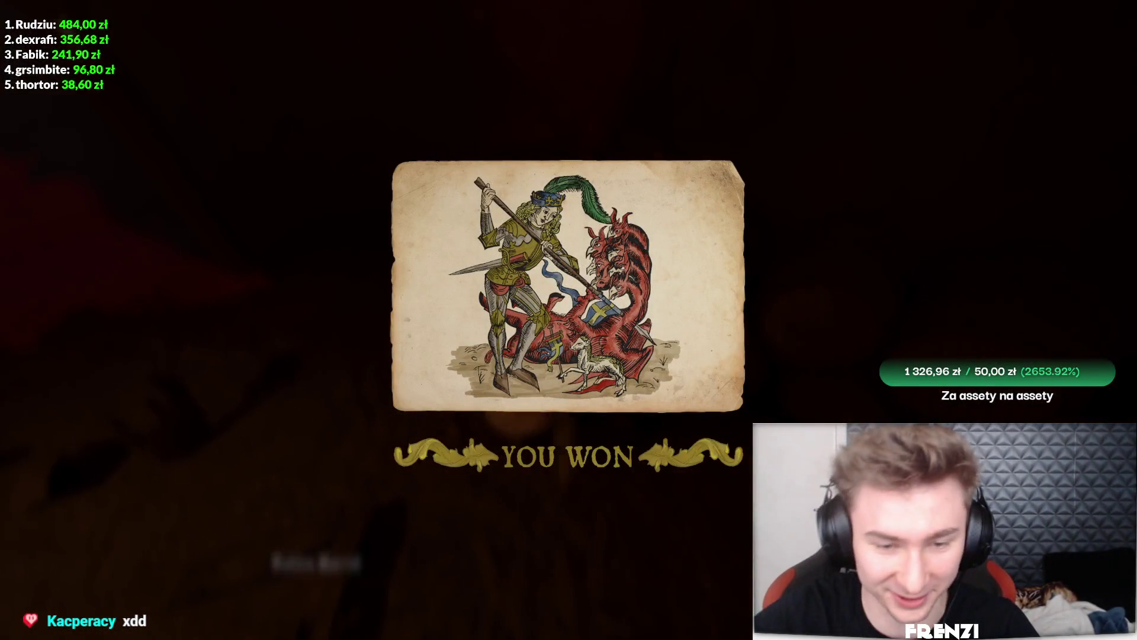
Claim the 5-coin reward, heal, turn down the innkeeper's errand, and rest into Morning 6
{"action": "key", "text": "g"}
{"action": "left_click", "coordinate": [651, 306]}
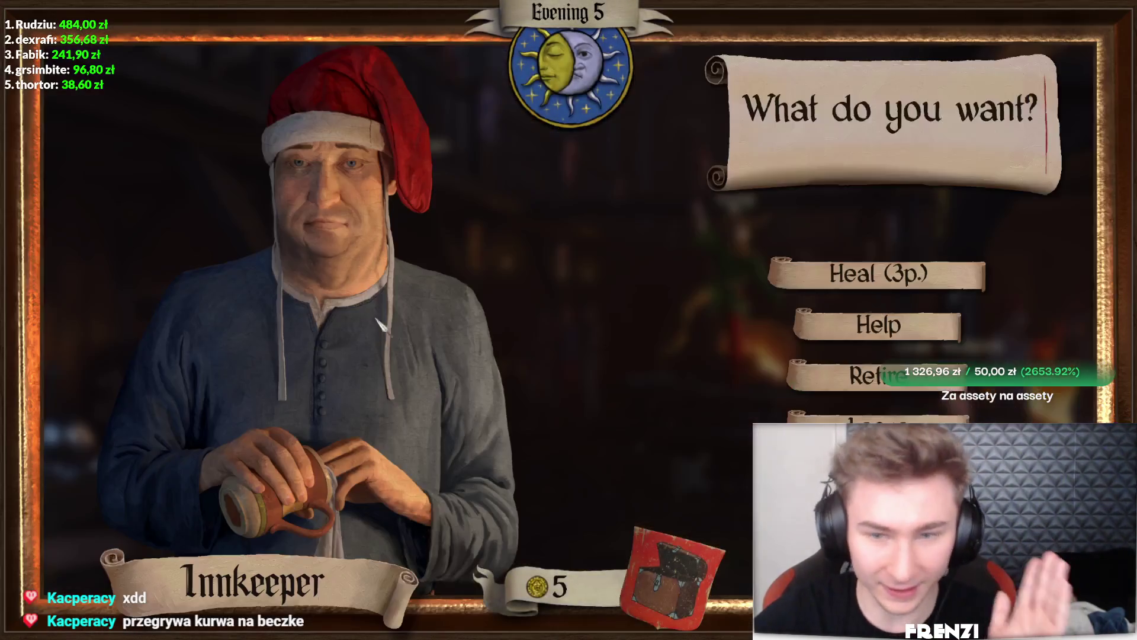
{"action": "left_click", "coordinate": [881, 271]}
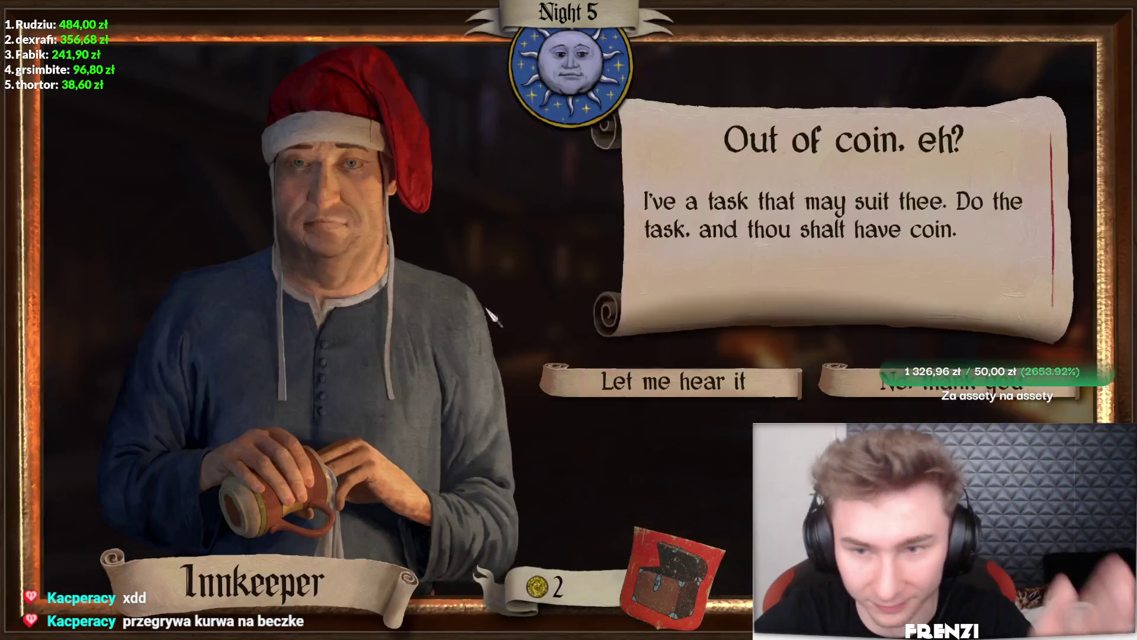
{"action": "left_click", "coordinate": [734, 383]}
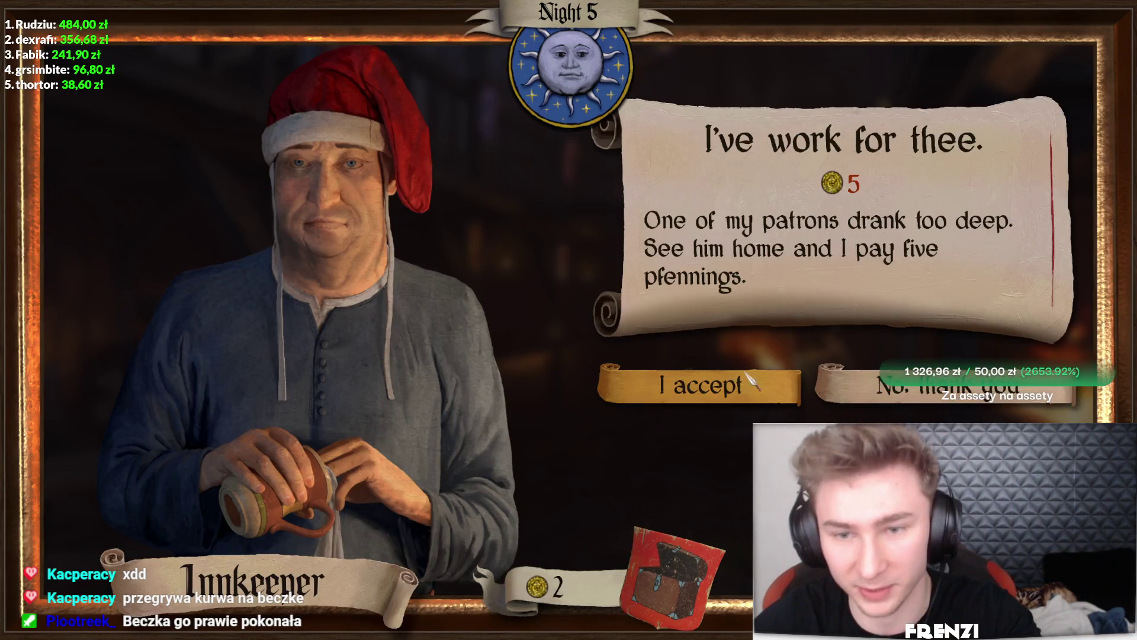
{"action": "left_click", "coordinate": [875, 397]}
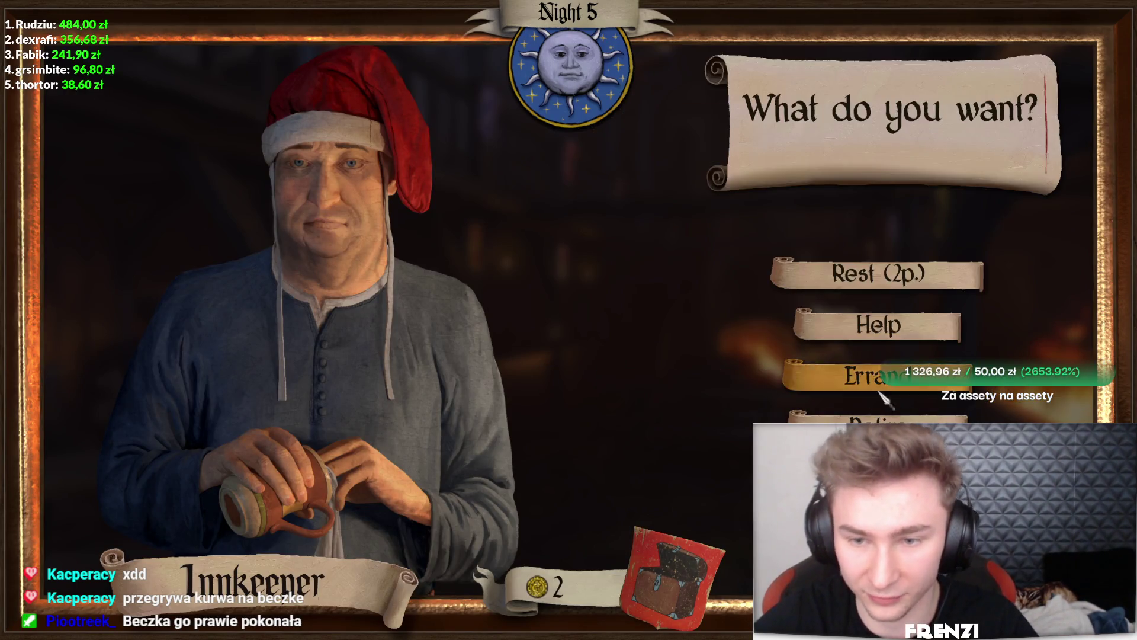
{"action": "left_click", "coordinate": [902, 287]}
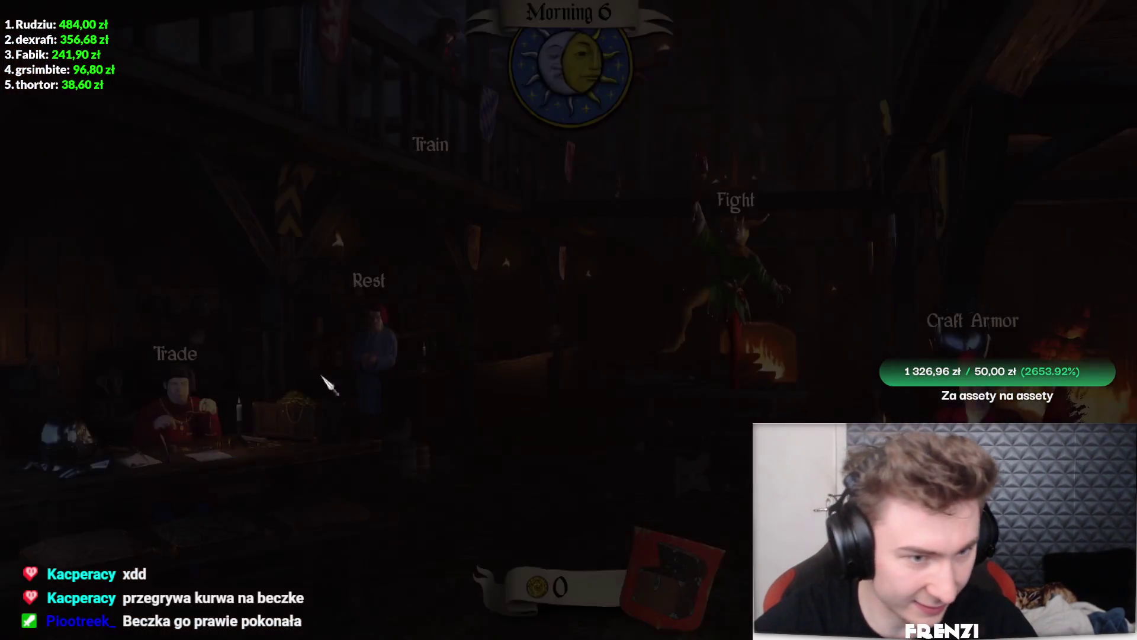
Unequip the shirt, trousers and held weapon from the fighter's inventory
{"action": "left_click", "coordinate": [168, 391]}
{"action": "left_click", "coordinate": [894, 283]}
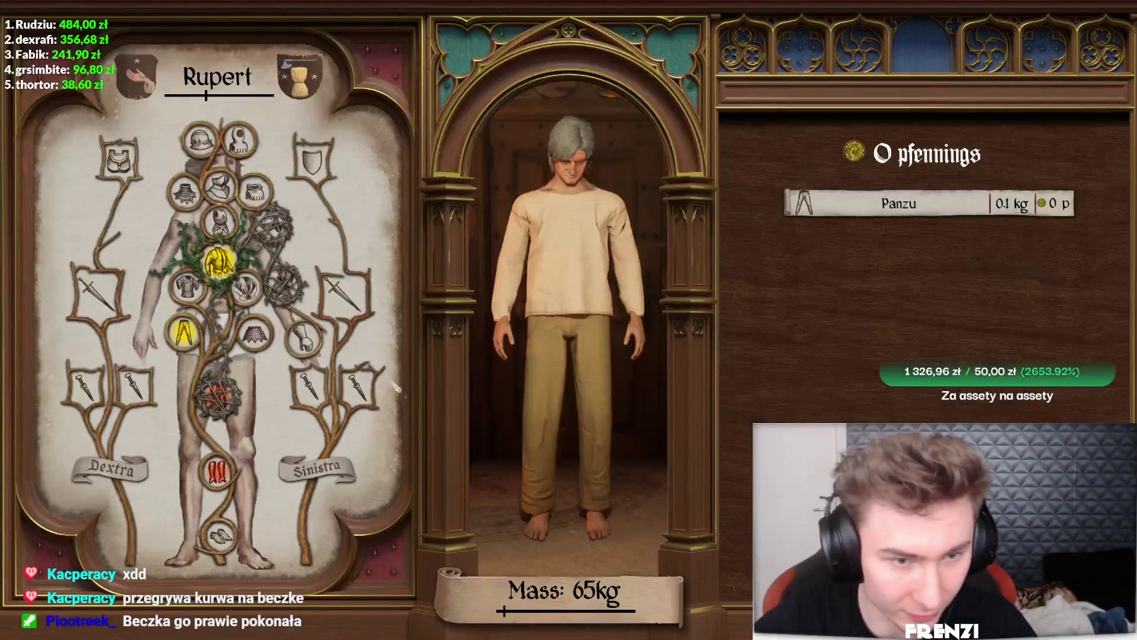
{"action": "left_click", "coordinate": [202, 334]}
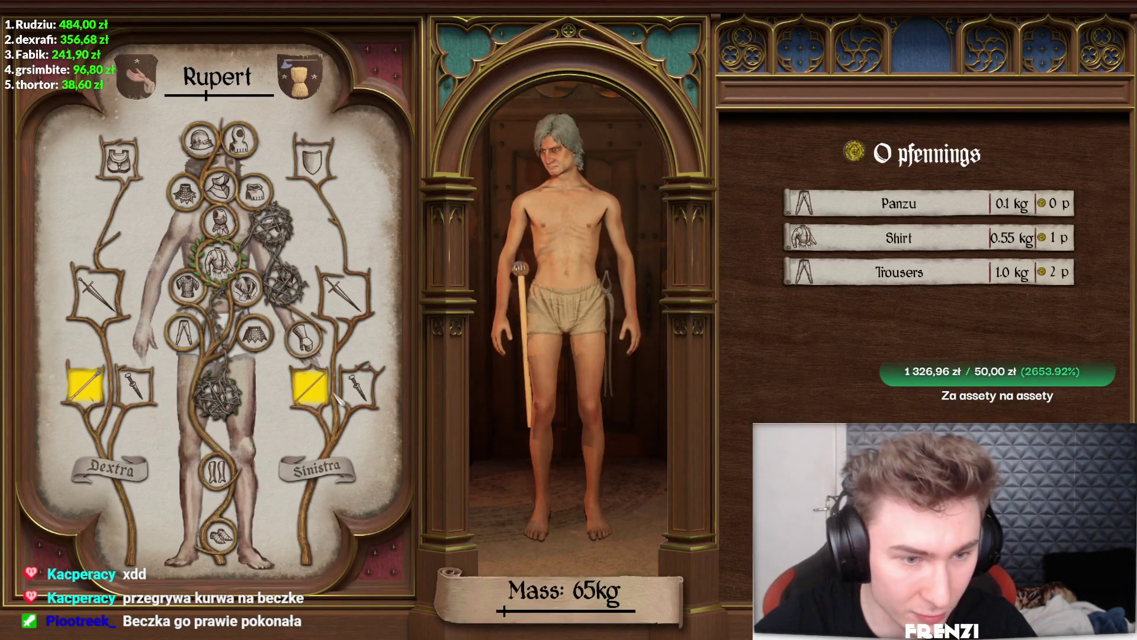
{"action": "left_click", "coordinate": [309, 385]}
{"action": "key", "text": "Escape"}
Sell the Panzu, shirt, trousers and tongs for 4 pfennings, then enter a Slums Doubles fight
{"action": "left_click", "coordinate": [384, 407]}
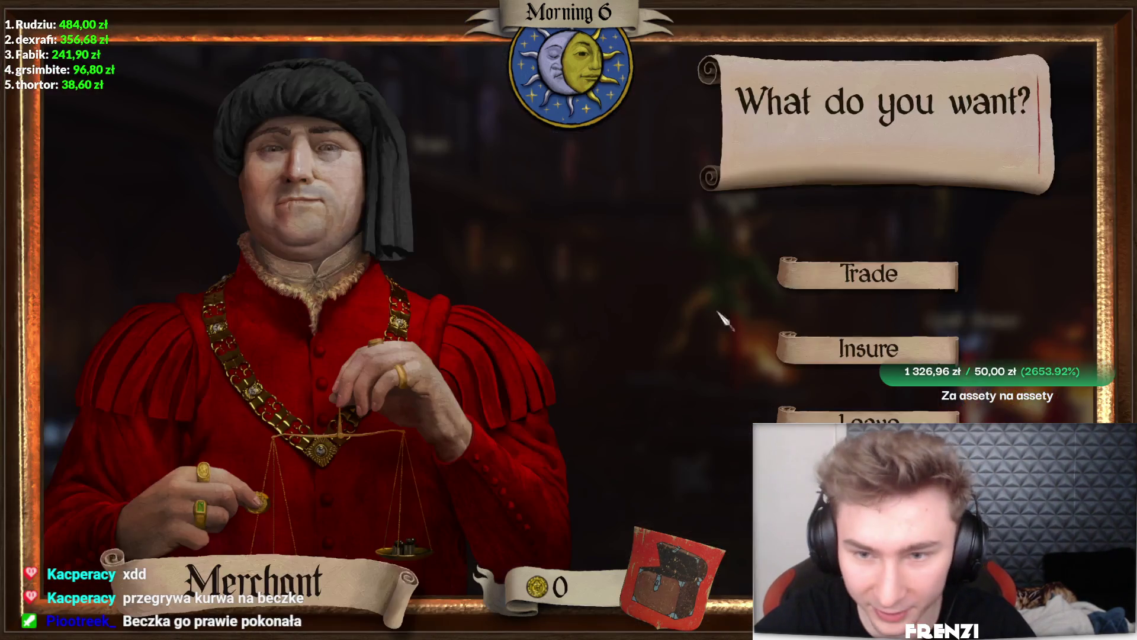
{"action": "left_click", "coordinate": [833, 272]}
{"action": "left_click", "coordinate": [906, 157]}
{"action": "left_click", "coordinate": [910, 160]}
{"action": "left_click", "coordinate": [912, 161]}
{"action": "left_click", "coordinate": [912, 163]}
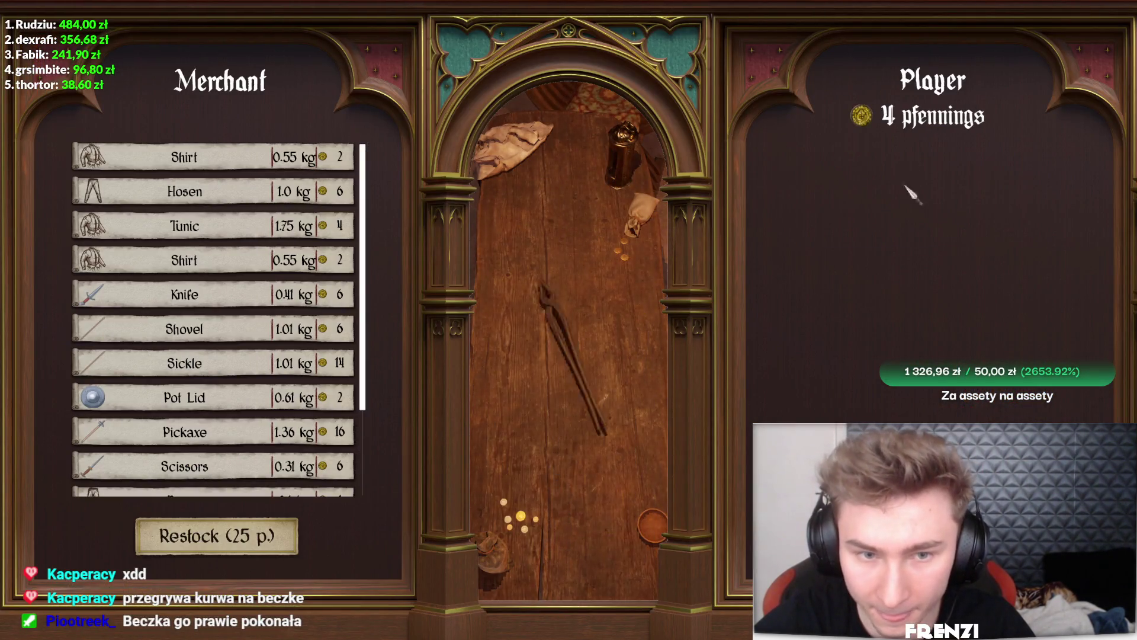
{"action": "key", "text": "Escape"}
{"action": "left_click", "coordinate": [749, 261]}
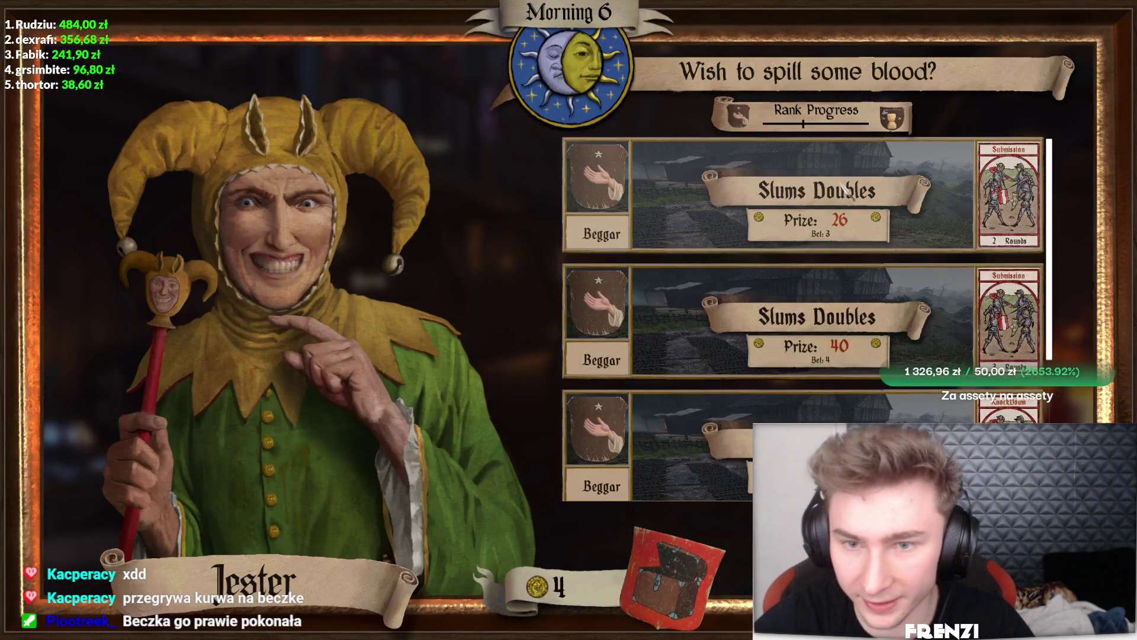
{"action": "left_click", "coordinate": [851, 201]}
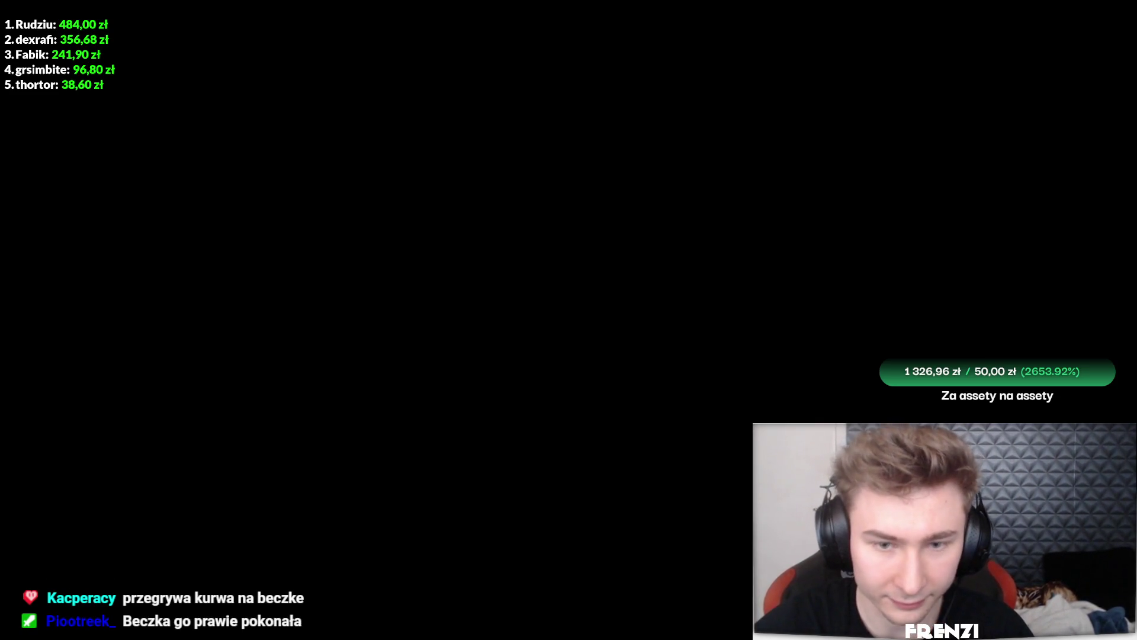
Club both opponents down, then keep hitting the fallen one with the pickaxe
{"action": "key", "text": "w"}
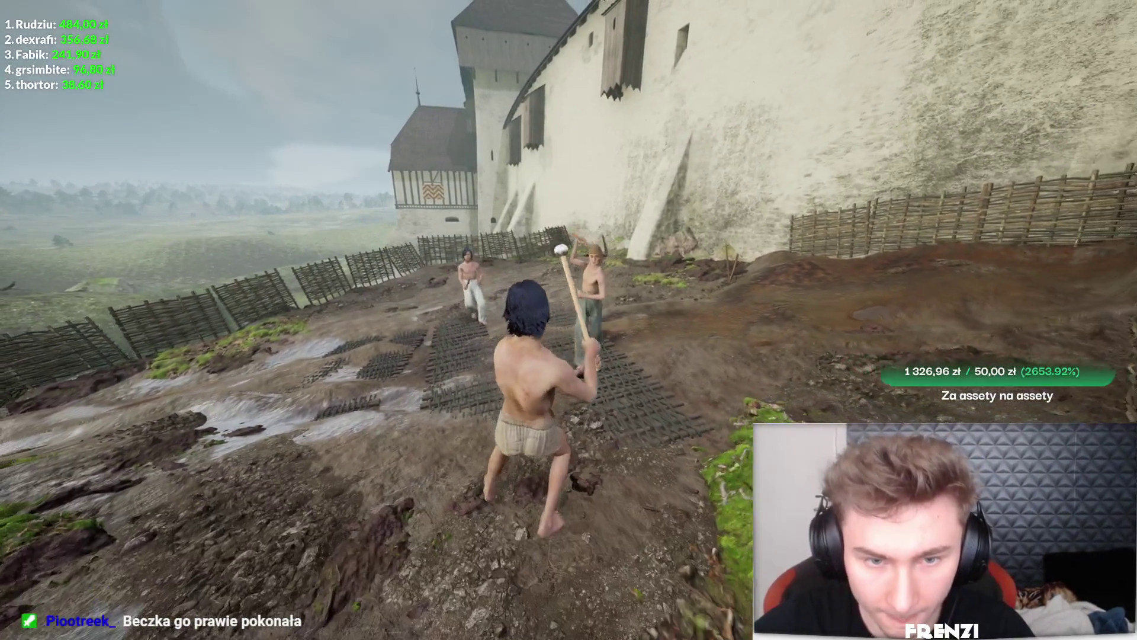
{"action": "left_click", "coordinate": [568, 320]}
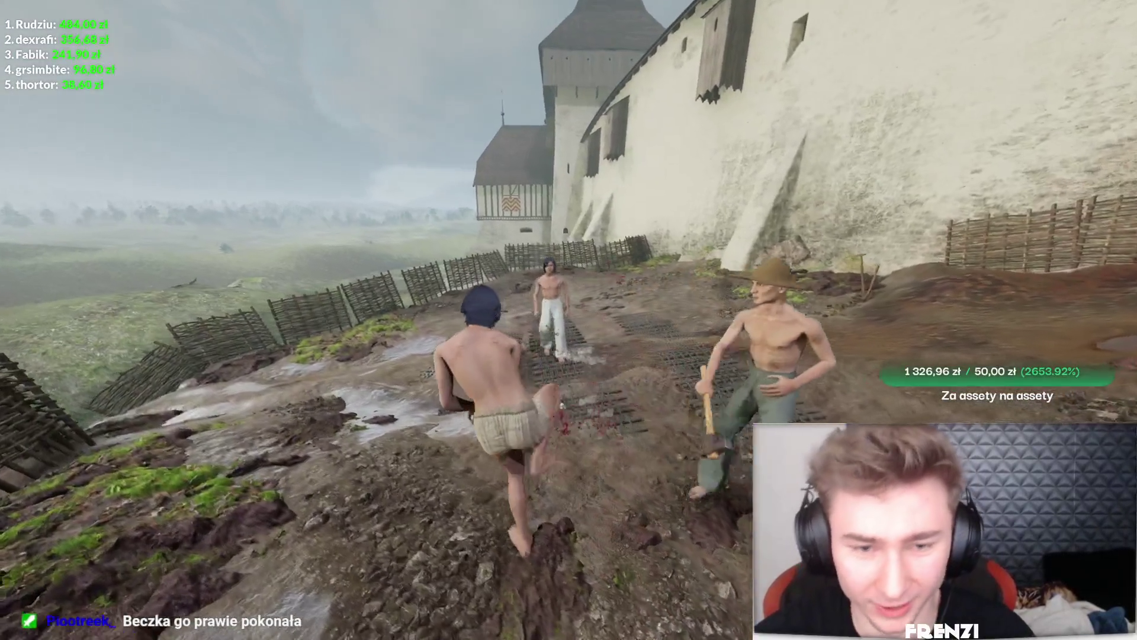
{"action": "left_click", "coordinate": [568, 320]}
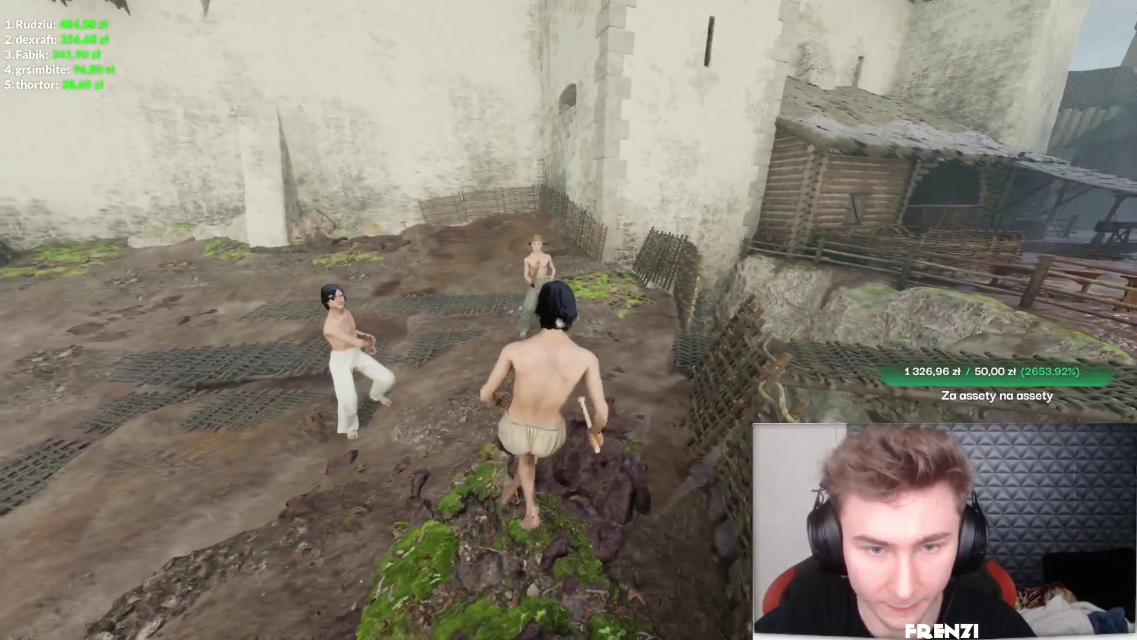
{"action": "left_click", "coordinate": [569, 319]}
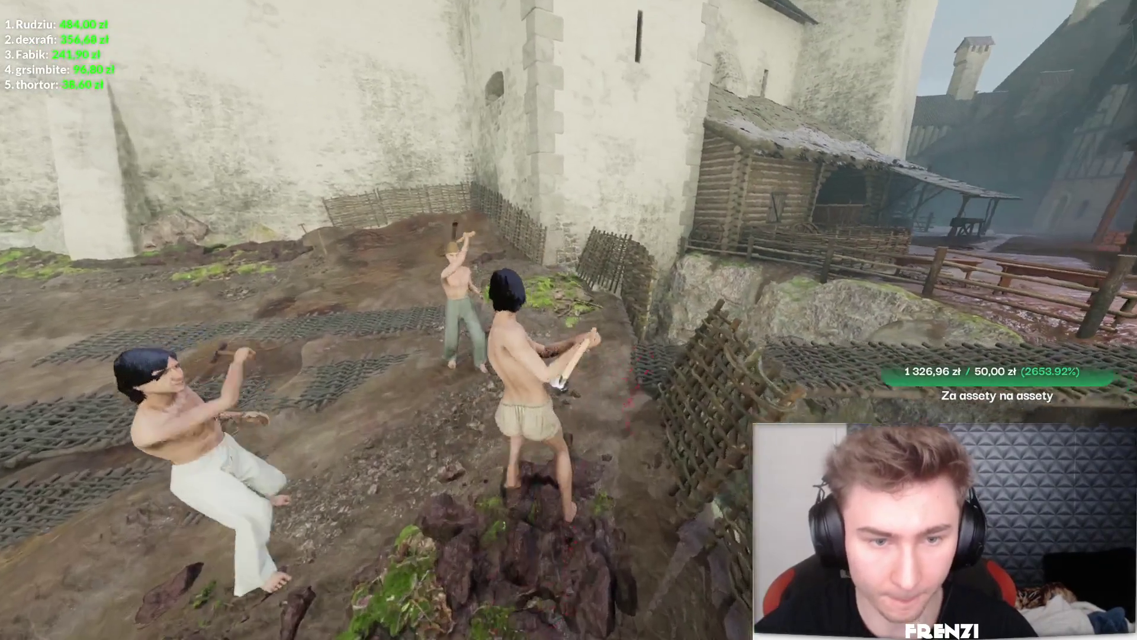
{"action": "left_click", "coordinate": [569, 319]}
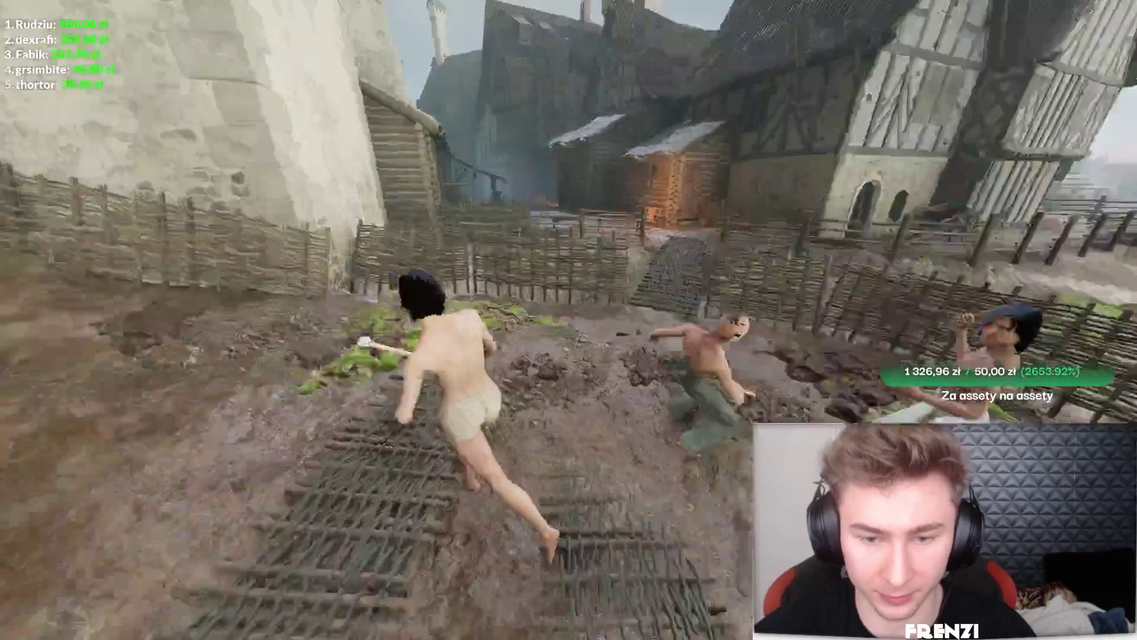
{"action": "left_click", "coordinate": [569, 320]}
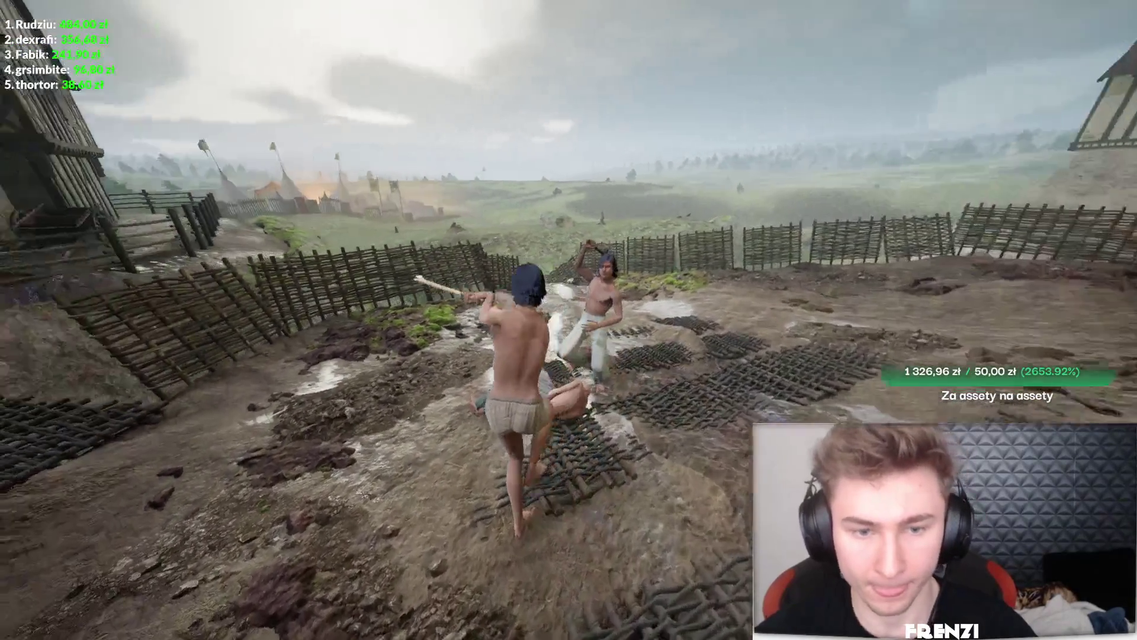
{"action": "left_click", "coordinate": [568, 319]}
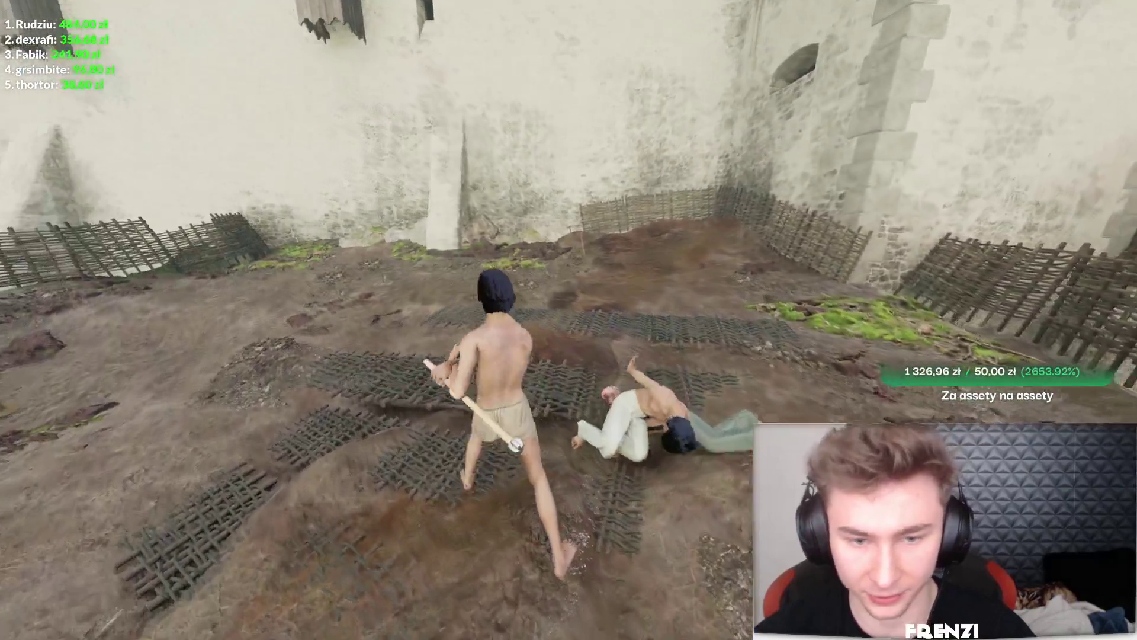
{"action": "left_click", "coordinate": [569, 319]}
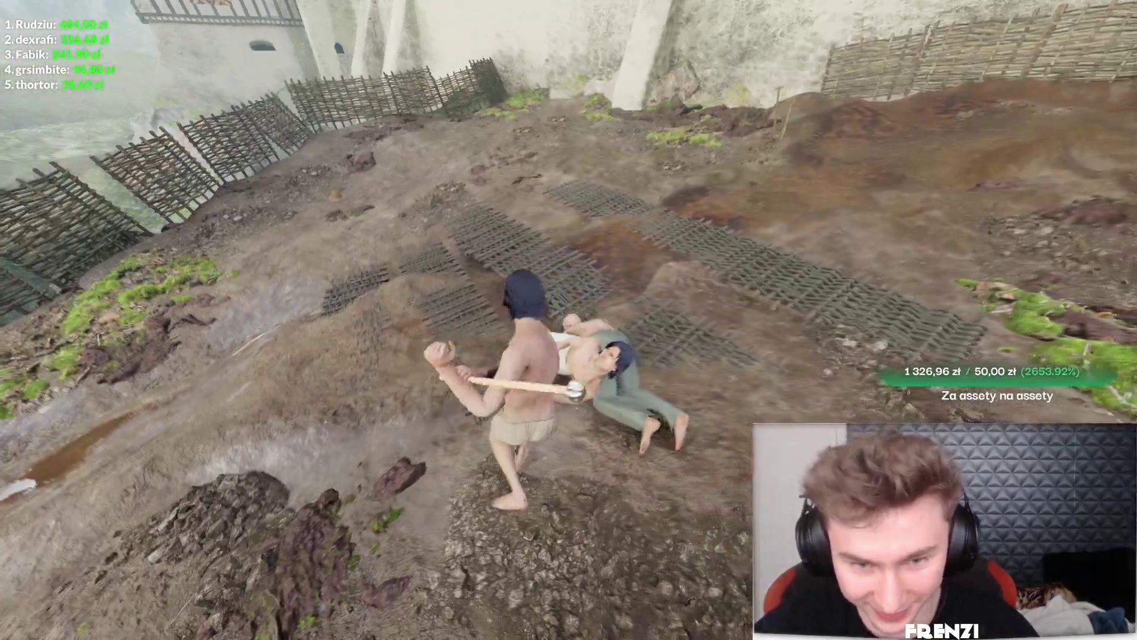
{"action": "left_click", "coordinate": [569, 320]}
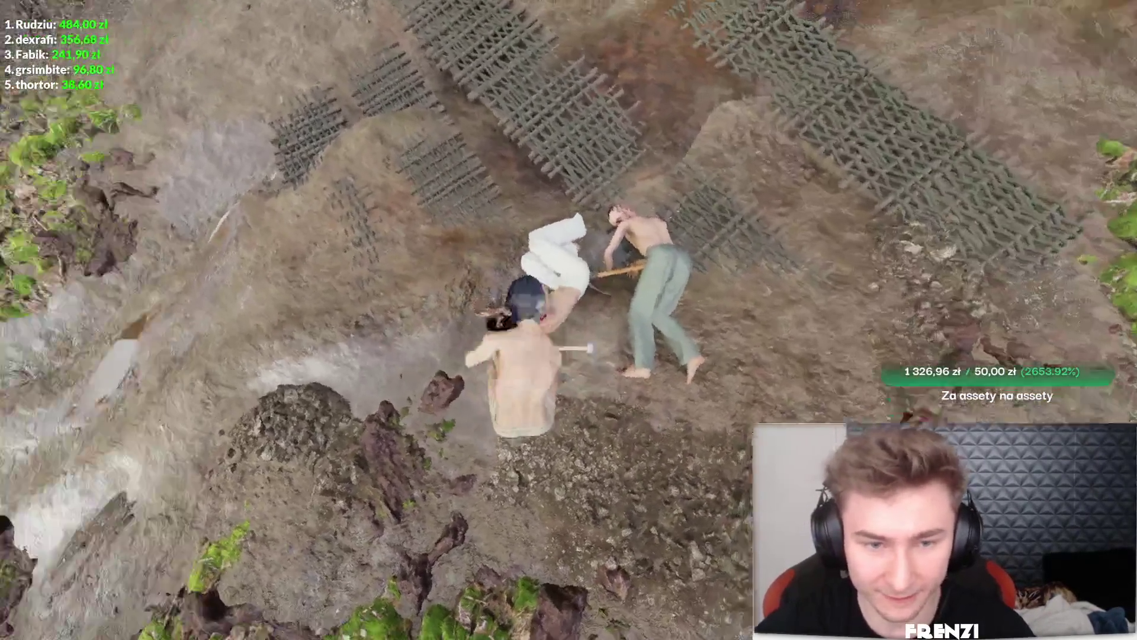
{"action": "left_click", "coordinate": [569, 319]}
{"action": "left_click", "coordinate": [569, 319]}
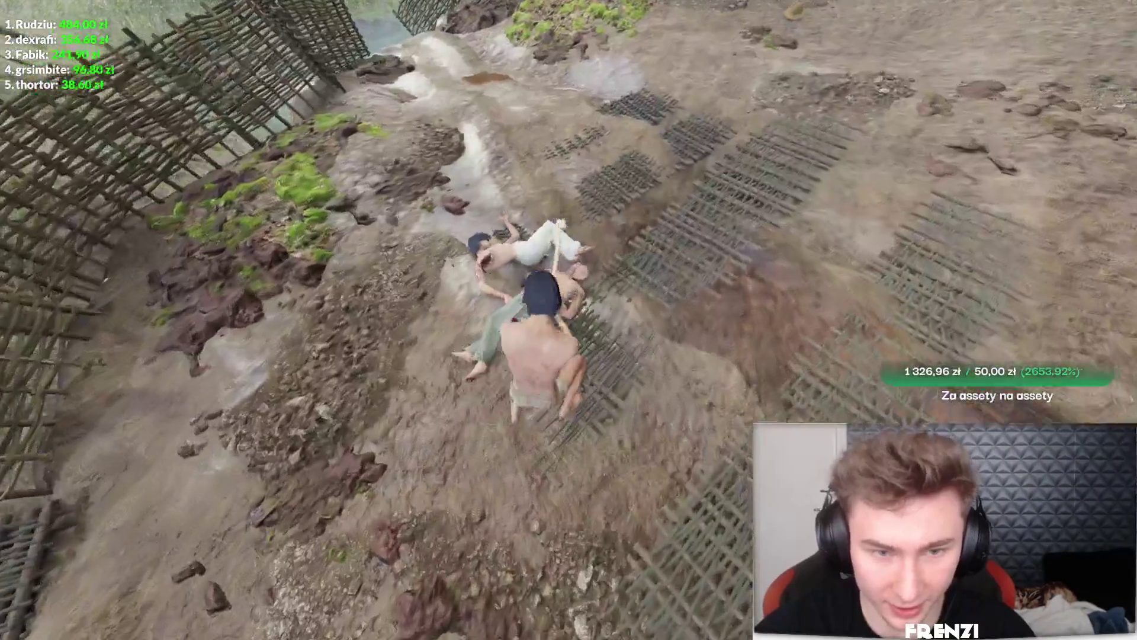
{"action": "left_click", "coordinate": [569, 320]}
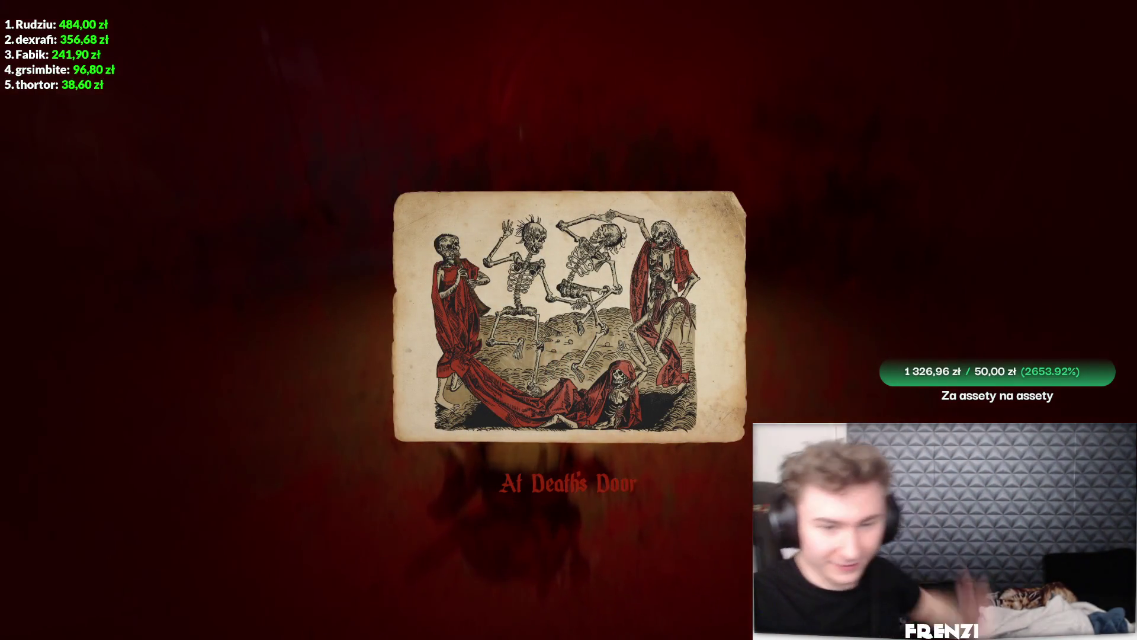
Save the soul and continue, returning to the Evening 6 tavern with 24 coins
{"action": "left_click", "coordinate": [622, 536]}
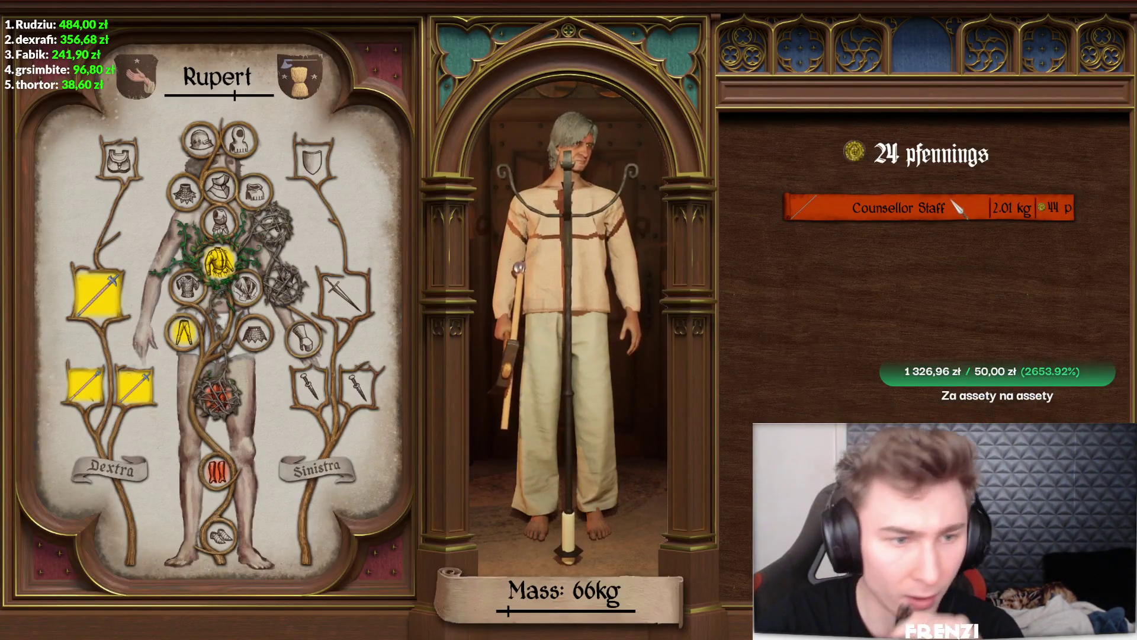
Swap Rupert's Counsellor Staff, hammer and hoe for the Mace, then start a Jester fight
{"action": "left_click_drag", "start_coordinate": [955, 206], "coordinate": [566, 372]}
{"action": "left_click", "coordinate": [143, 390]}
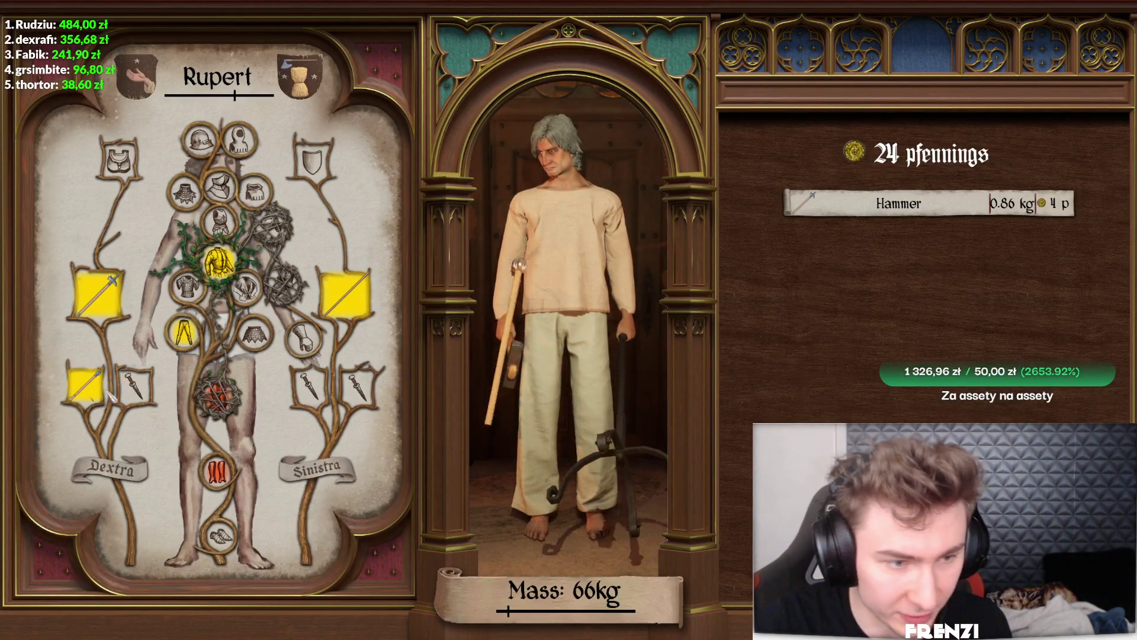
{"action": "left_click", "coordinate": [88, 388]}
{"action": "left_click", "coordinate": [357, 306]}
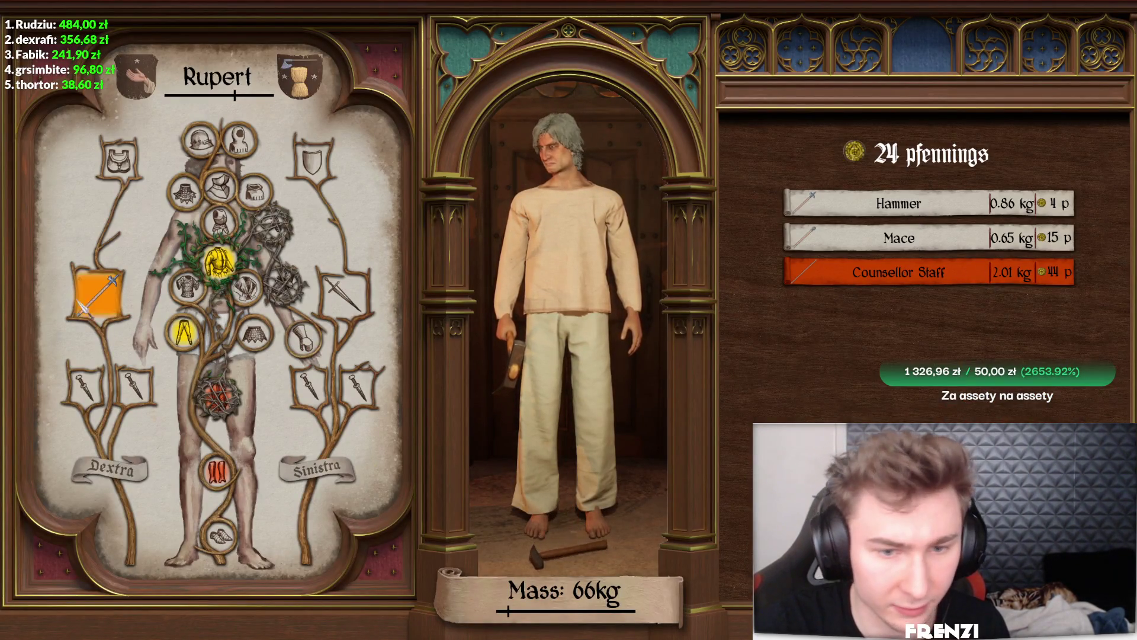
{"action": "left_click_drag", "start_coordinate": [95, 297], "coordinate": [965, 251]}
{"action": "left_click", "coordinate": [965, 252]}
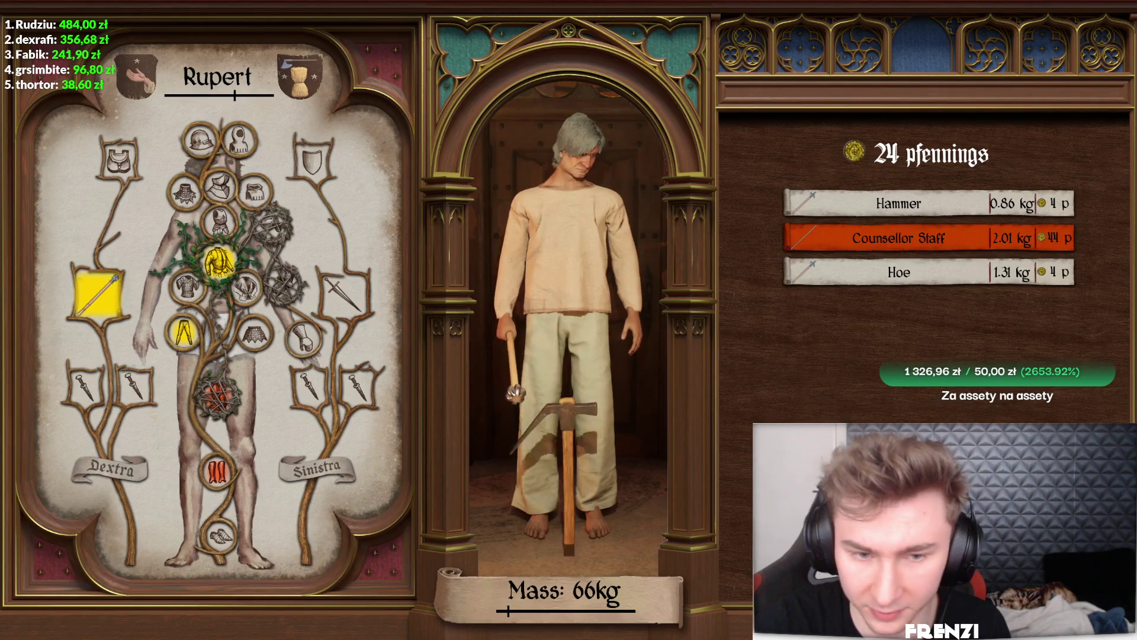
{"action": "key", "text": "Escape"}
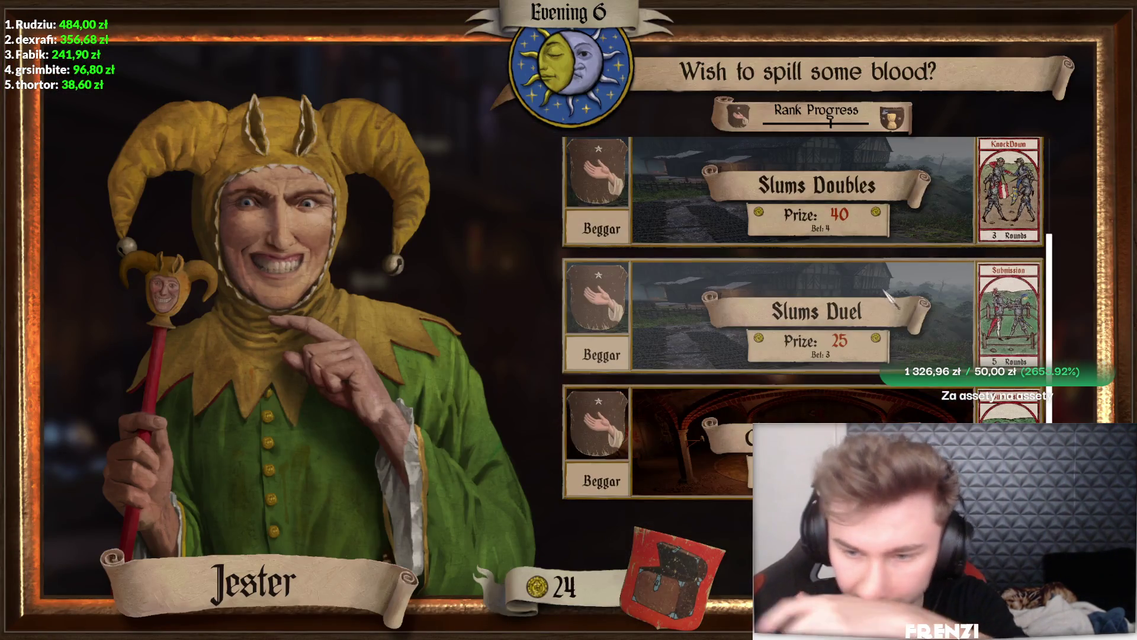
{"action": "left_click", "coordinate": [908, 237]}
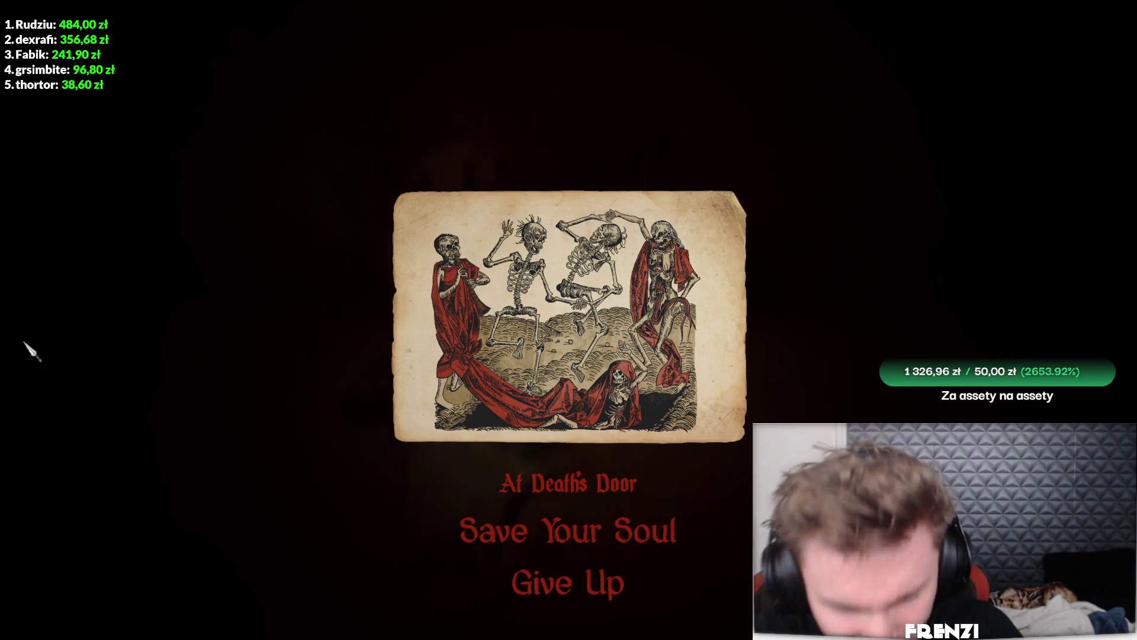
Save the soul after the cellar loss, returning to the Night 6 tavern with 21 coins
{"action": "left_click", "coordinate": [490, 526]}
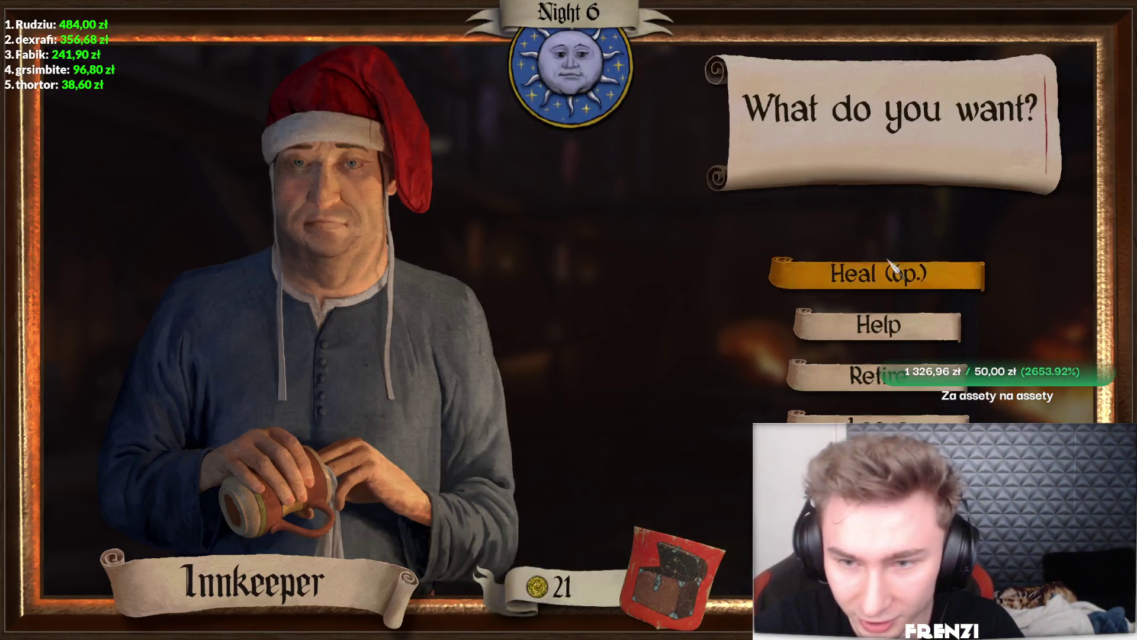
Heal at the inn into Morning 7 and start the Slums Champion fight from the Jester
{"action": "left_click", "coordinate": [888, 261]}
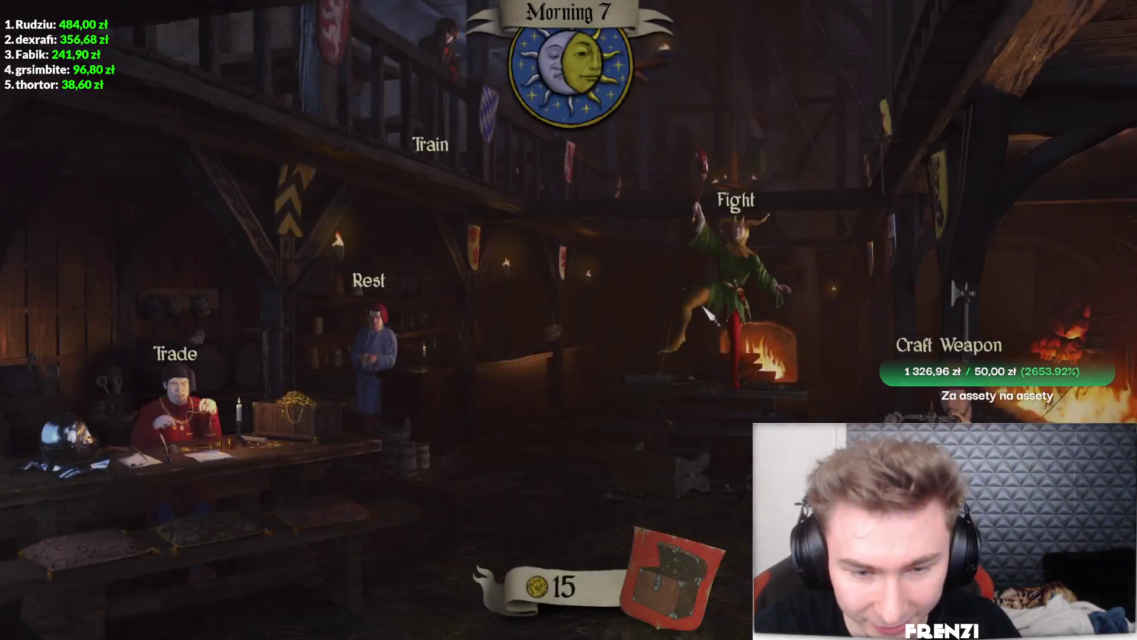
{"action": "left_click", "coordinate": [829, 293]}
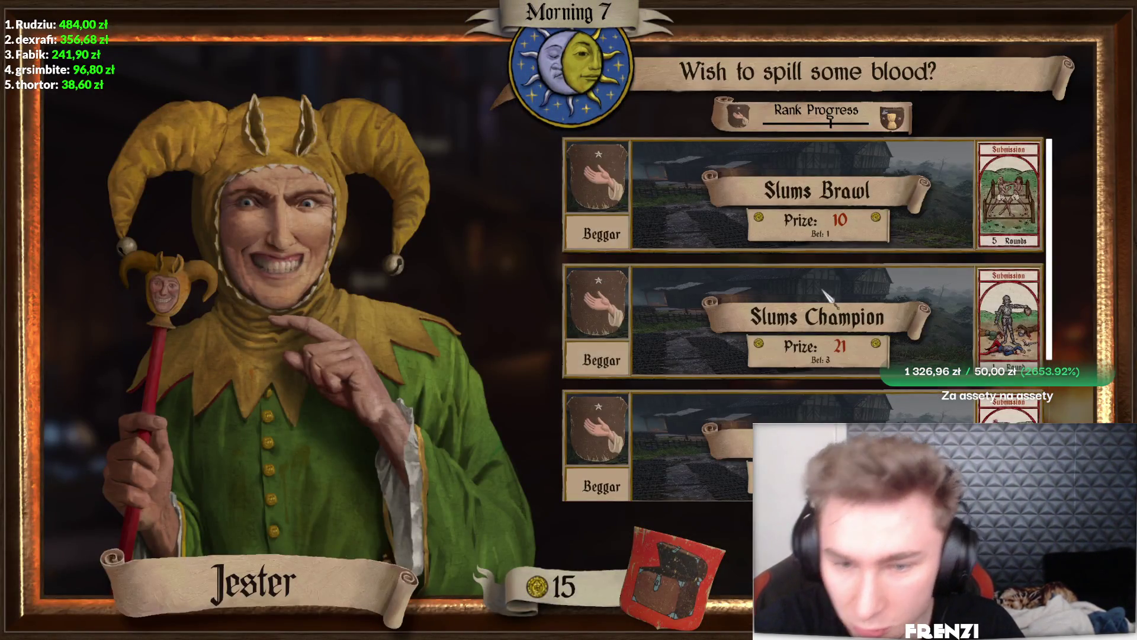
{"action": "left_click", "coordinate": [829, 293]}
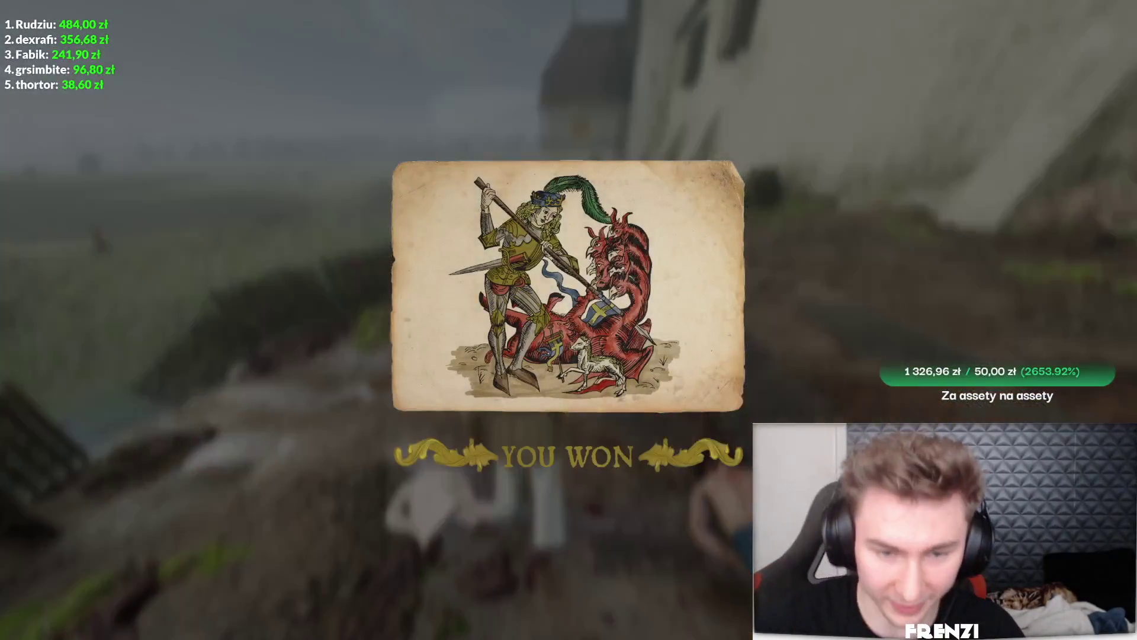
Claim the 21 reward, win the cellar bout, and claim its 30 reward for 57 pfennings
{"action": "left_click", "coordinate": [568, 344]}
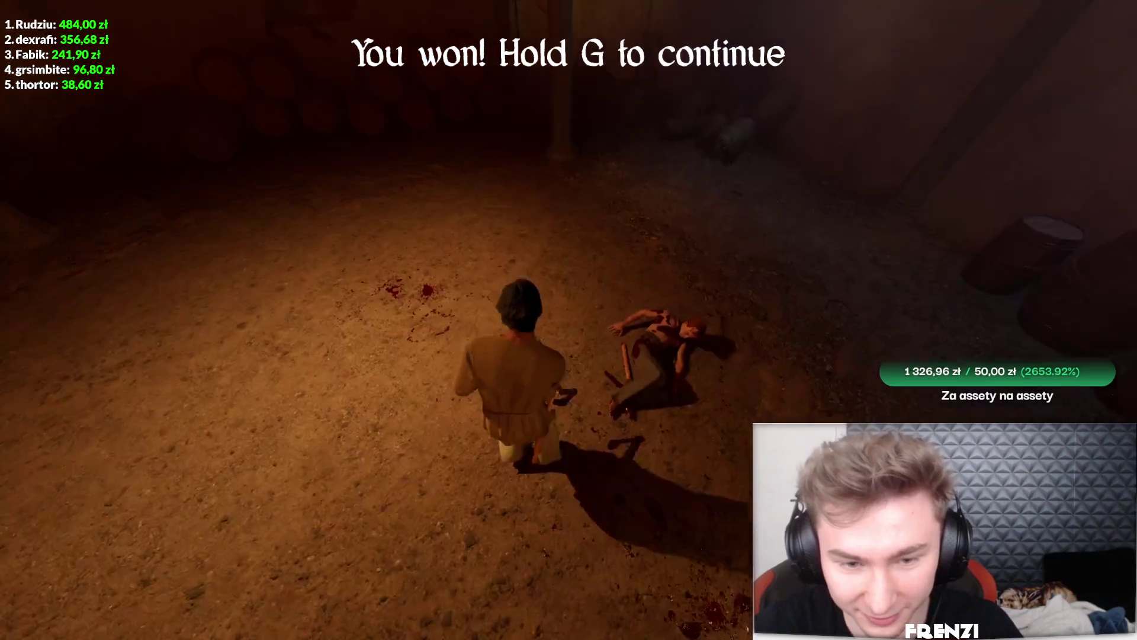
{"action": "key", "text": "g"}
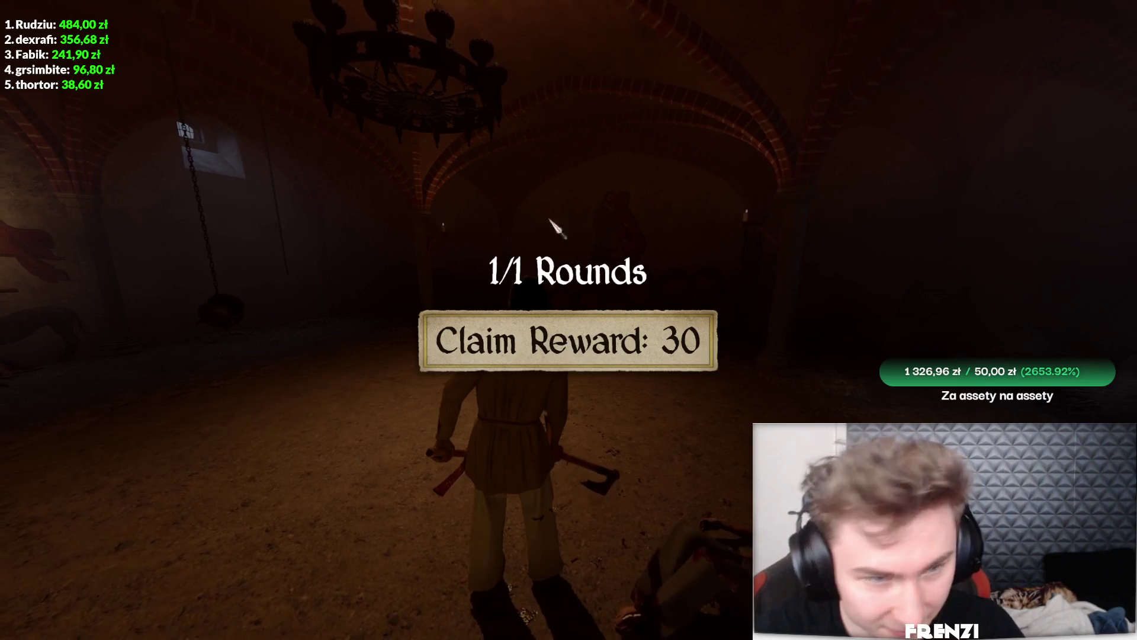
{"action": "left_click", "coordinate": [490, 354]}
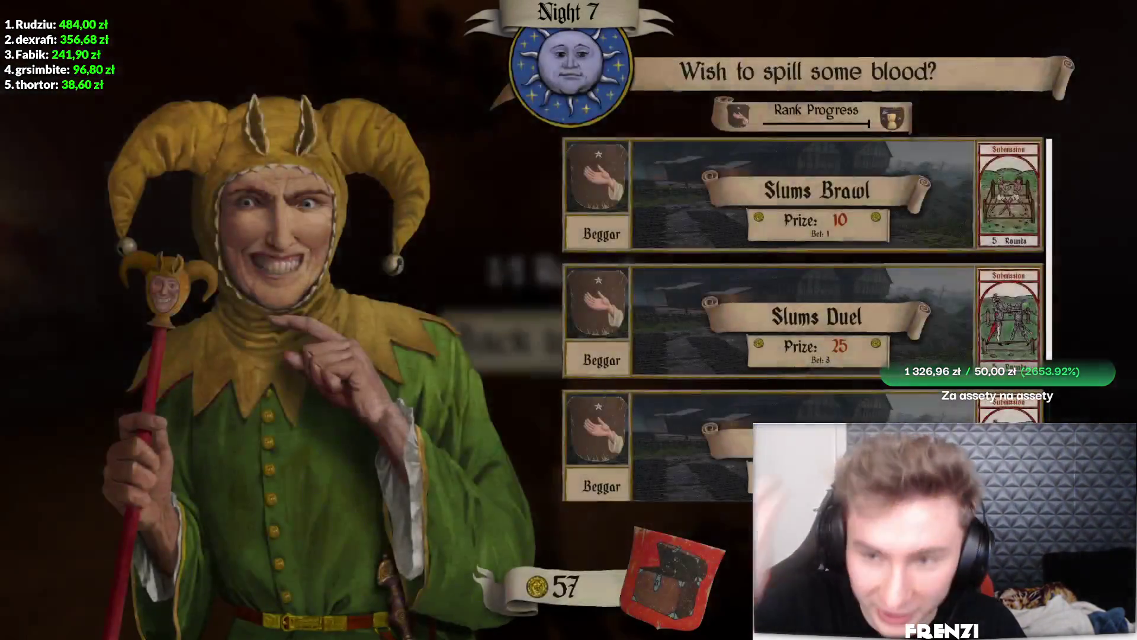
{"action": "scroll", "coordinate": [902, 349], "scroll_direction": "down", "scroll_amount": 2}
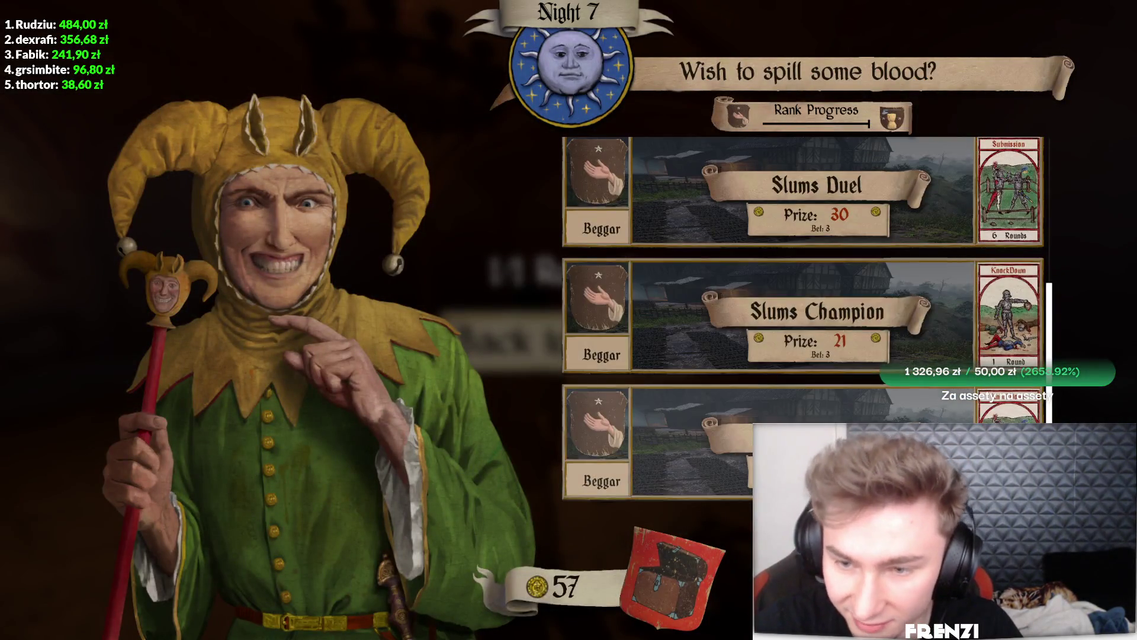
Rest into Morning 8 and view the Jester's Beggar Tourney (77) and Cellar Retribution (30) fights
{"action": "left_click", "coordinate": [652, 441]}
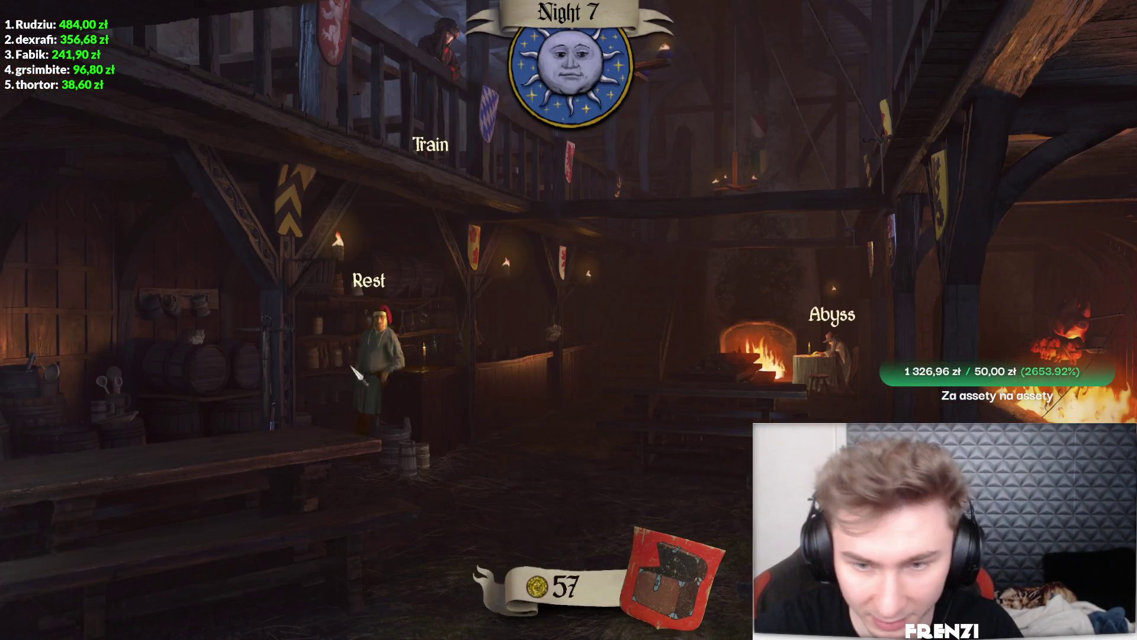
{"action": "left_click", "coordinate": [374, 332]}
{"action": "left_click", "coordinate": [929, 273]}
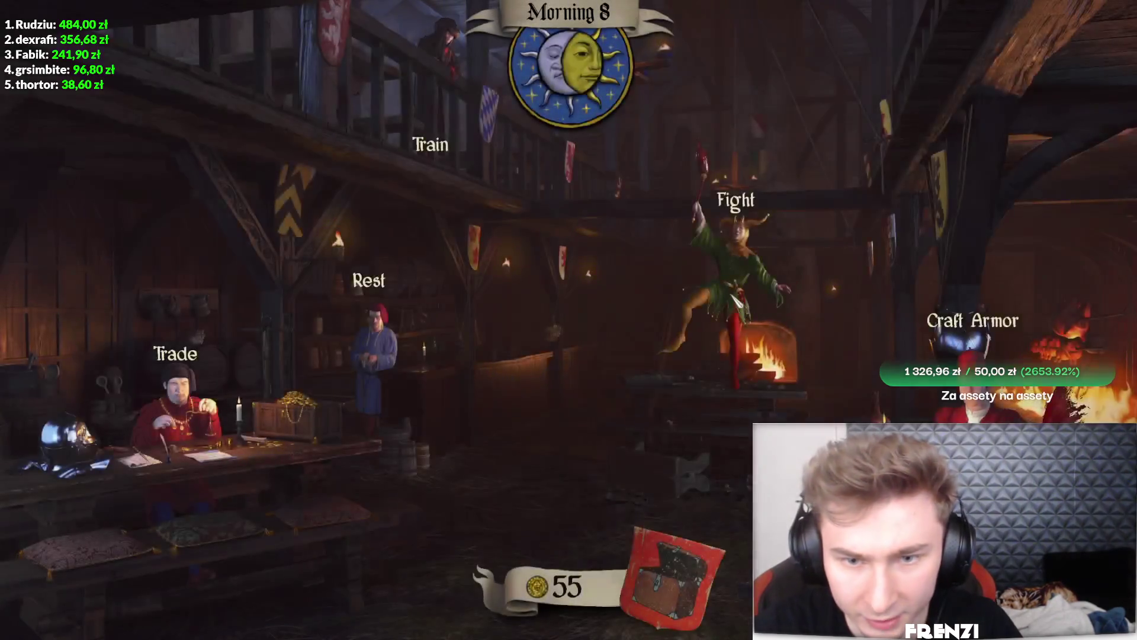
{"action": "left_click", "coordinate": [781, 237]}
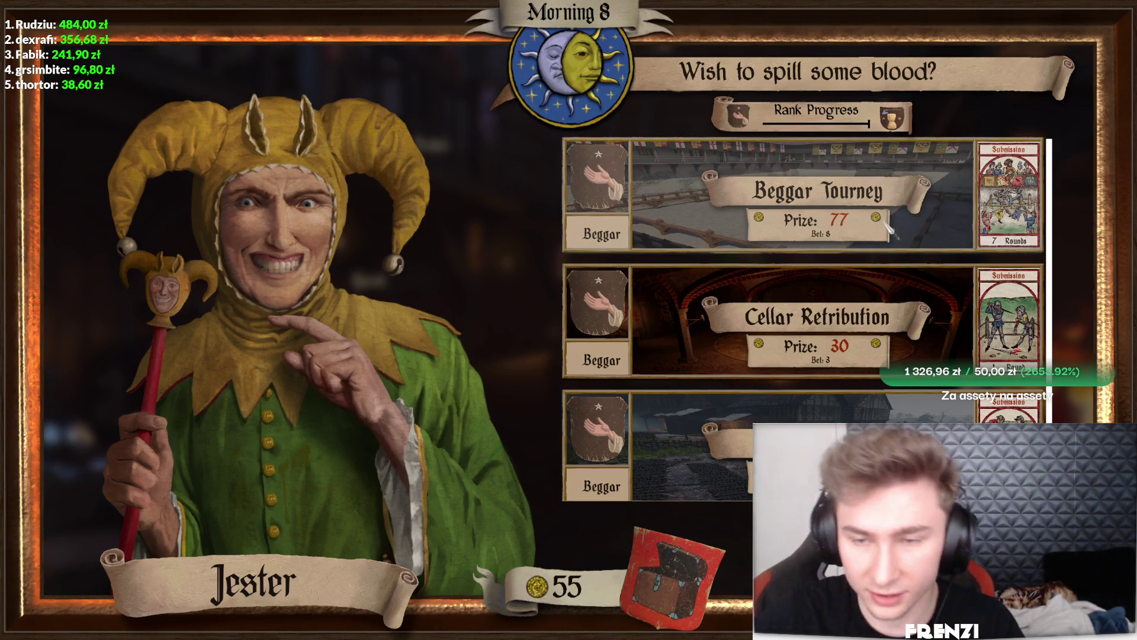
Enter the Beggar Tourney, axe the opponent down, finish him, and load the next round
{"action": "left_click", "coordinate": [909, 224]}
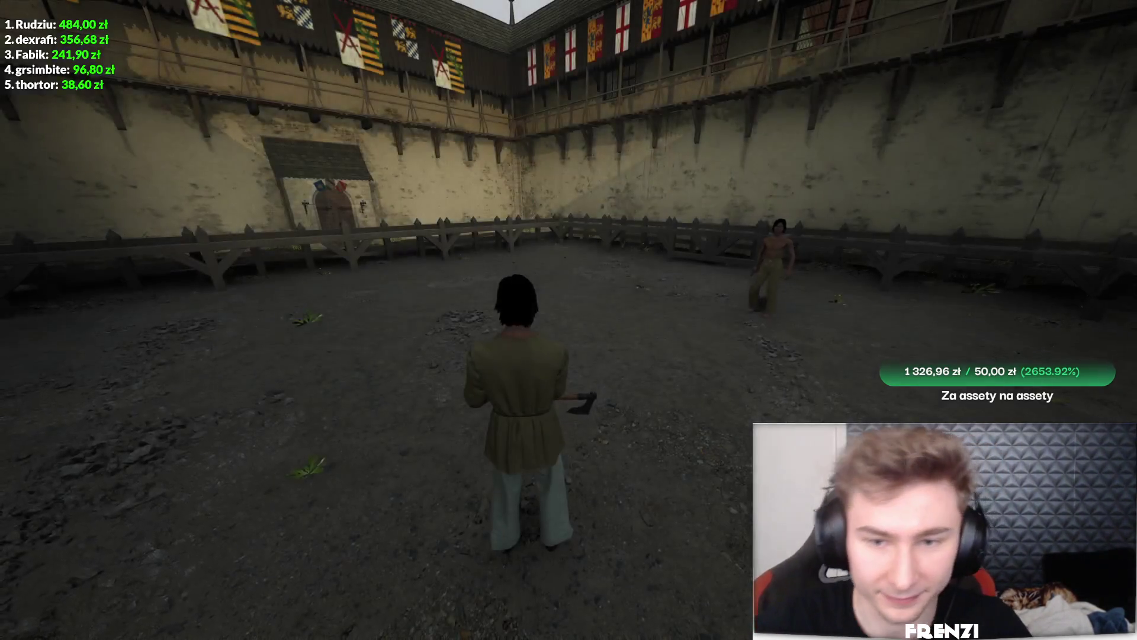
{"action": "key", "text": "w"}
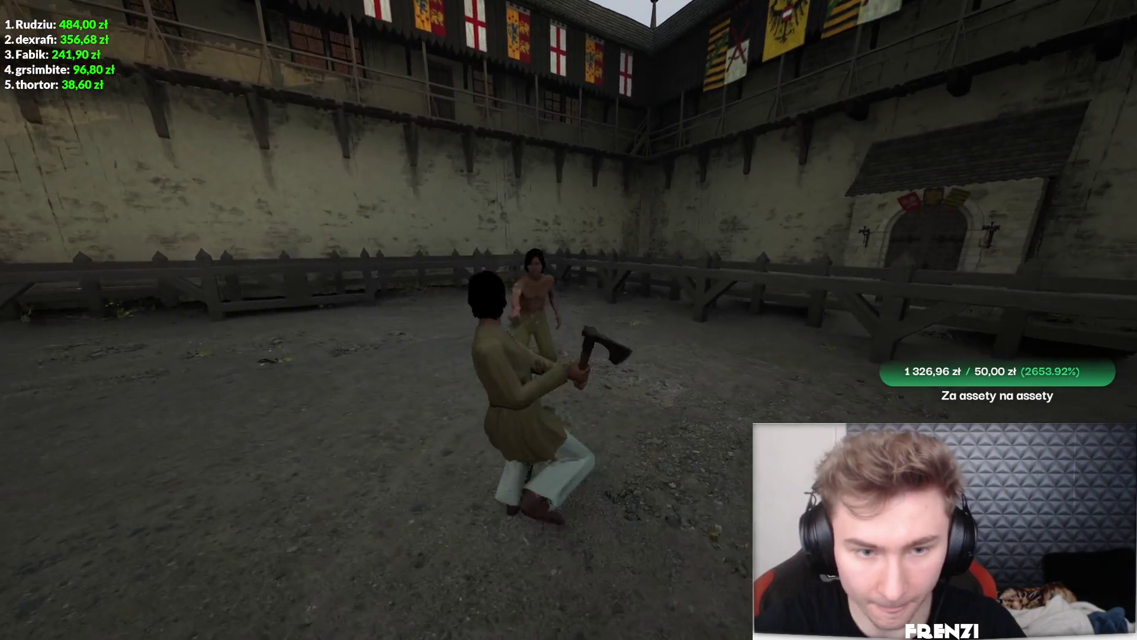
{"action": "left_click", "coordinate": [569, 320]}
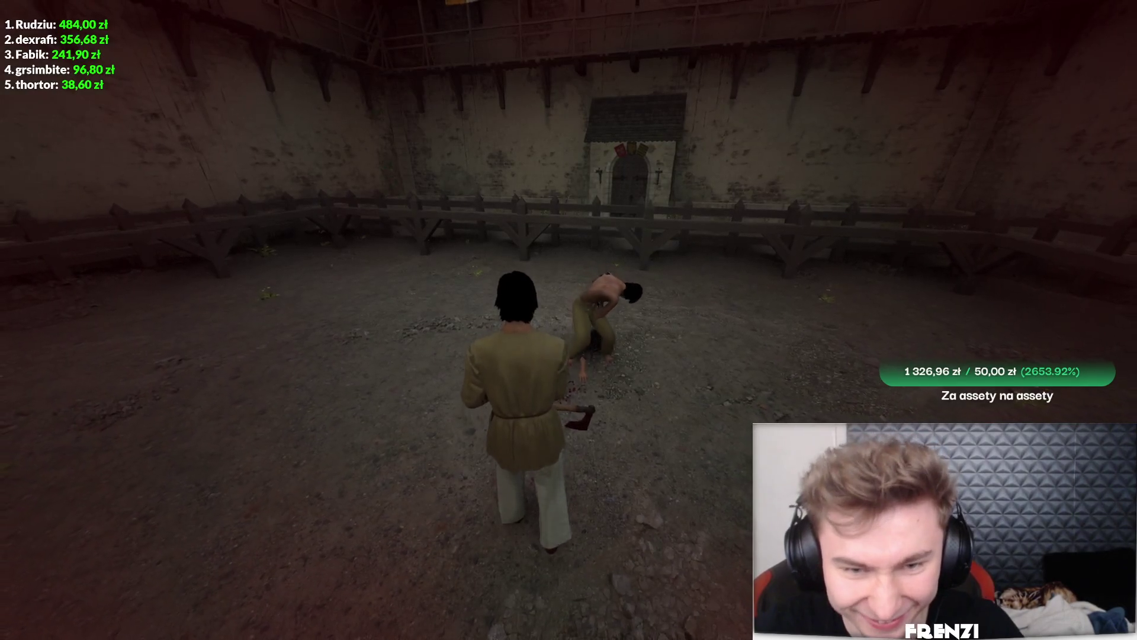
{"action": "key", "text": "w"}
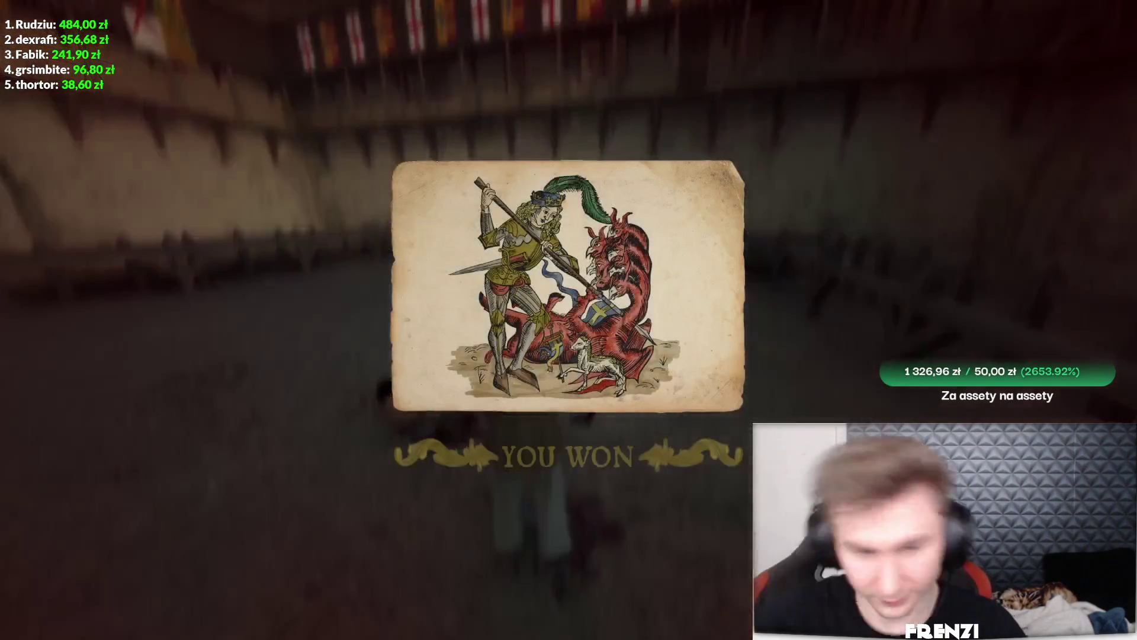
{"action": "left_click", "coordinate": [637, 351]}
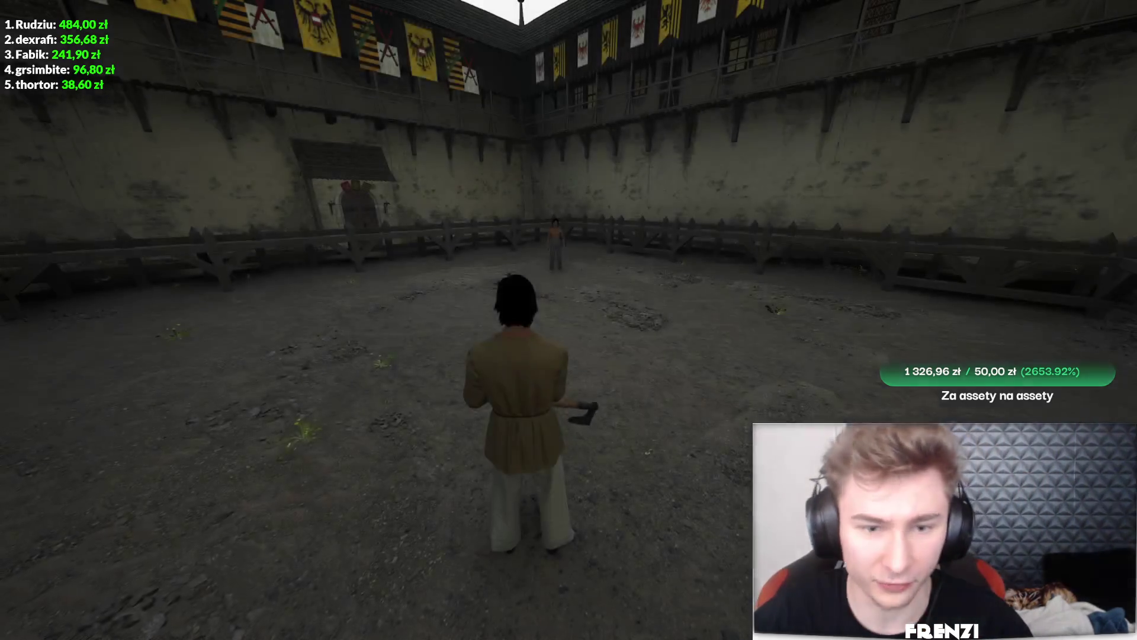
Fight the second tourney round and continue to the Jester's Night 8 list with 46 pfennings
{"action": "key", "text": "w"}
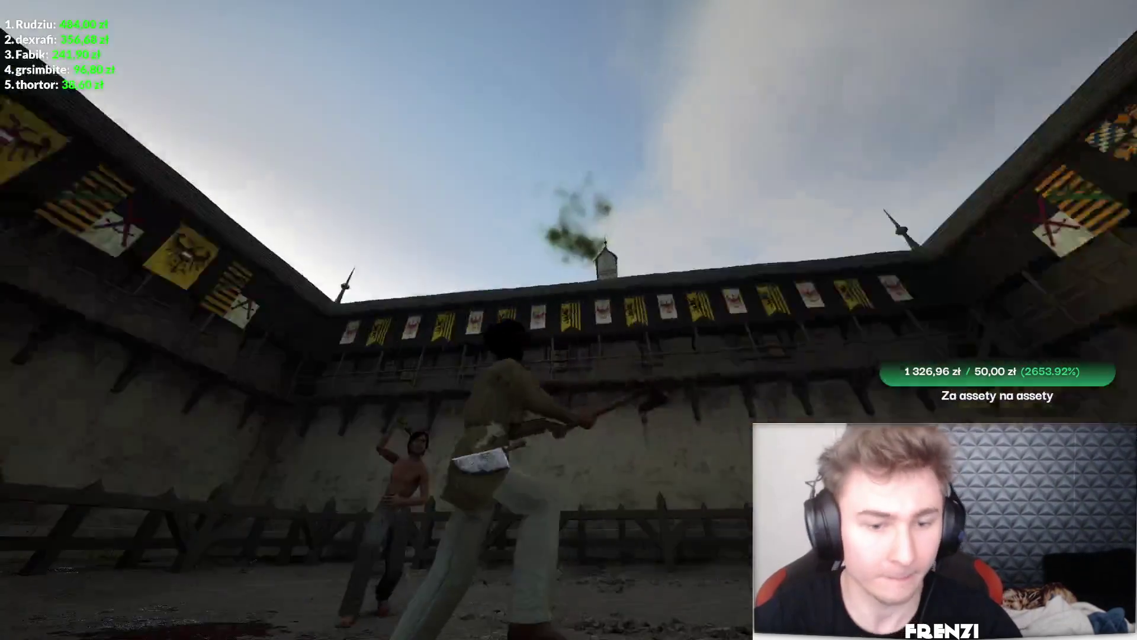
{"action": "key", "text": "w"}
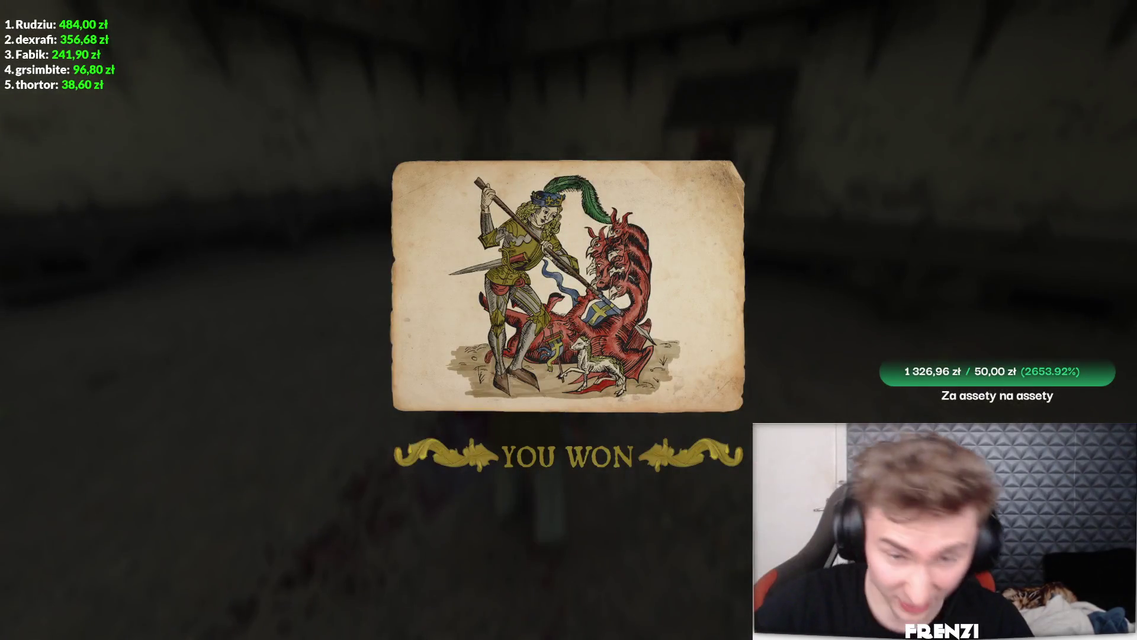
{"action": "left_click", "coordinate": [569, 339]}
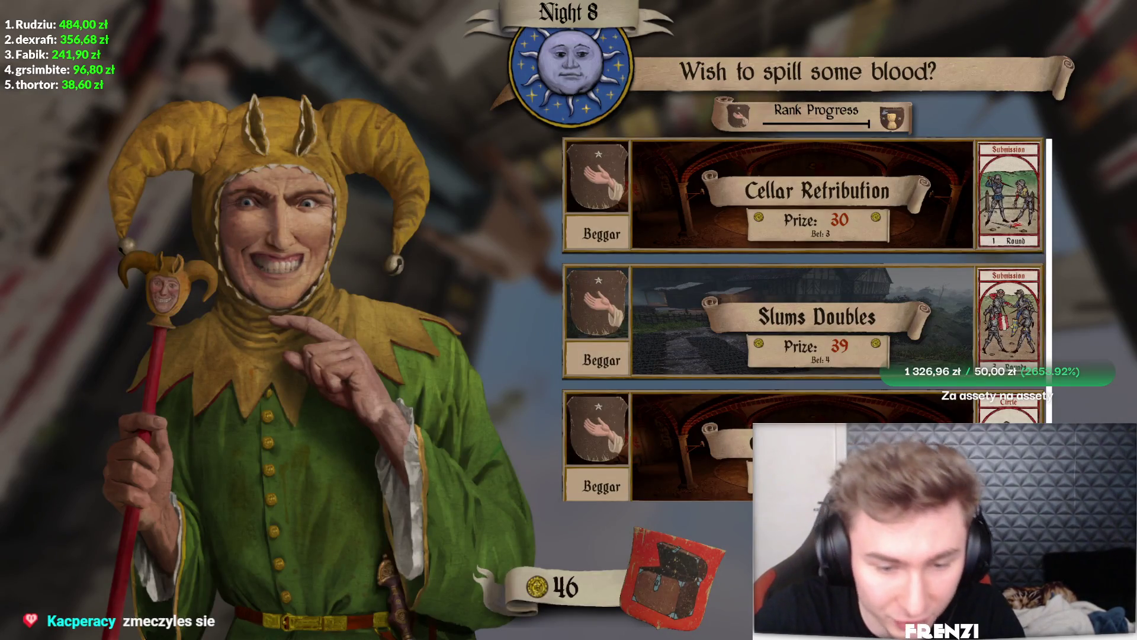
Unequip the weapons from both of Rupert's hands into the inventory
{"action": "left_click", "coordinate": [655, 581]}
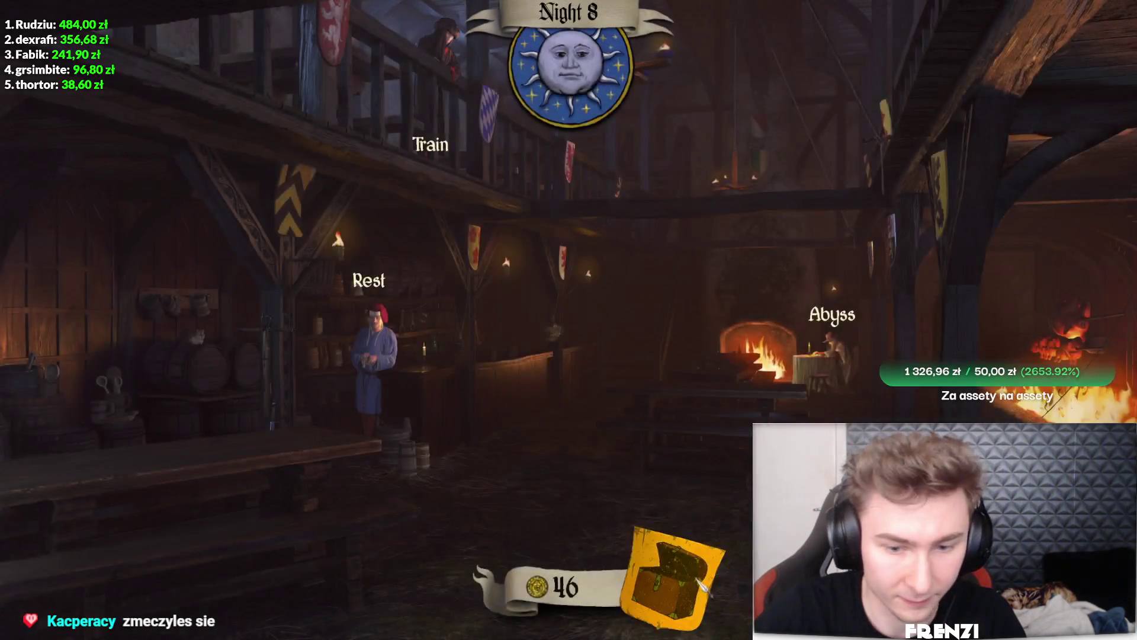
{"action": "left_click", "coordinate": [656, 582]}
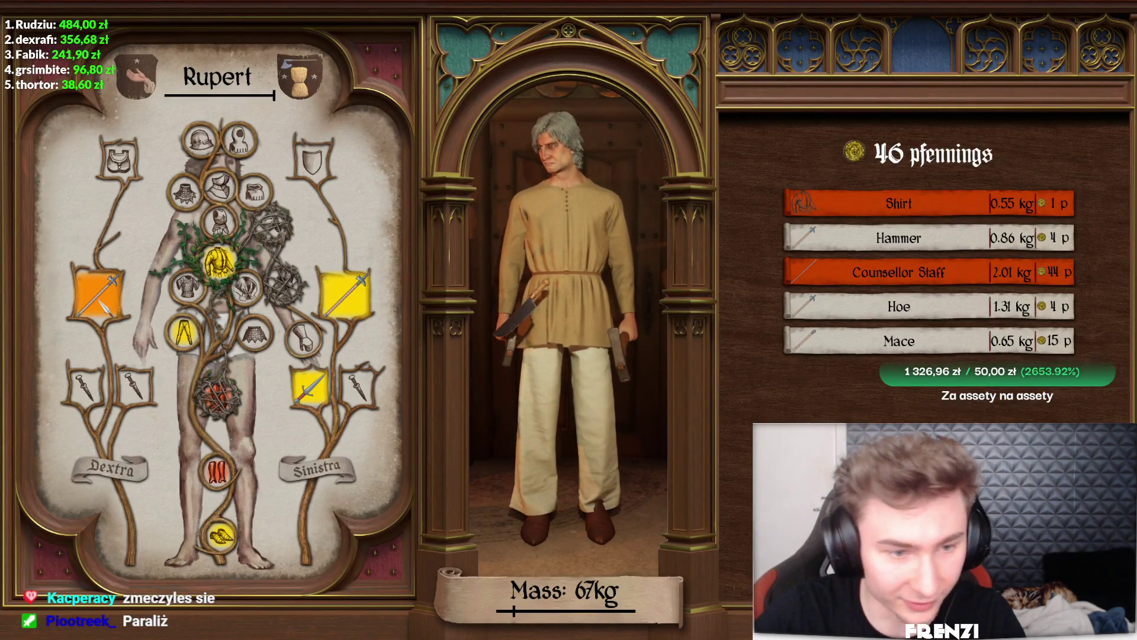
{"action": "double_click", "coordinate": [83, 299]}
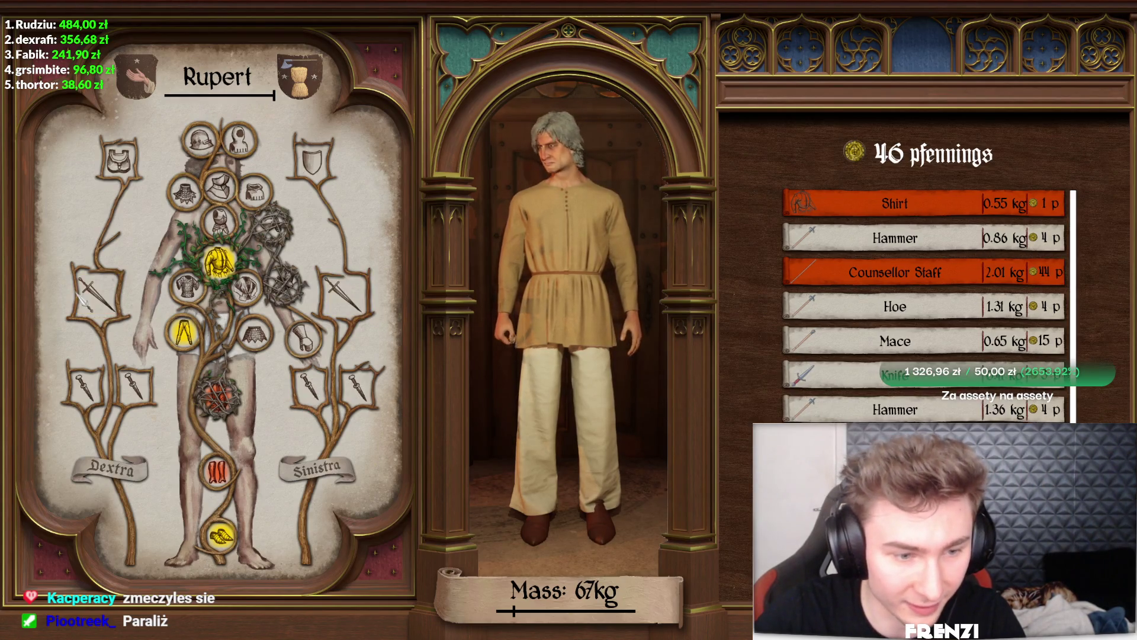
{"action": "key", "text": "Escape"}
Check in with the Seer, then rest at the Innkeeper until Morning 9
{"action": "left_click", "coordinate": [804, 338]}
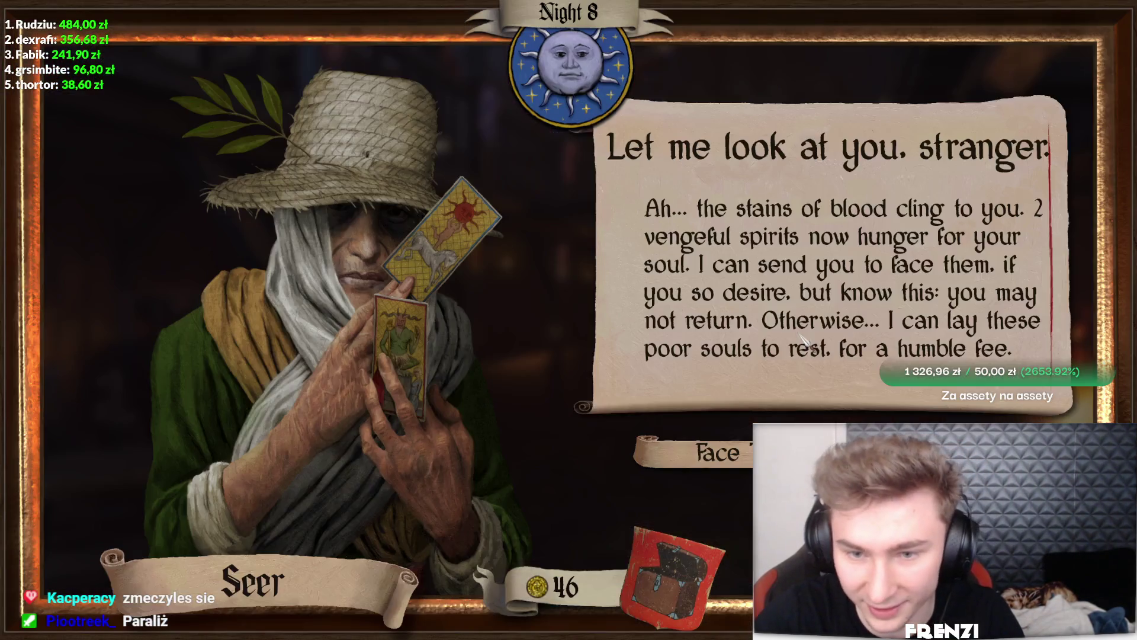
{"action": "key", "text": "Escape"}
{"action": "left_click", "coordinate": [393, 373]}
{"action": "left_click", "coordinate": [859, 290]}
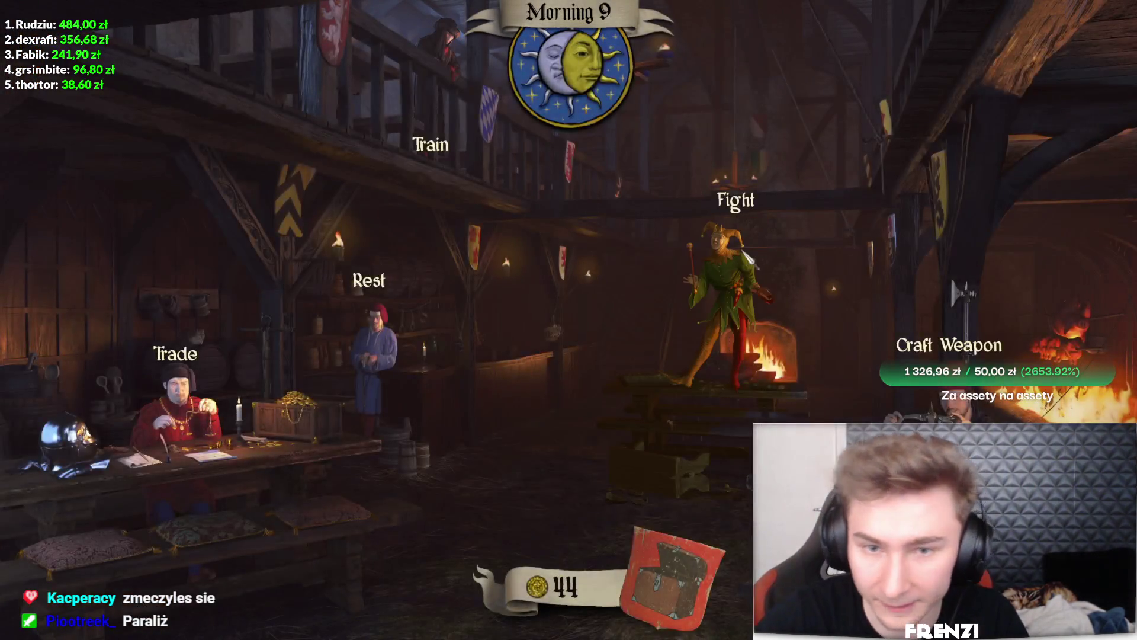
Review the inventory once more and return to the tavern with 44 pfennings
{"action": "left_click", "coordinate": [721, 238]}
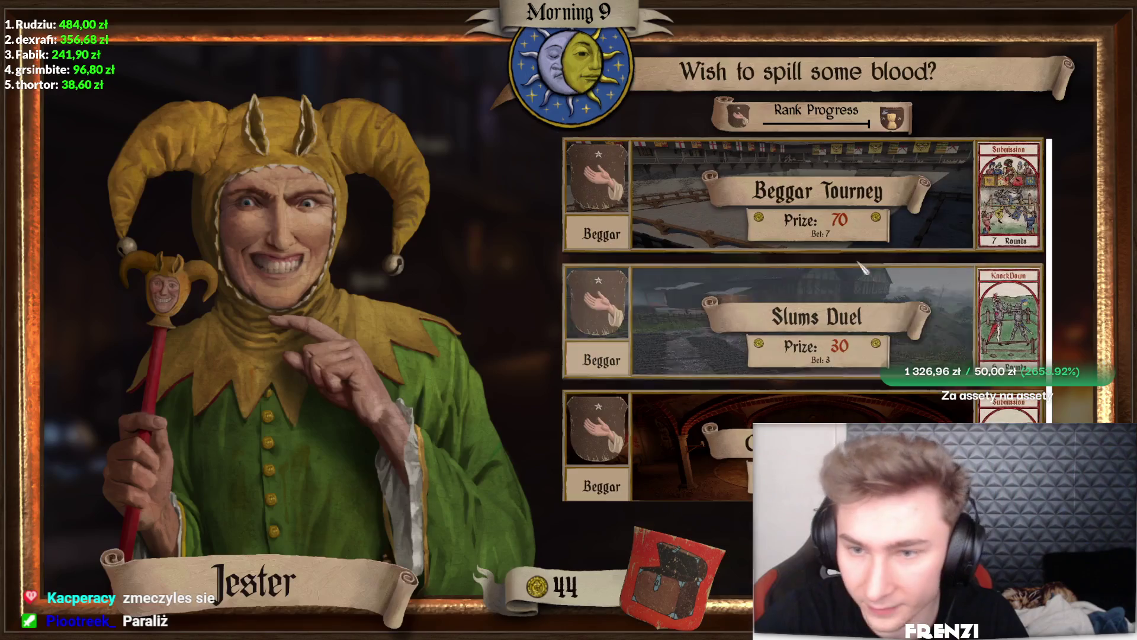
{"action": "left_click", "coordinate": [704, 582]}
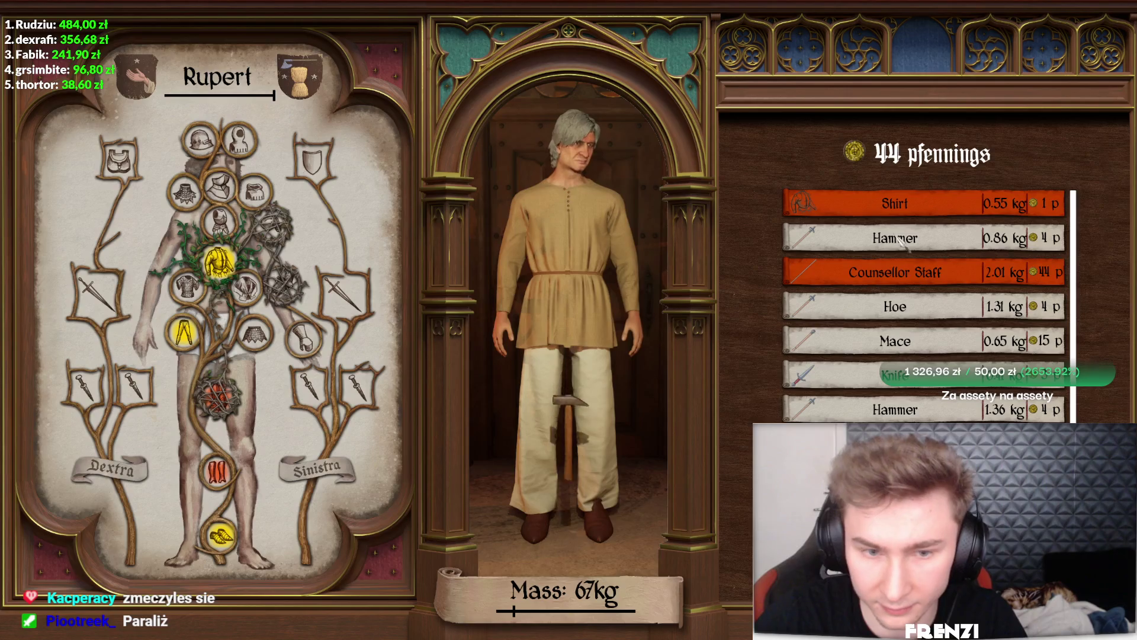
{"action": "scroll", "coordinate": [909, 330], "scroll_direction": "down", "scroll_amount": 1}
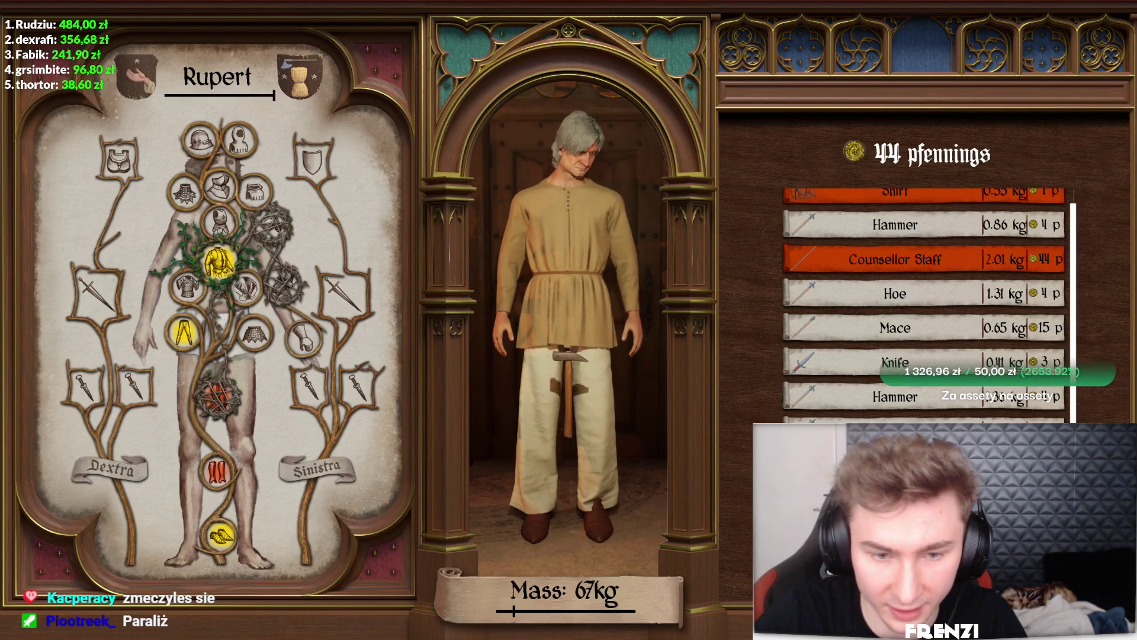
{"action": "key", "text": "Escape"}
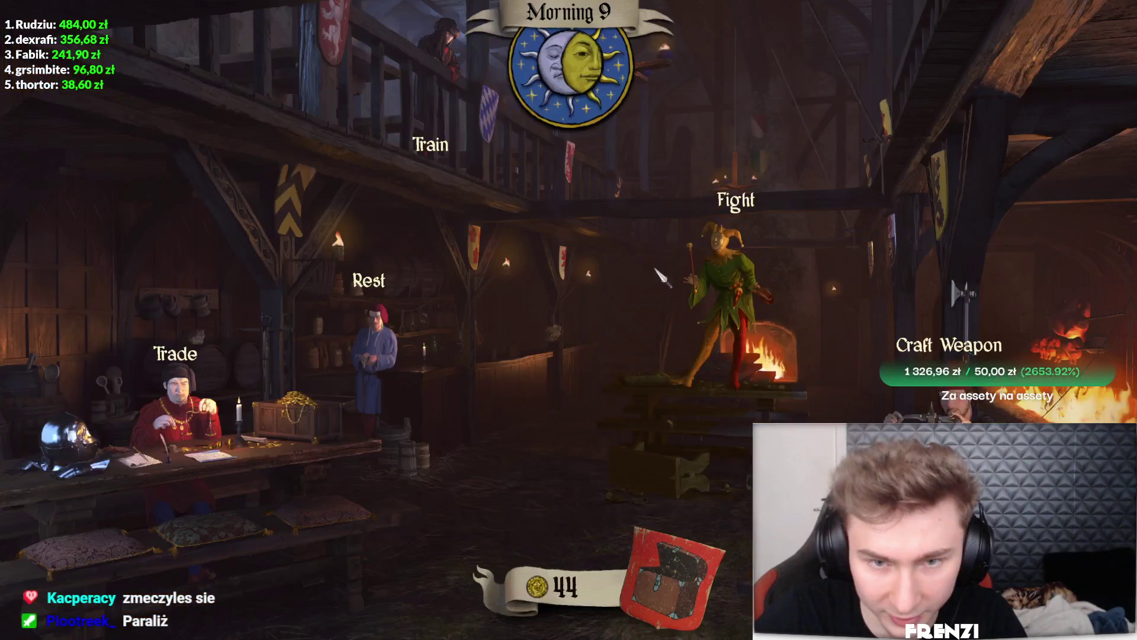
Enter the Beggar Tourney from the Jester's fight list and win the opening rounds
{"action": "left_click", "coordinate": [741, 249]}
{"action": "left_click", "coordinate": [886, 224]}
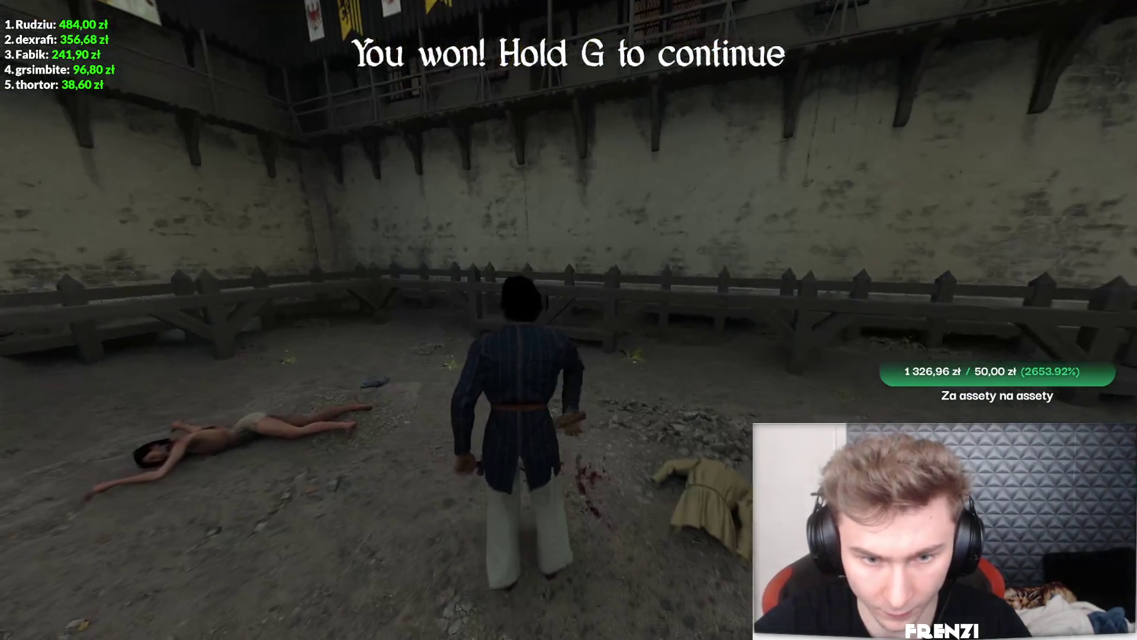
{"action": "key", "text": "g"}
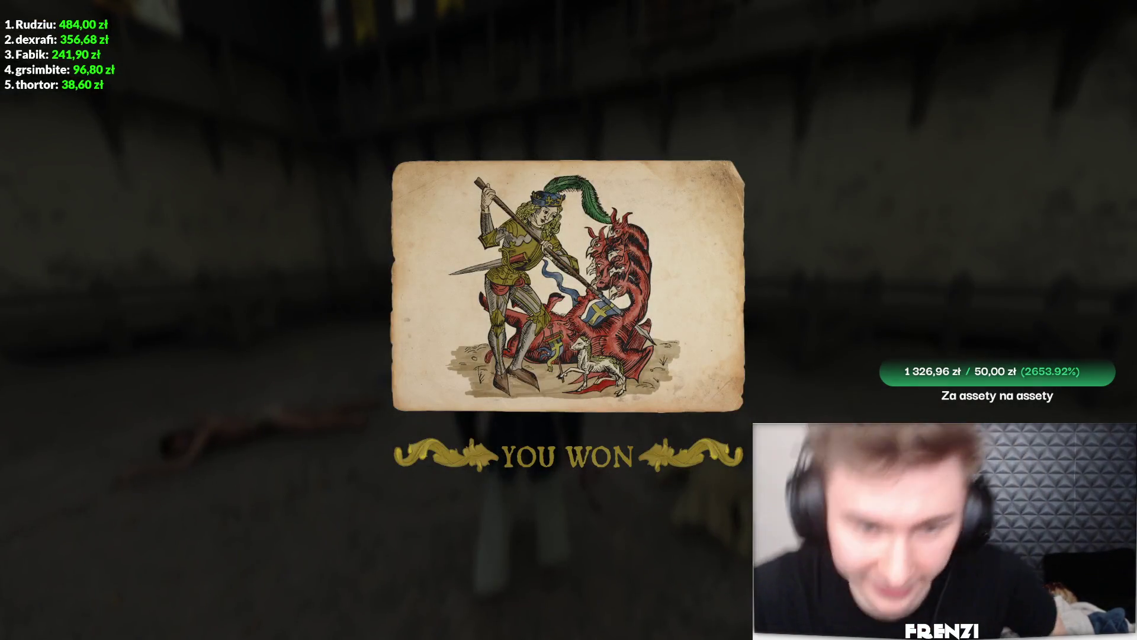
{"action": "key", "text": "Return"}
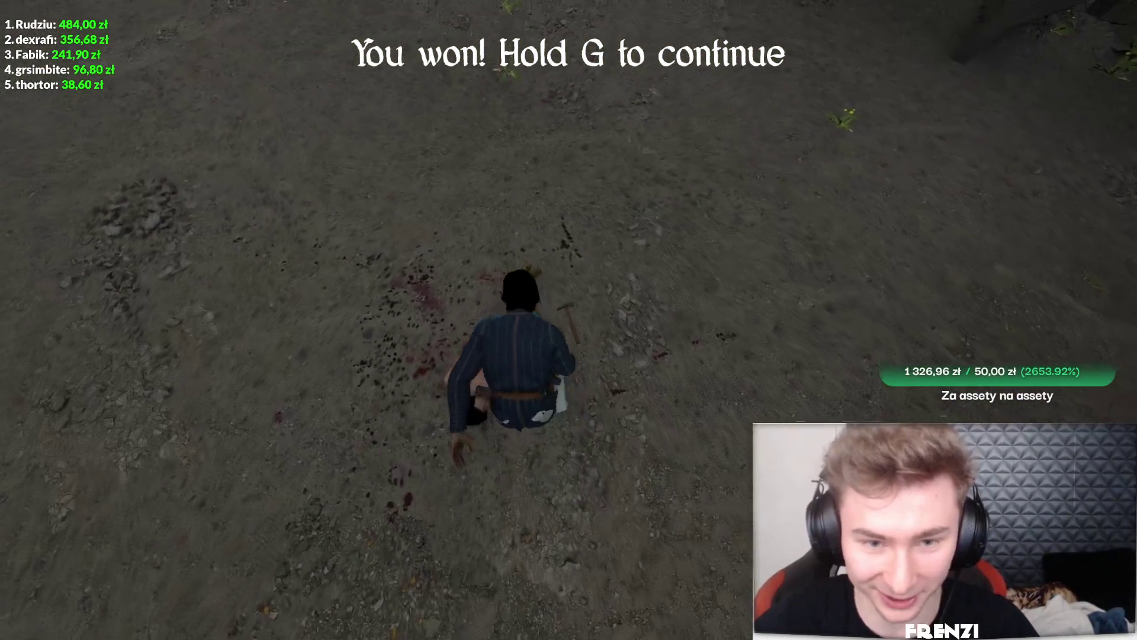
{"action": "key", "text": "g"}
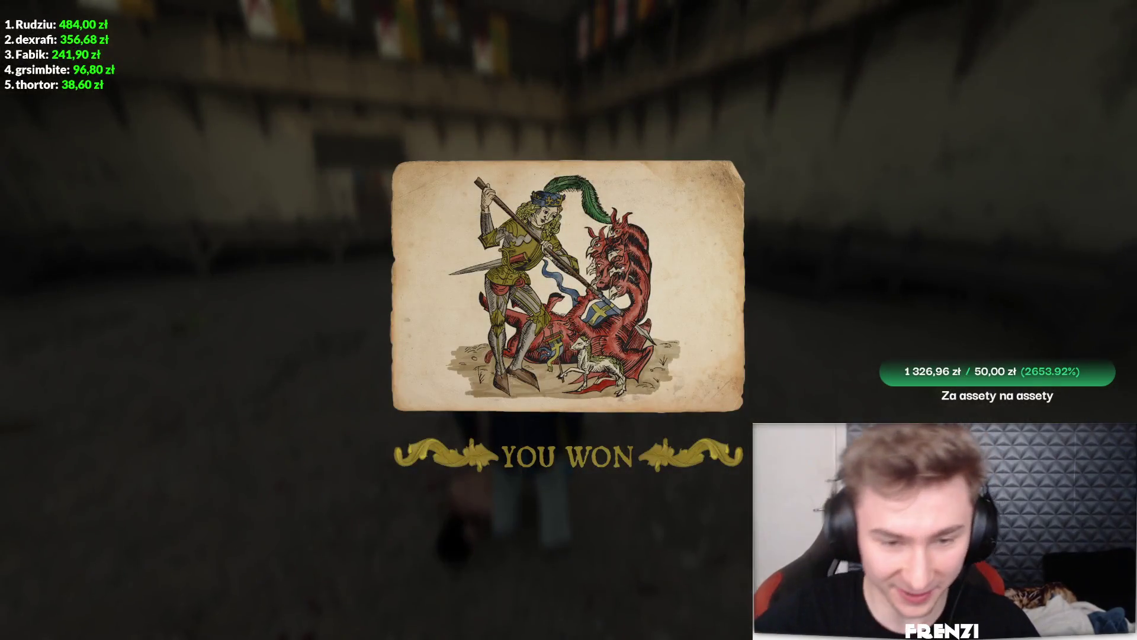
Start the next tourney round and punch and hammer the bald opponents until one falls
{"action": "left_click", "coordinate": [601, 311]}
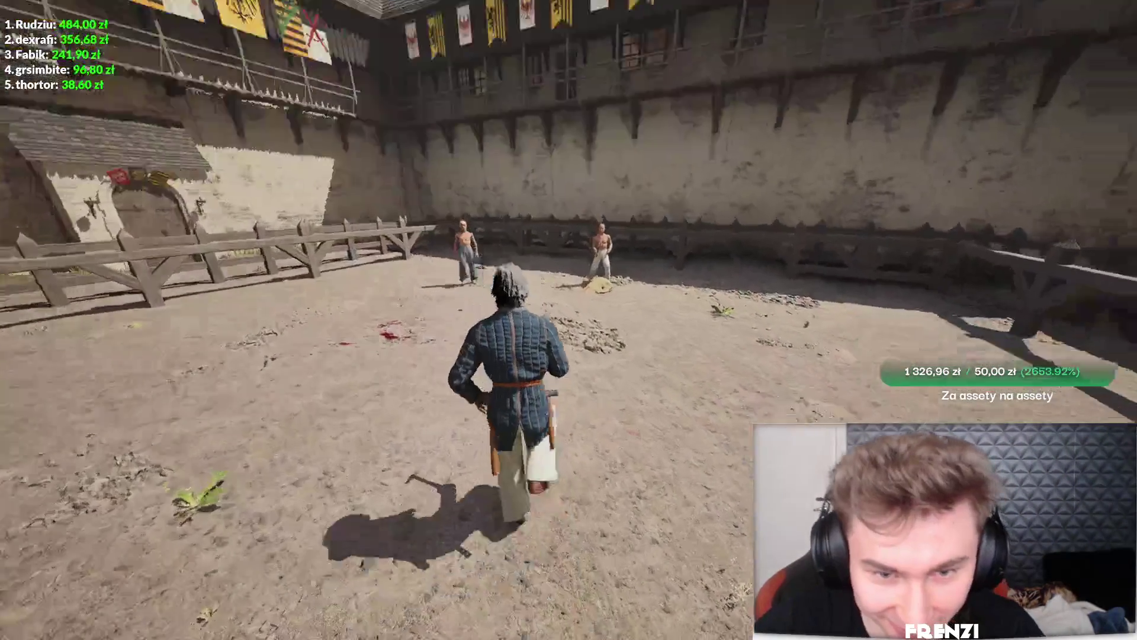
{"action": "key", "text": "w"}
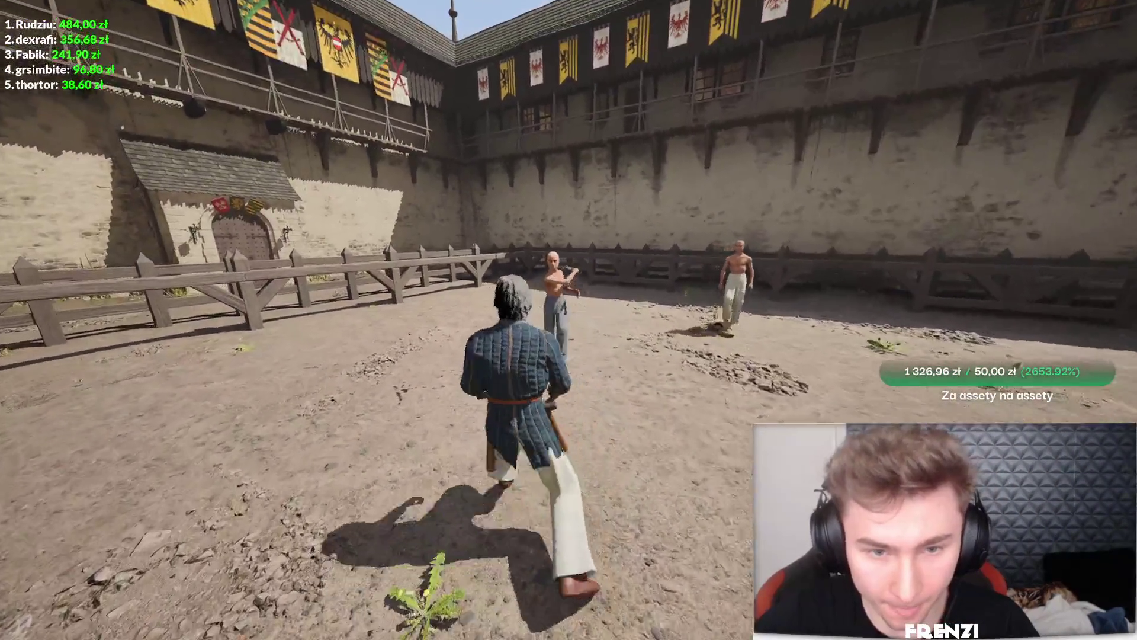
{"action": "key", "text": "w"}
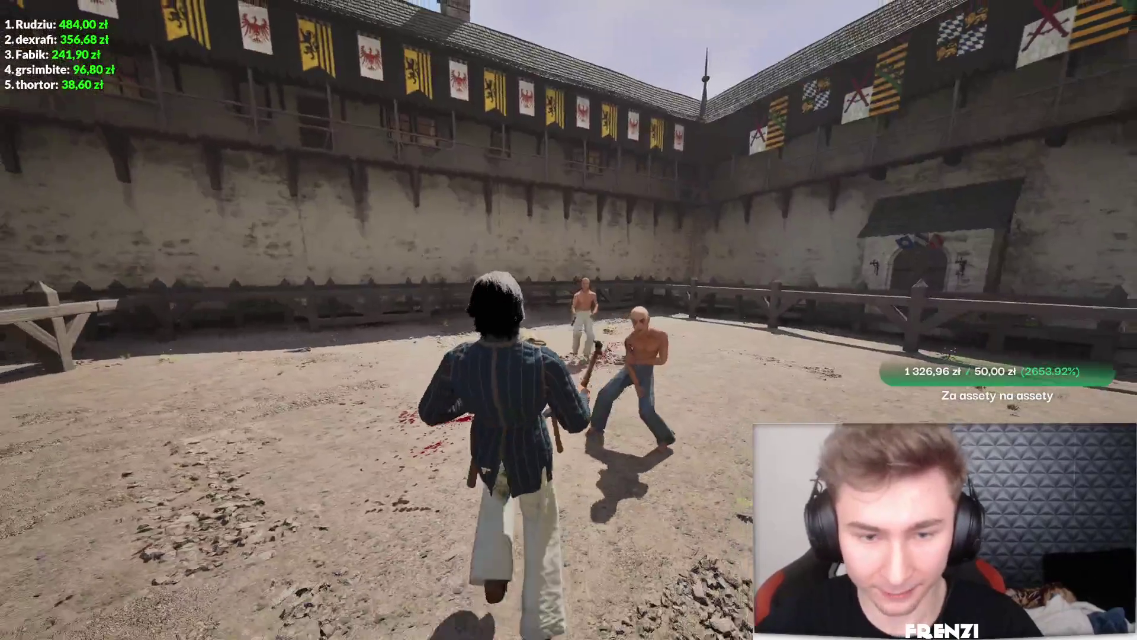
{"action": "key", "text": "w"}
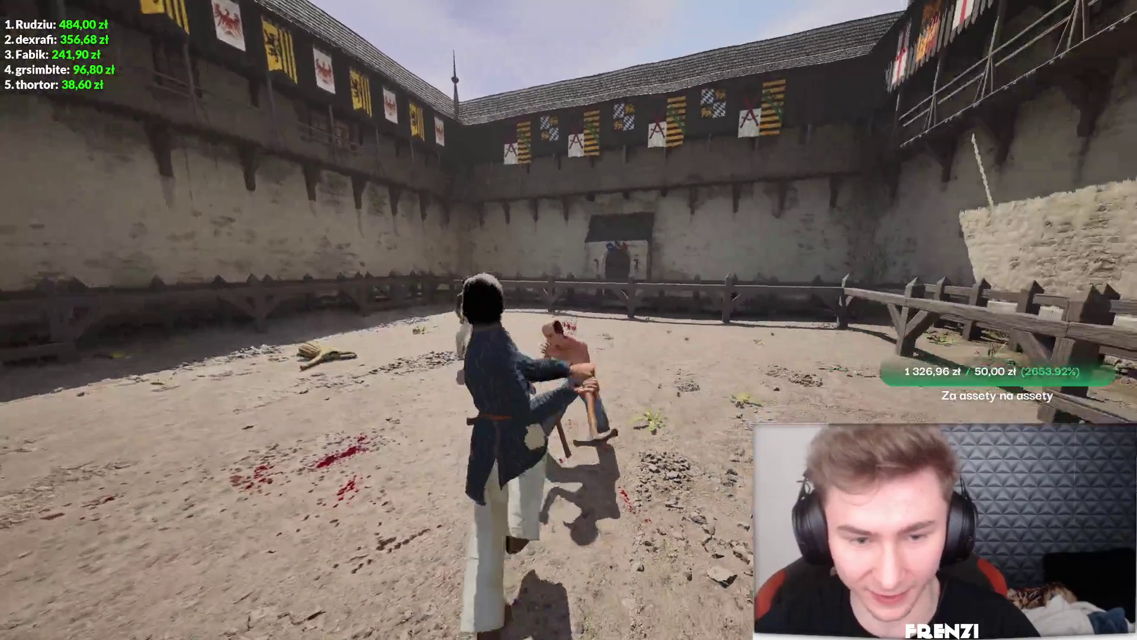
{"action": "key", "text": "w"}
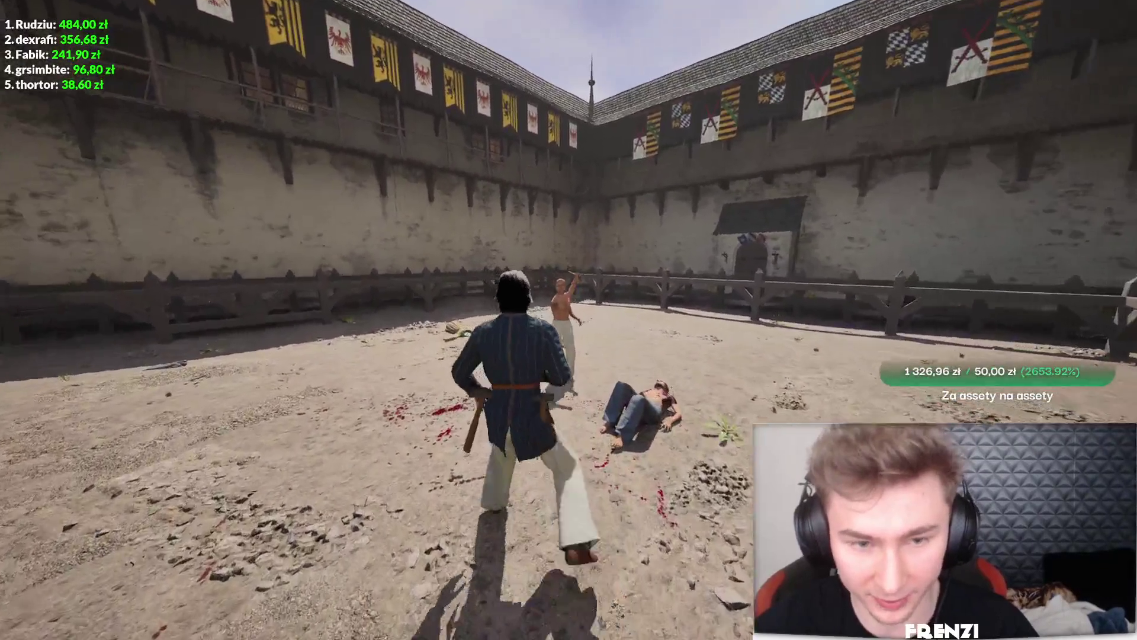
{"action": "key", "text": "w"}
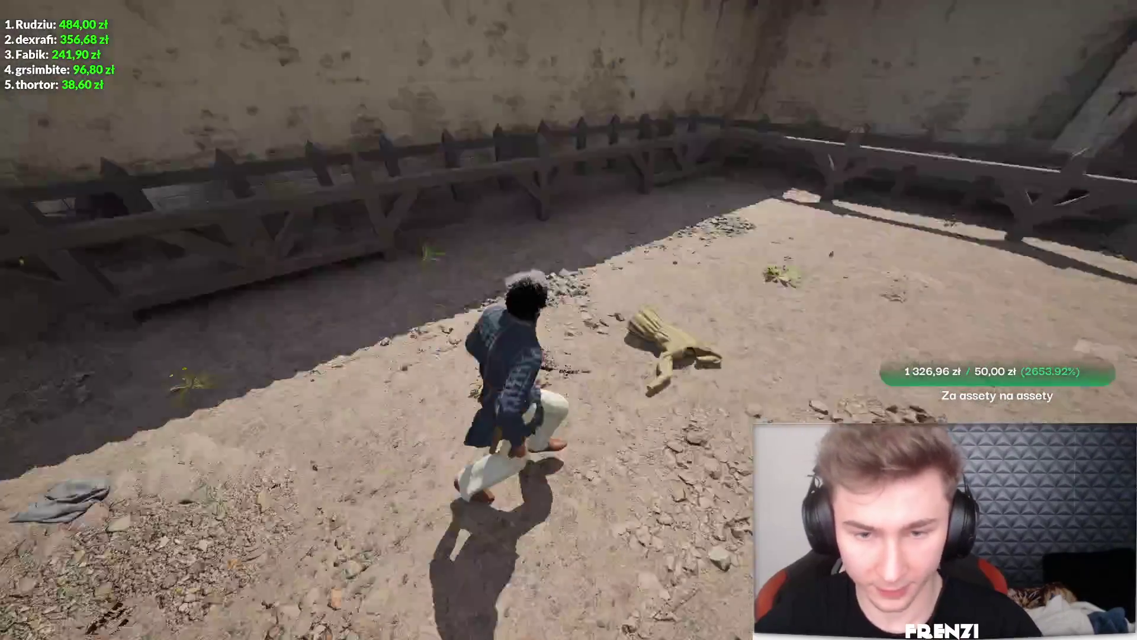
{"action": "key", "text": "w"}
{"action": "key", "text": "w"}
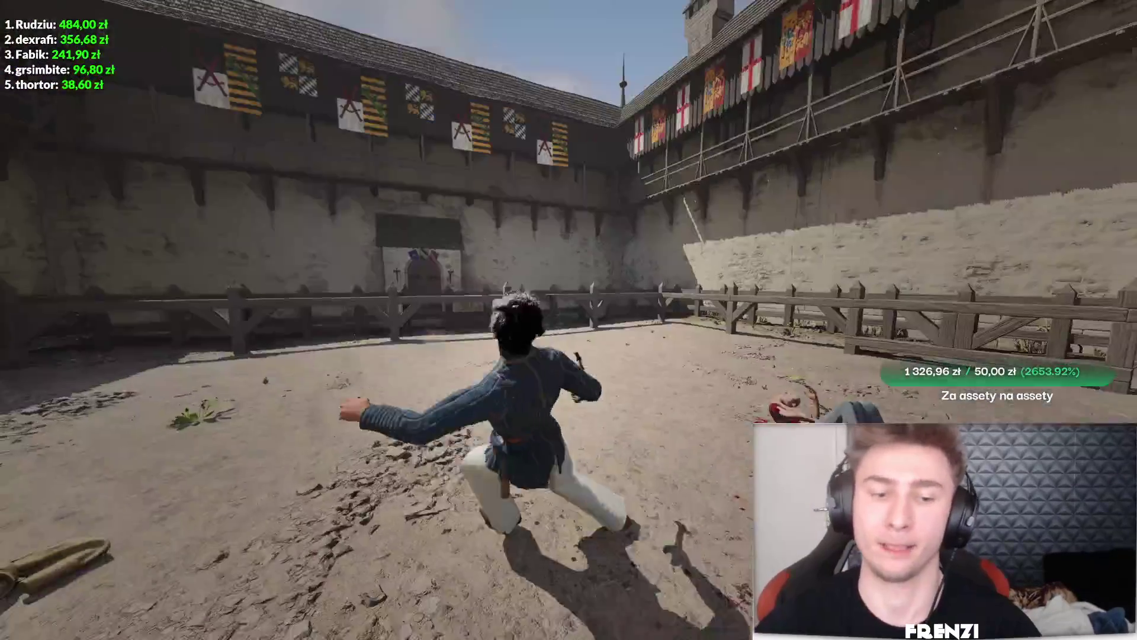
{"action": "key", "text": "w"}
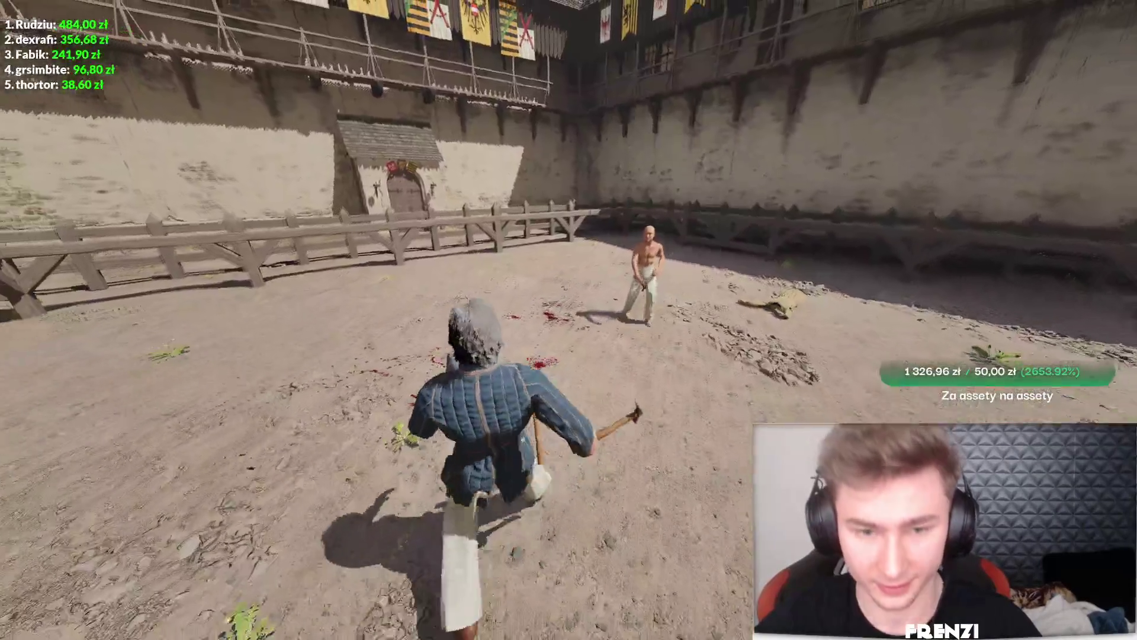
{"action": "key", "text": "w"}
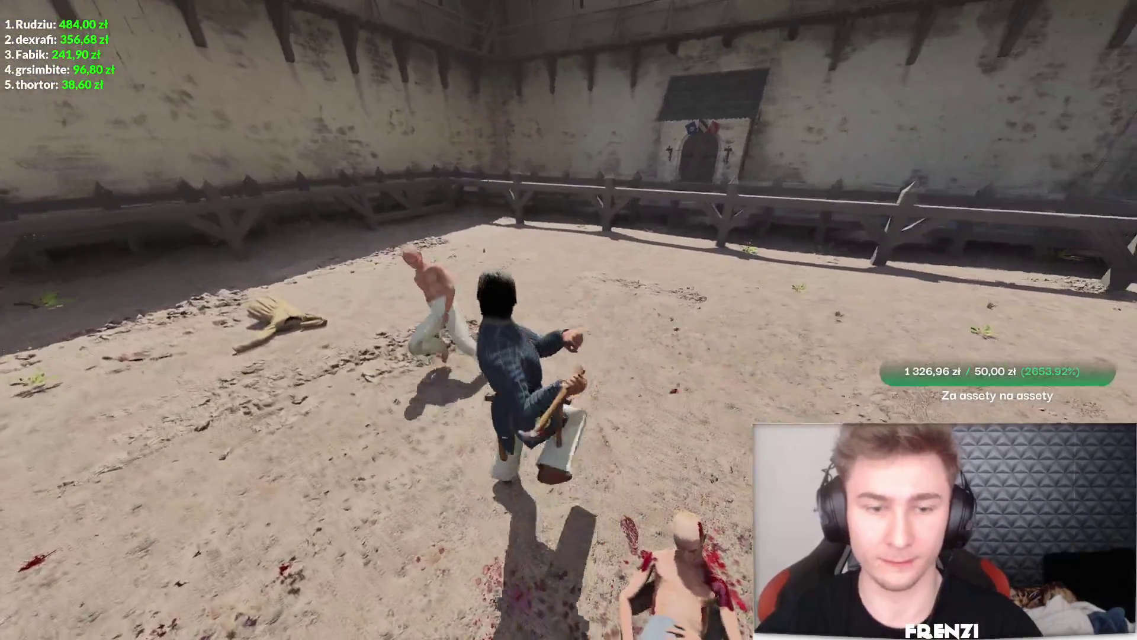